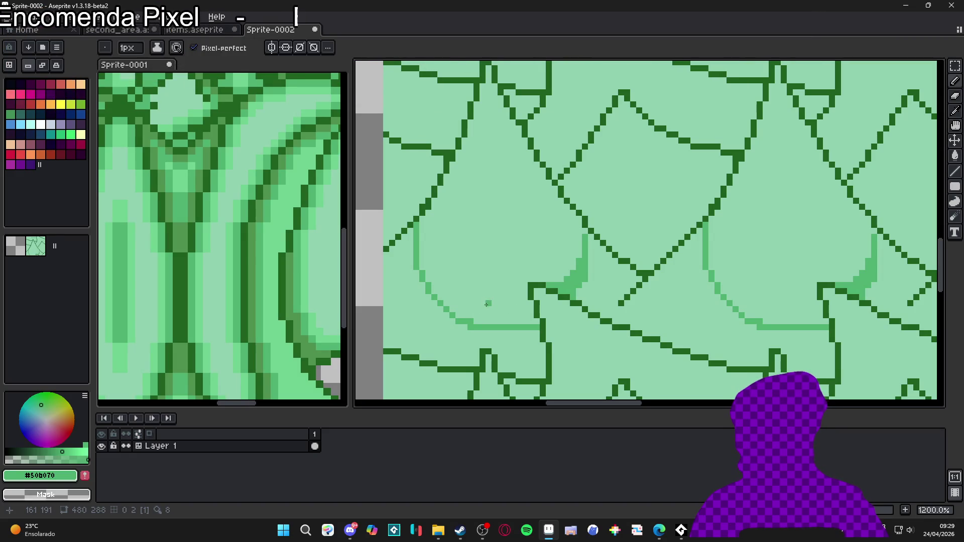
# Draw a light line marking the shadow band edge and fill the band under the leaf medium green.
pyautogui.scroll(1, 519, 301)
pyautogui.moveTo(529, 295)
pyautogui.mouseDown()
pyautogui.moveTo(404, 293)
pyautogui.moveTo(425, 288)
pyautogui.mouseUp()
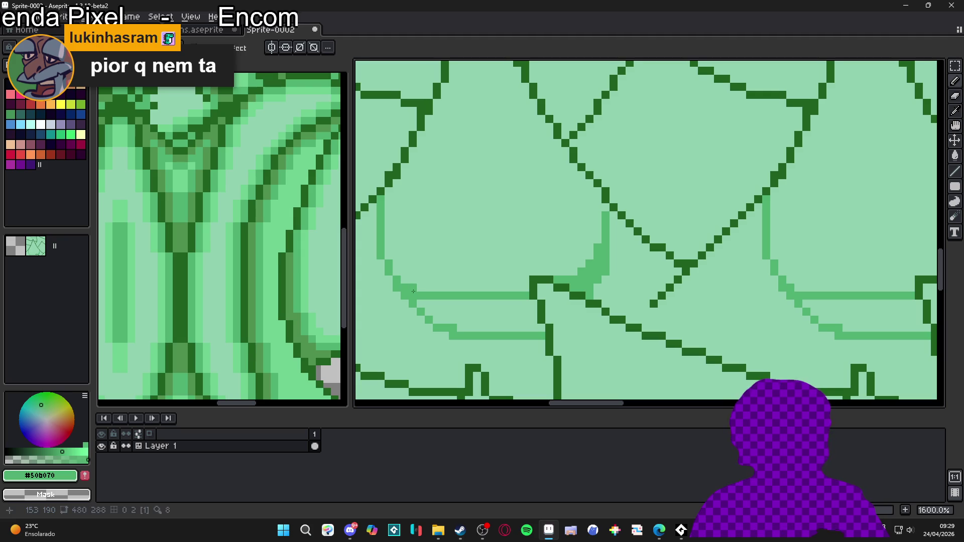
pyautogui.click(446, 305)
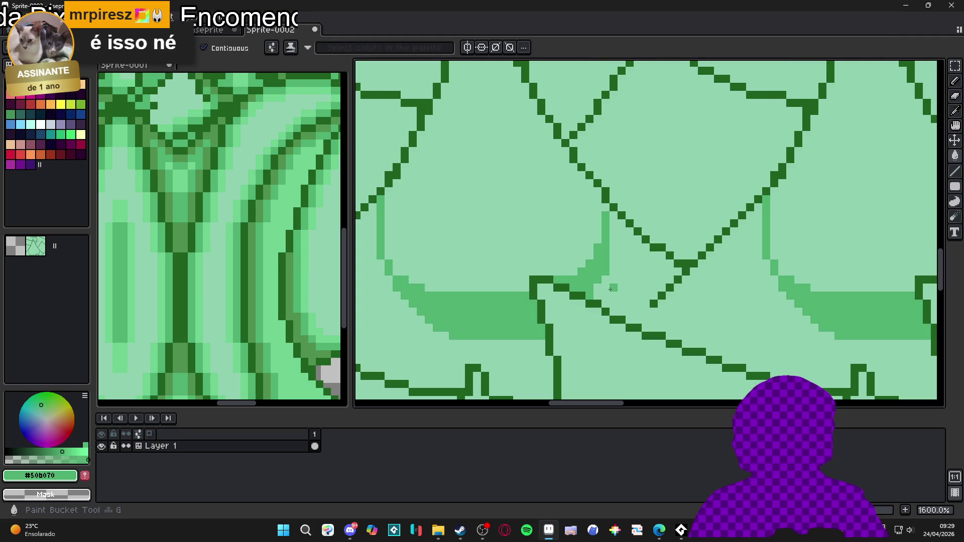
# Add two medium-green shading pixels and flood-fill the diamond-shaped gap medium green.
pyautogui.click(645, 312)
pyautogui.click(630, 328)
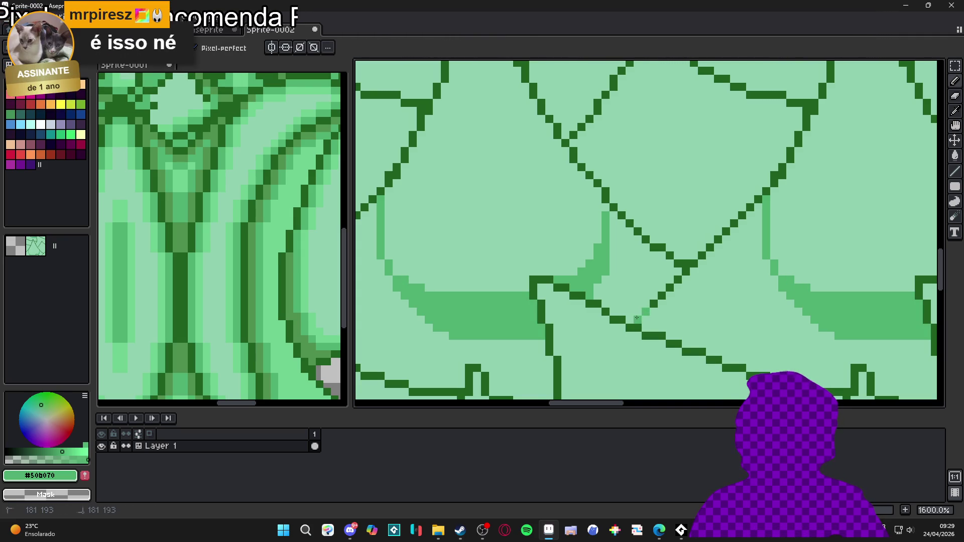
pyautogui.press('g')
pyautogui.click(623, 306)
# Dot medium-green shading pixels beside the diagonal outlines of the lower leaves.
pyautogui.scroll(-2, 533, 301)
pyautogui.scroll(2, 533, 301)
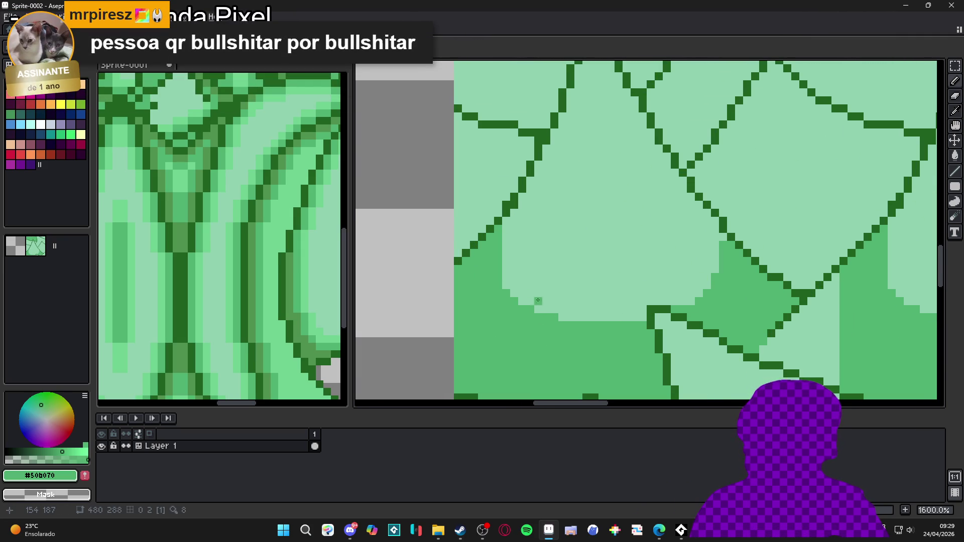
pyautogui.scroll(-2, 503, 301)
pyautogui.scroll(2, 505, 259)
pyautogui.scroll(1, 505, 259)
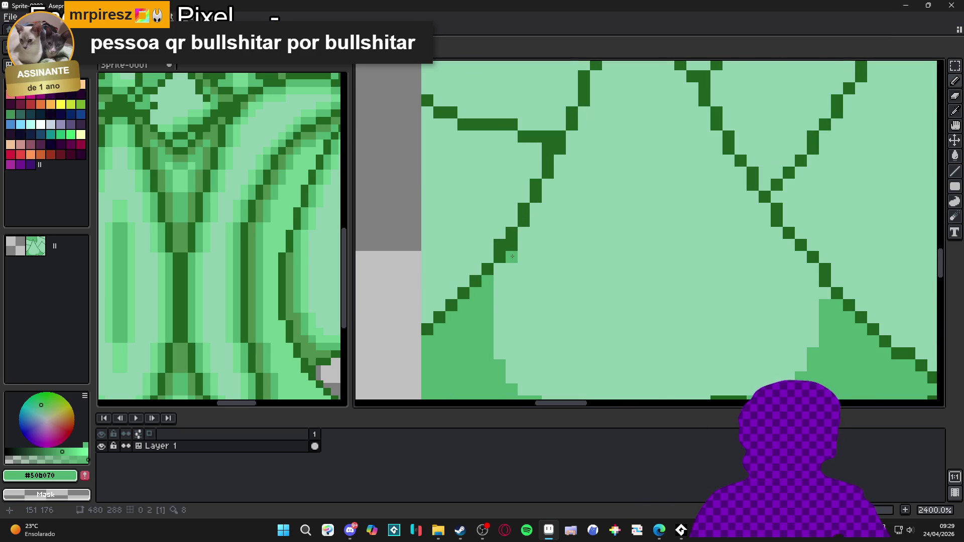
pyautogui.click(814, 269)
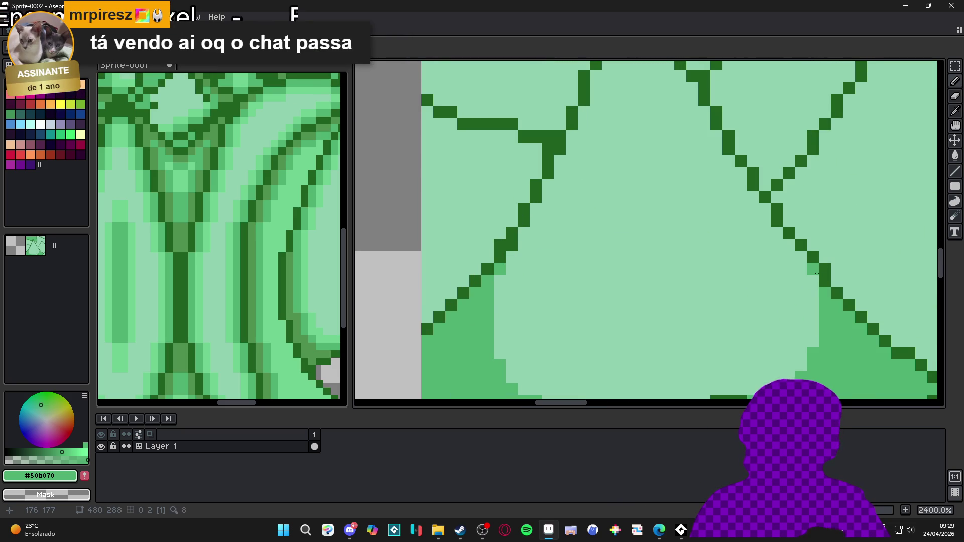
pyautogui.click(765, 209)
pyautogui.click(440, 209)
pyautogui.click(513, 244)
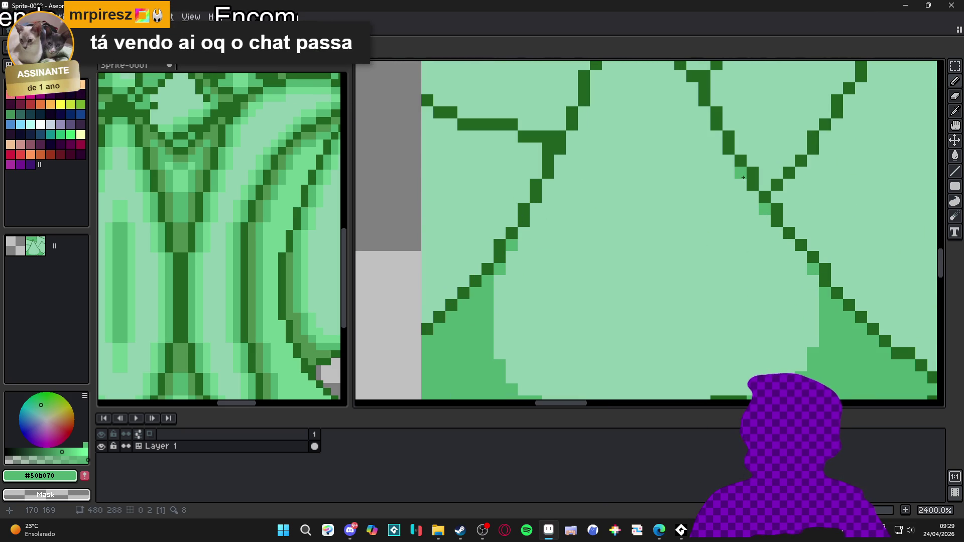
# Continue adding medium-green pixels along the dark outlines higher up the leaves.
pyautogui.click(536, 209)
pyautogui.click(550, 188)
pyautogui.click(560, 161)
pyautogui.click(716, 136)
pyautogui.click(705, 124)
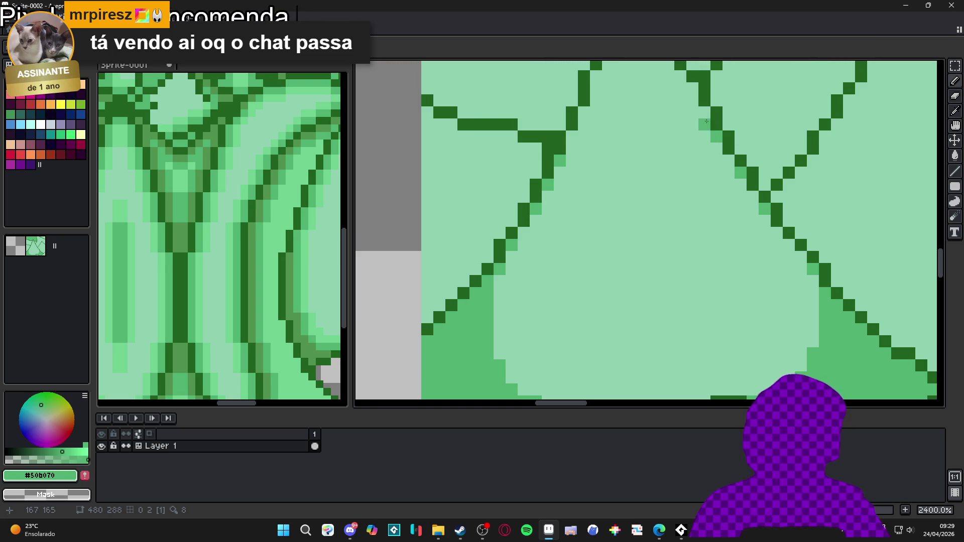
pyautogui.click(572, 137)
pyautogui.click(584, 113)
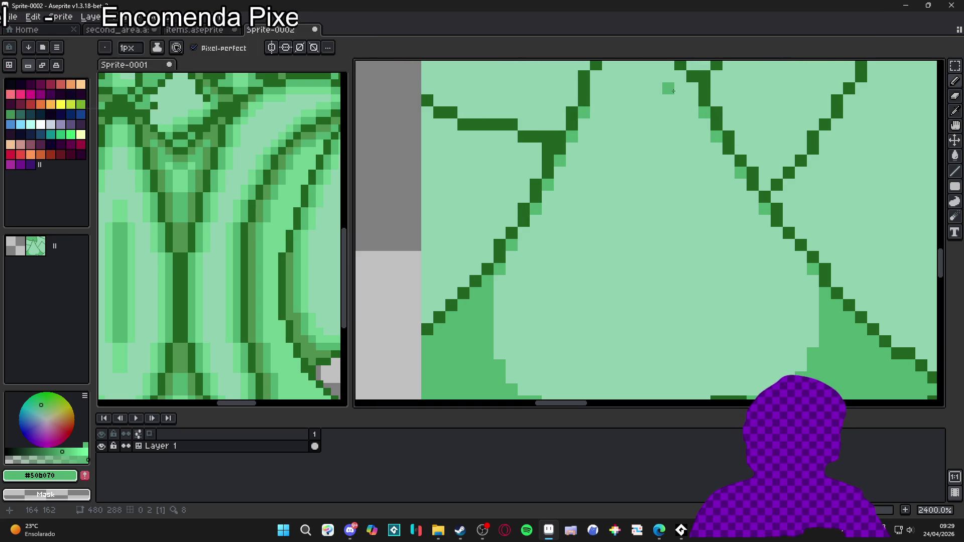
# Zoom in on the leaf tiles and fill an enclosed region with light green.
pyautogui.scroll(-4, 657, 217)
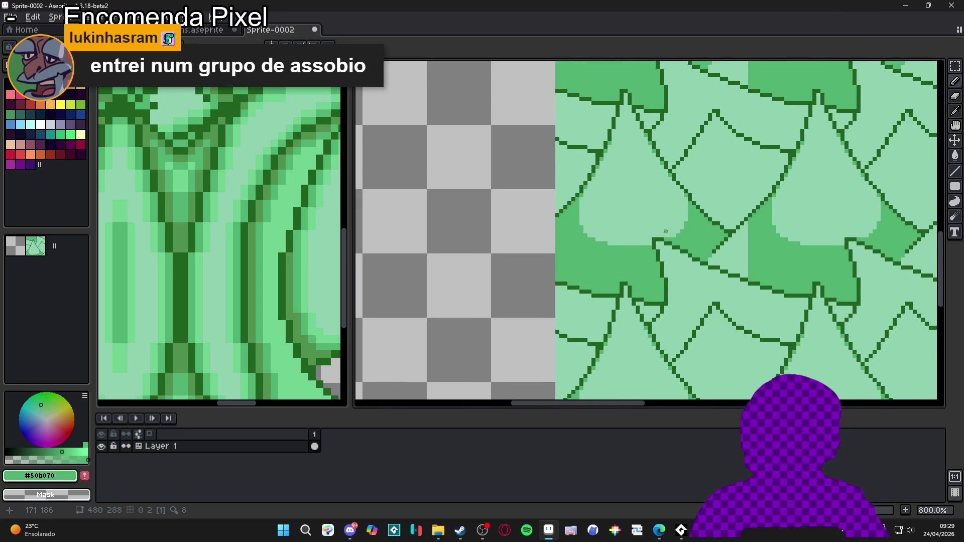
pyautogui.hscroll(5, 684, 242)
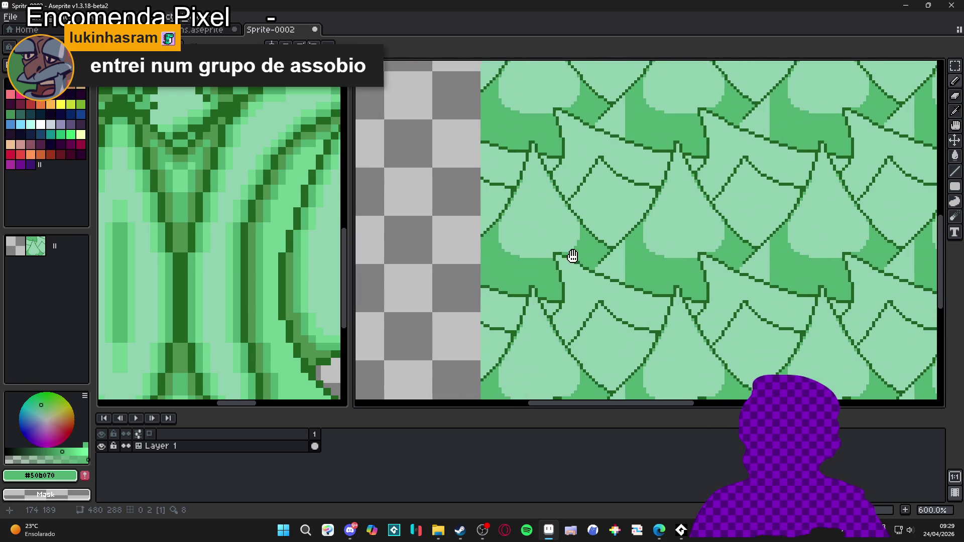
pyautogui.scroll(1, 612, 274)
pyautogui.scroll(-3, 615, 274)
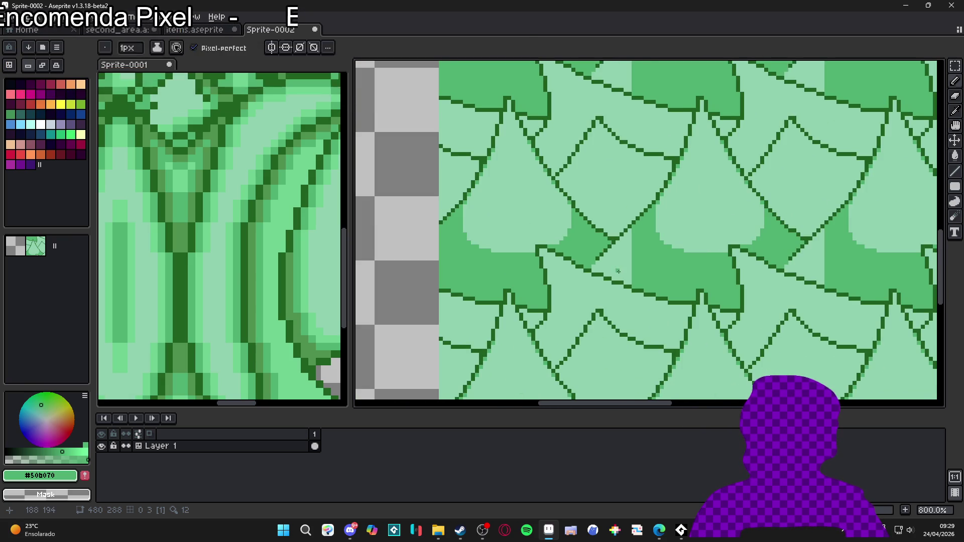
pyautogui.hscroll(-2, 618, 273)
pyautogui.scroll(1, 619, 272)
pyautogui.scroll(-1, 603, 275)
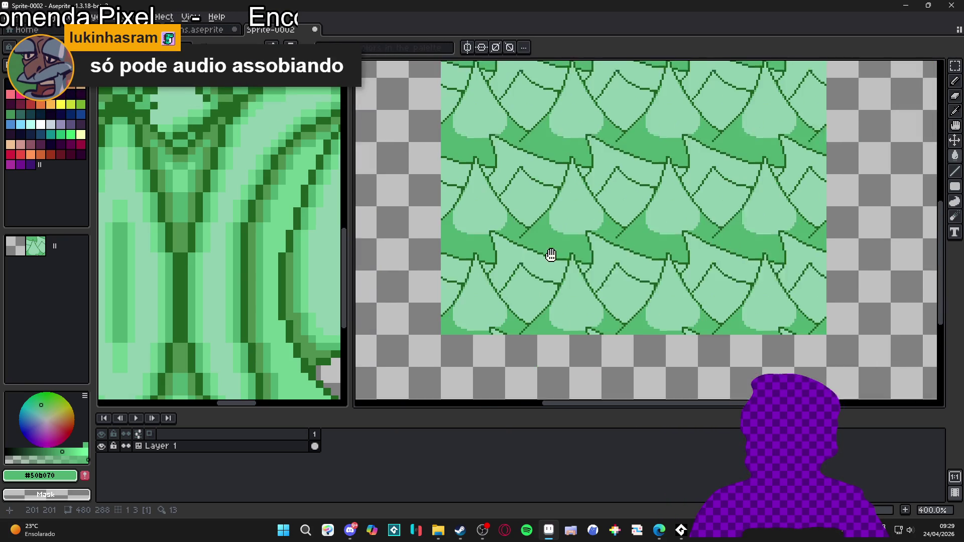
pyautogui.scroll(-2, 567, 279)
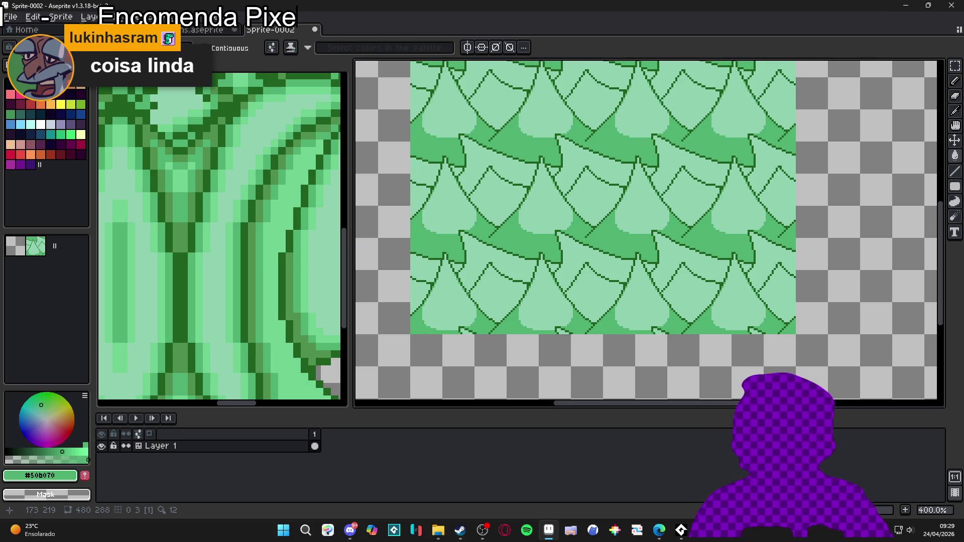
pyautogui.scroll(8, 486, 279)
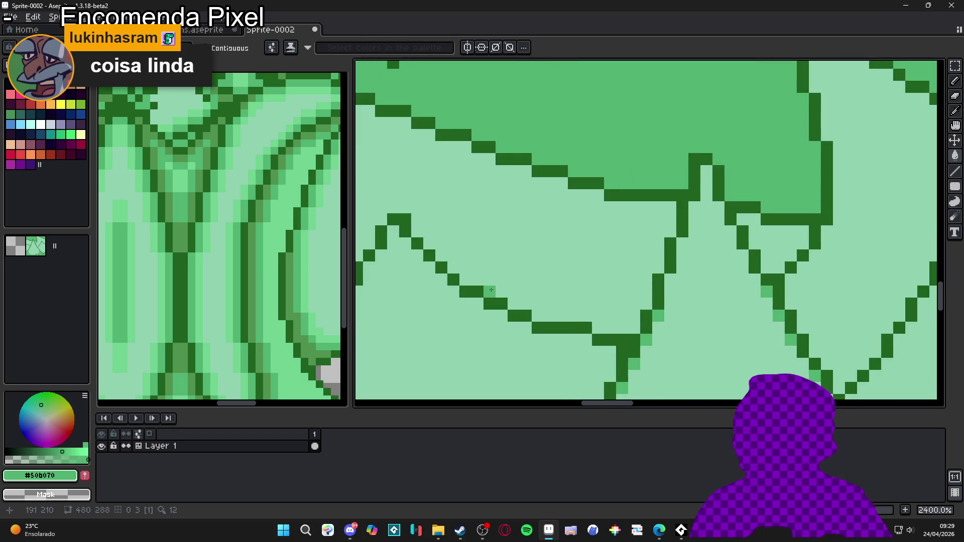
pyautogui.click(522, 283)
# Draw two medium-green diagonal shading strokes and flood-fill the regions beside them medium green.
pyautogui.press('b')
pyautogui.moveTo(490, 288)
pyautogui.mouseDown()
pyautogui.moveTo(552, 262)
pyautogui.moveTo(605, 220)
pyautogui.mouseUp()
pyautogui.press('g')
pyautogui.click(609, 267)
pyautogui.moveTo(526, 267); pyautogui.dragTo(753, 286)
pyautogui.press('b')
pyautogui.moveTo(555, 306)
pyautogui.mouseDown()
pyautogui.moveTo(494, 294)
pyautogui.moveTo(472, 256)
pyautogui.moveTo(507, 282)
pyautogui.moveTo(502, 321)
pyautogui.moveTo(464, 346)
pyautogui.mouseUp()
pyautogui.press('g')
pyautogui.click(503, 312)
# Add medium-green pixels along the dark diagonal and beside the left outline.
pyautogui.press('b')
pyautogui.click(540, 296)
pyautogui.click(661, 235)
pyautogui.moveTo(661, 235); pyautogui.dragTo(552, 190)
pyautogui.click(417, 297)
pyautogui.click(396, 202)
pyautogui.click(383, 155)
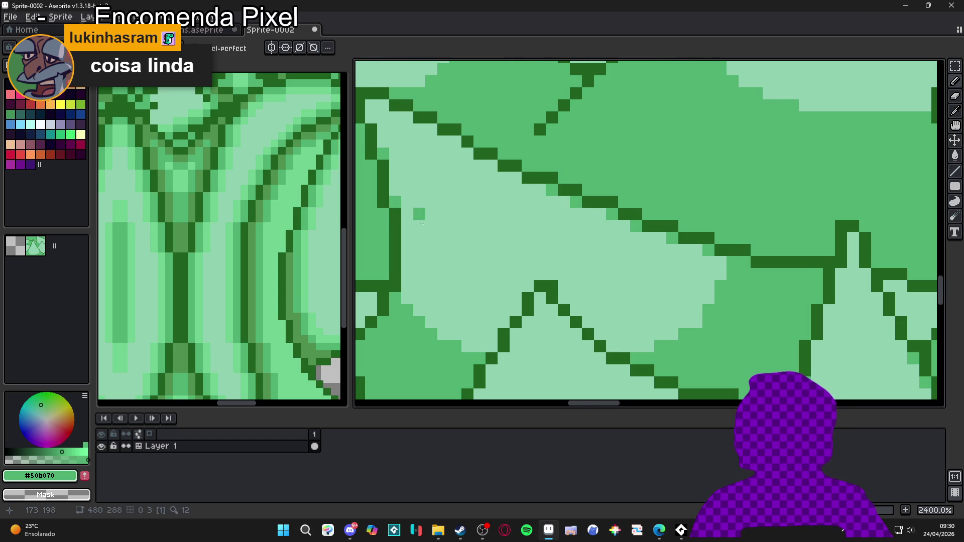
# Draw a straight medium-green shading line, then undo it.
pyautogui.keyDown('shift'); pyautogui.click(492, 324); pyautogui.keyUp('shift')
pyautogui.hotkey('ctrl', 'z')
pyautogui.hotkey('ctrl', 'z')
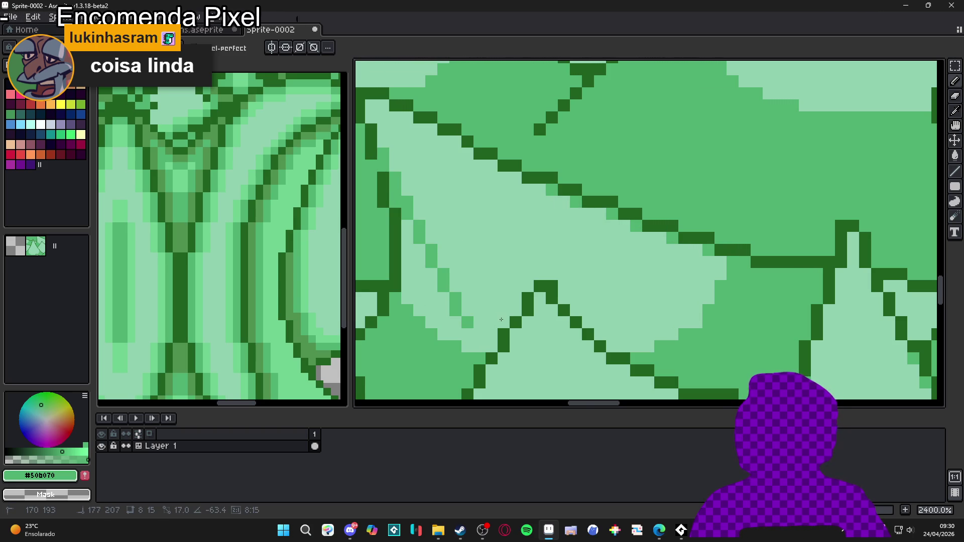
pyautogui.scroll(-7, 526, 301)
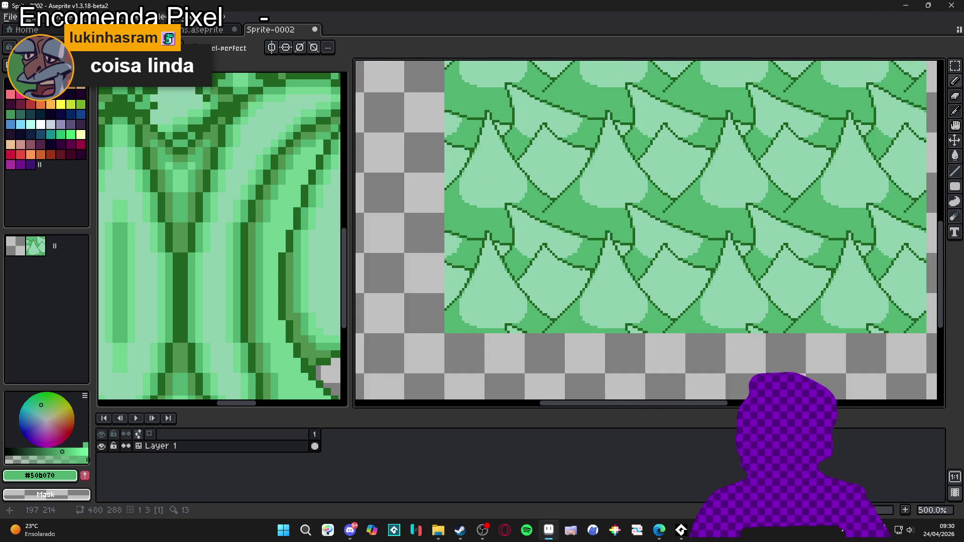
# Pan across the tiled sprite and glance at the Sprite-0001 document.
pyautogui.scroll(-1, 577, 268)
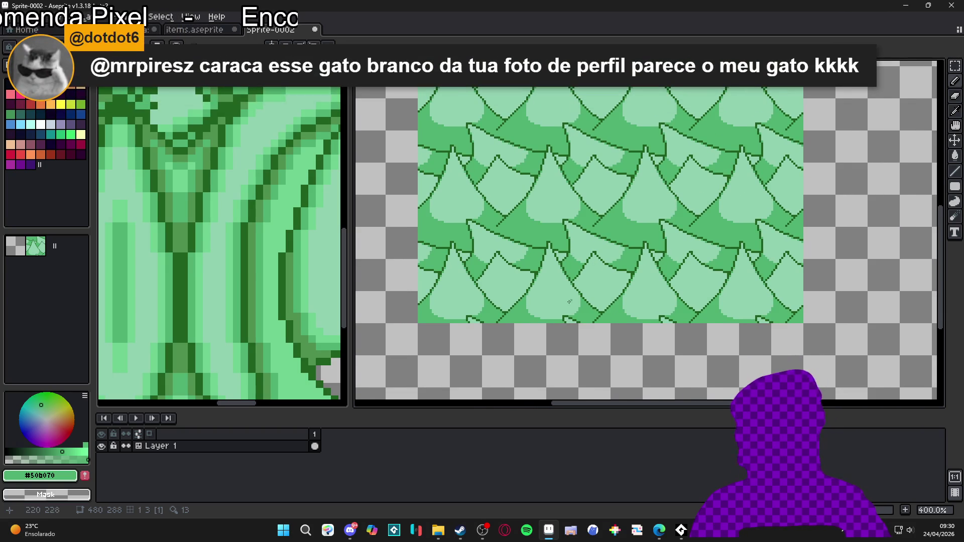
pyautogui.moveTo(540, 259); pyautogui.dragTo(549, 318)
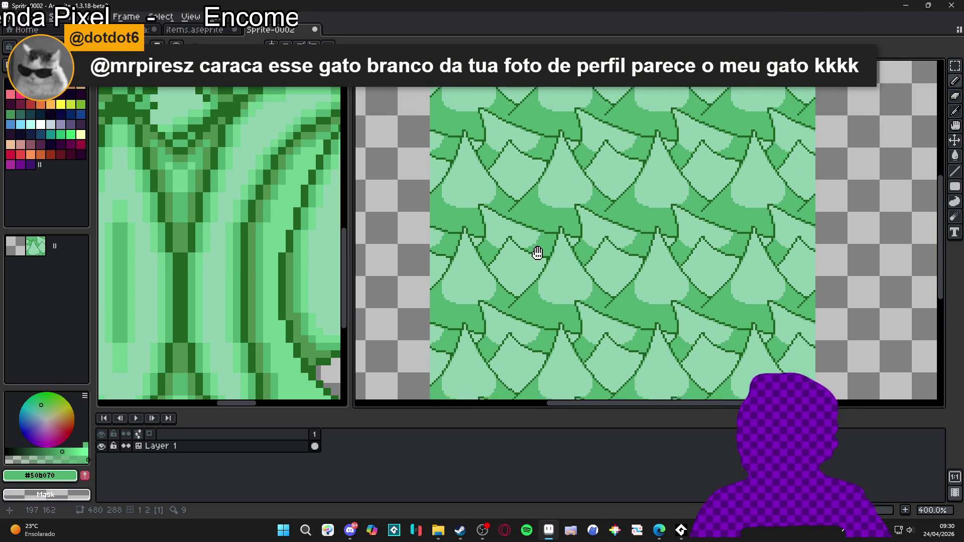
pyautogui.scroll(5, 514, 214)
pyautogui.scroll(-2, 506, 215)
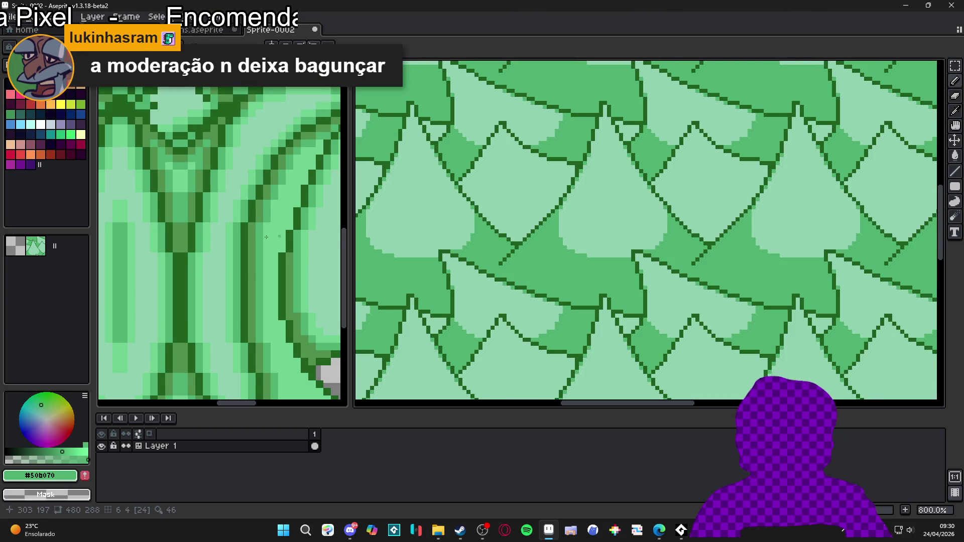
pyautogui.scroll(-1, 497, 186)
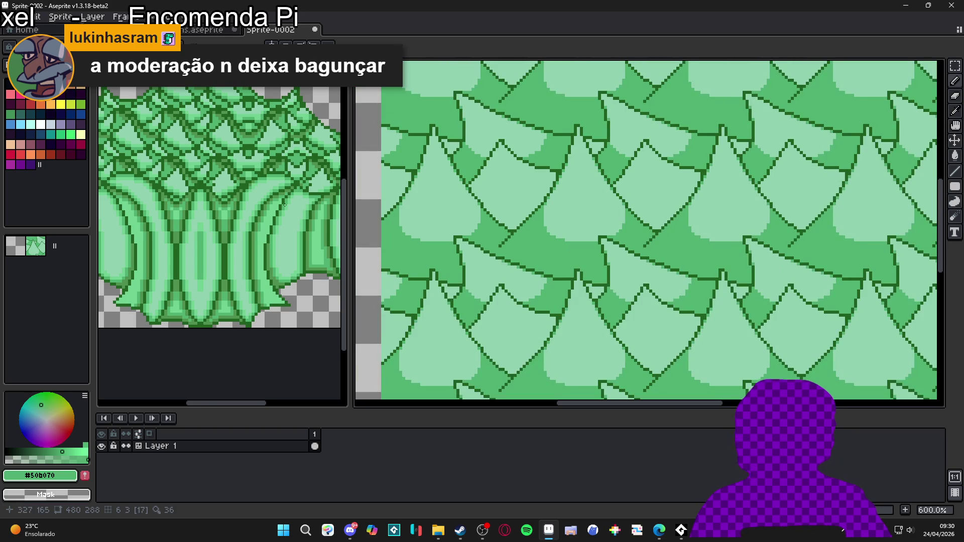
pyautogui.scroll(2, 243, 209)
pyautogui.scroll(3, 508, 196)
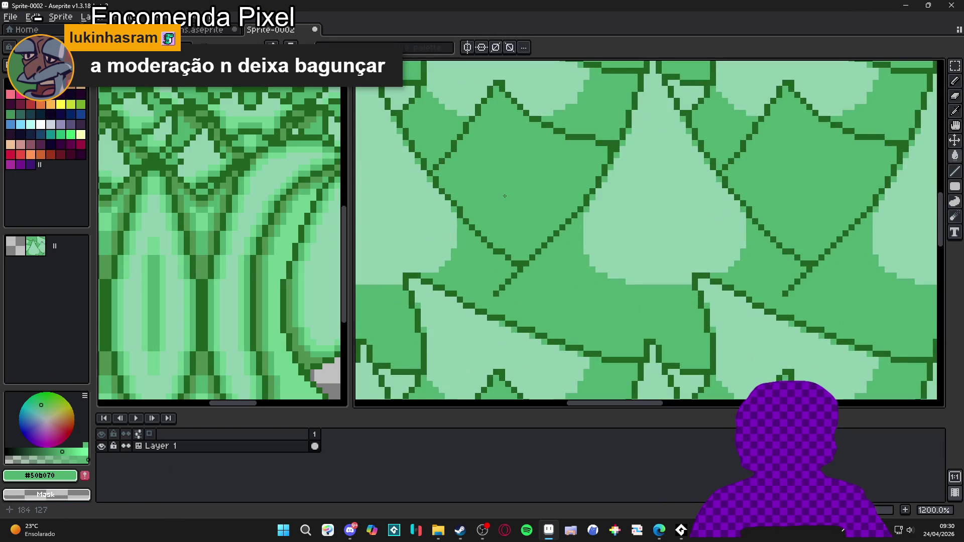
pyautogui.scroll(-5, 508, 196)
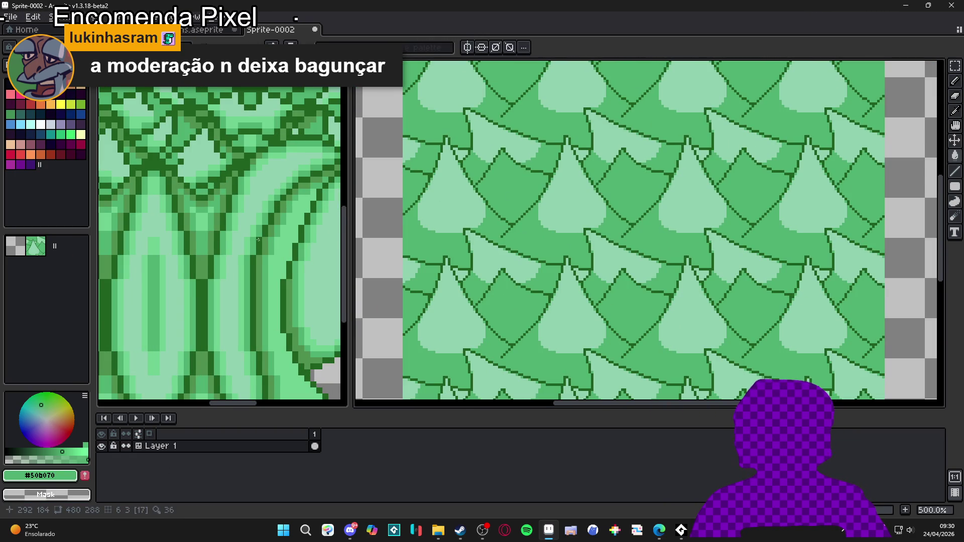
pyautogui.hotkey('ctrl', 'Tab')
pyautogui.hotkey('ctrl', 'Tab')
# Trace a #70d090 highlight shape on a leaf, extend its edges, and sample #50b070.
pyautogui.scroll(4, 468, 183)
pyautogui.moveTo(459, 190)
pyautogui.mouseDown()
pyautogui.moveTo(491, 223)
pyautogui.moveTo(512, 214)
pyautogui.mouseUp()
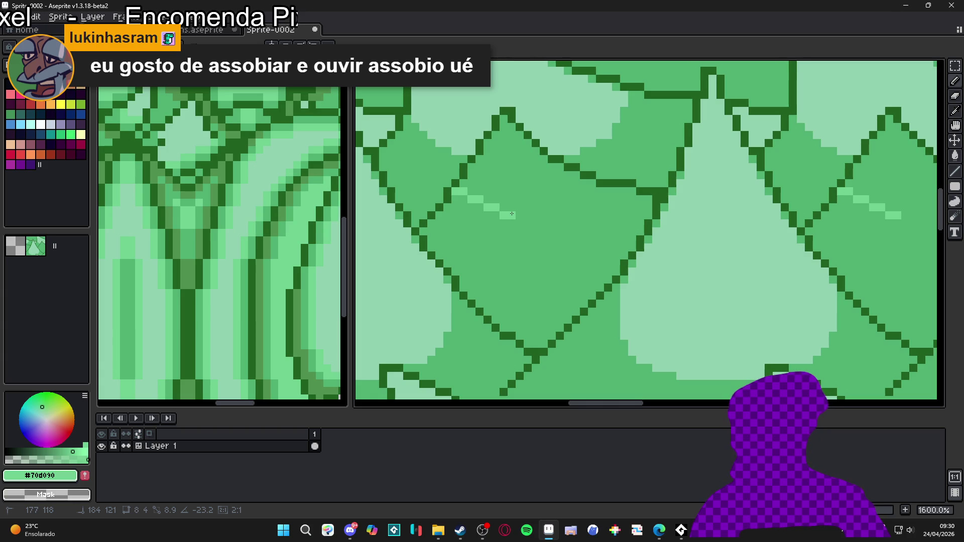
pyautogui.moveTo(512, 214)
pyautogui.mouseDown()
pyautogui.moveTo(520, 212)
pyautogui.moveTo(491, 223)
pyautogui.moveTo(560, 223)
pyautogui.moveTo(585, 177)
pyautogui.moveTo(565, 214)
pyautogui.moveTo(544, 191)
pyautogui.mouseUp()
pyautogui.press('b')
pyautogui.moveTo(535, 228)
pyautogui.mouseDown()
pyautogui.moveTo(492, 231)
pyautogui.moveTo(471, 216)
pyautogui.moveTo(494, 218)
pyautogui.mouseUp()
pyautogui.moveTo(573, 206)
pyautogui.mouseDown()
pyautogui.moveTo(570, 217)
pyautogui.moveTo(575, 201)
pyautogui.mouseUp()
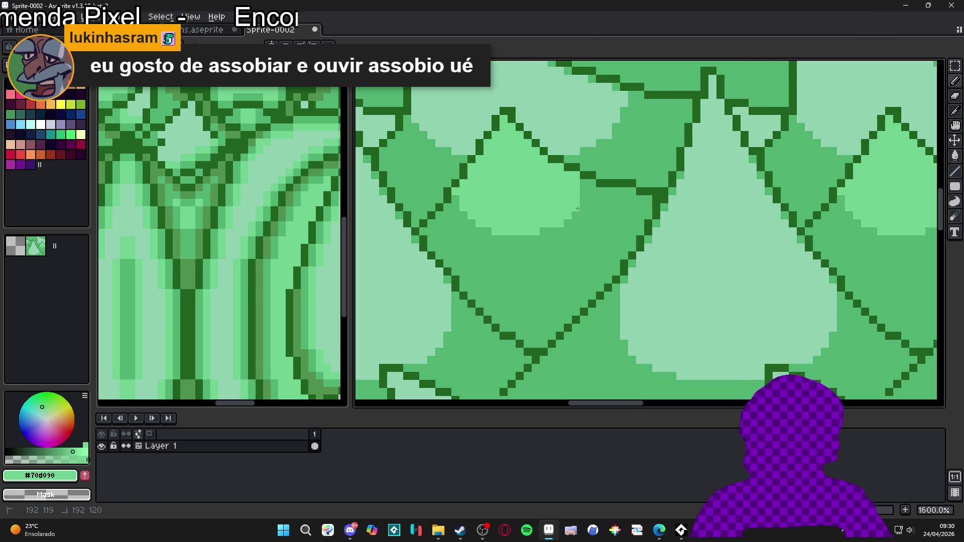
pyautogui.keyDown('alt'); pyautogui.click(567, 239); pyautogui.keyUp('alt')
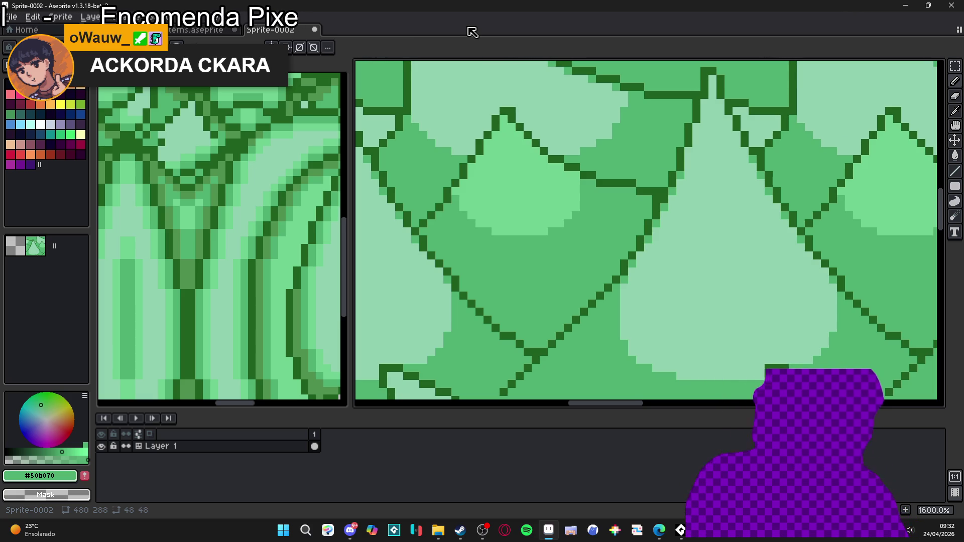
# Sample the outline and leaf greens from the canvas, ending with #70d090.
pyautogui.scroll(2, 523, 214)
pyautogui.scroll(-5, 522, 215)
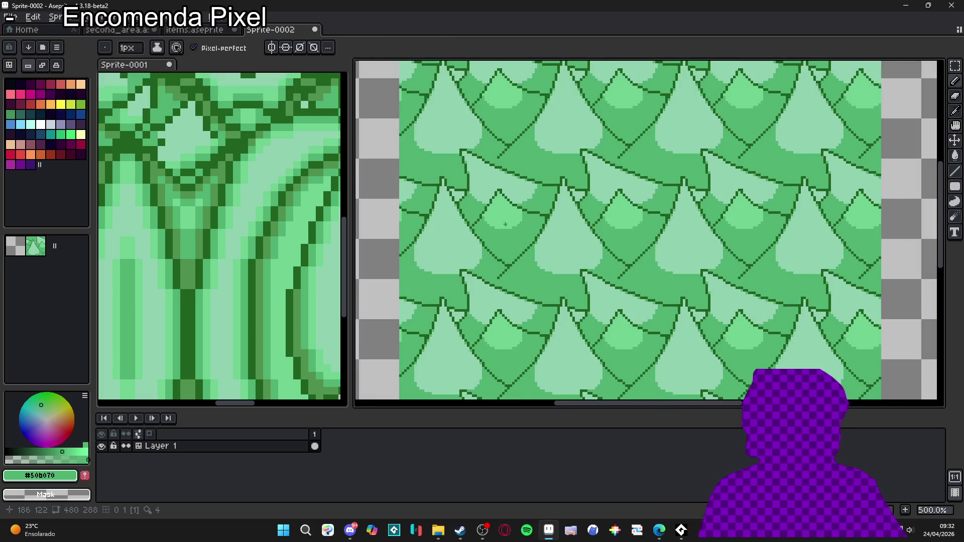
pyautogui.scroll(4, 485, 209)
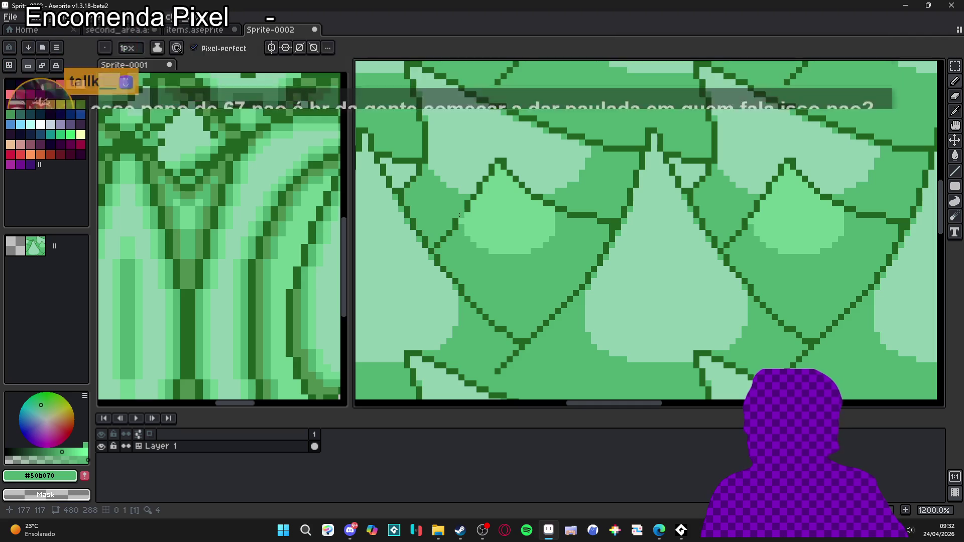
pyautogui.keyDown('alt'); pyautogui.click(473, 207); pyautogui.keyUp('alt')
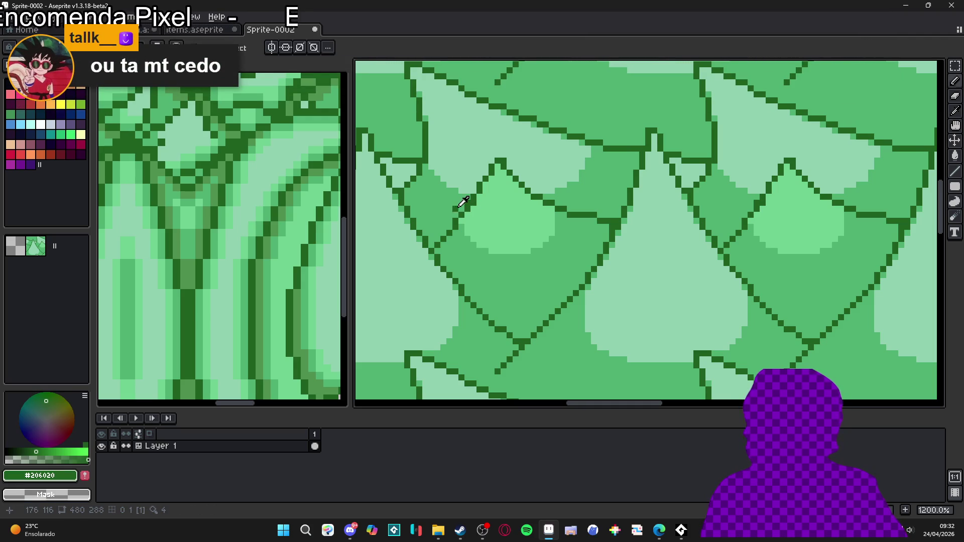
pyautogui.keyDown('alt'); pyautogui.click(470, 202); pyautogui.keyUp('alt')
pyautogui.keyDown('alt'); pyautogui.click(478, 190); pyautogui.keyUp('alt')
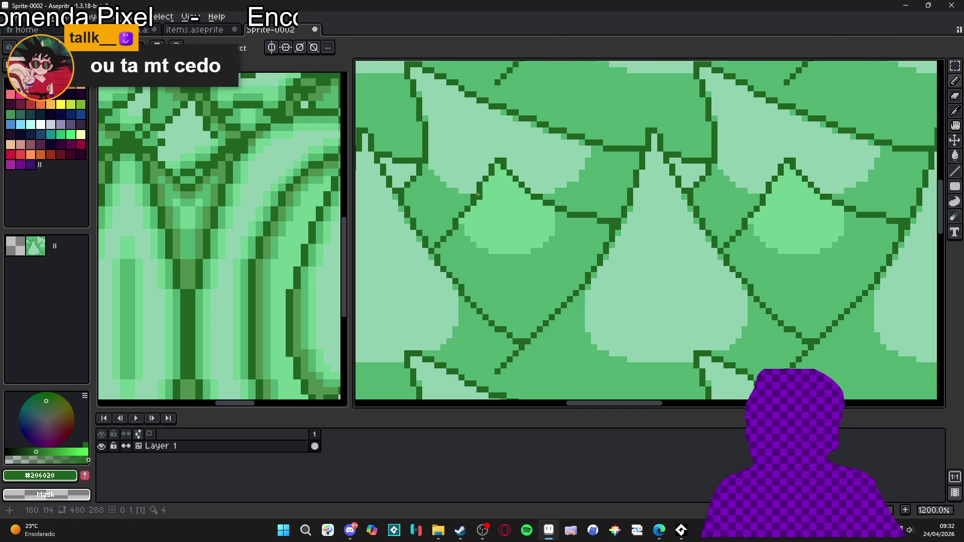
pyautogui.keyDown('alt'); pyautogui.click(475, 191); pyautogui.keyUp('alt')
pyautogui.keyDown('alt'); pyautogui.click(481, 185); pyautogui.keyUp('alt')
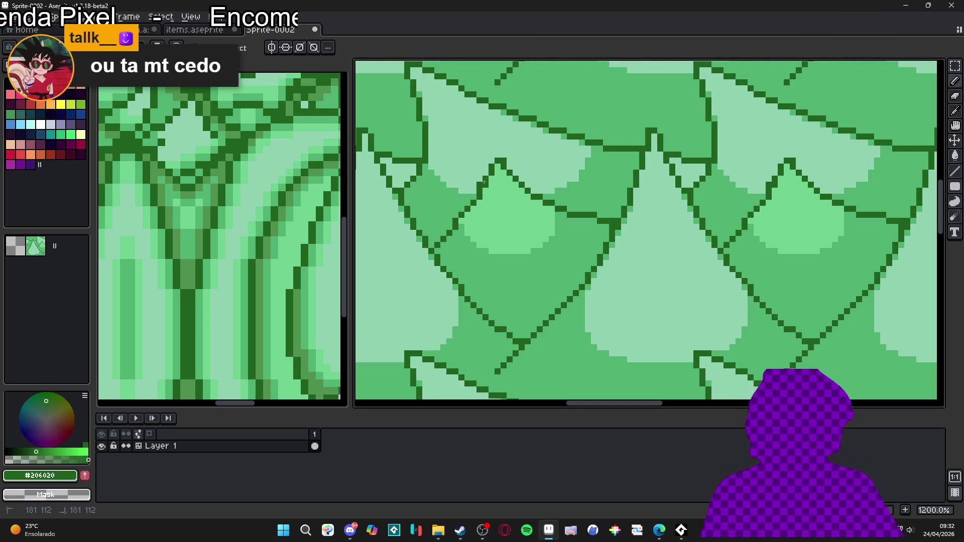
pyautogui.keyDown('alt'); pyautogui.click(475, 188); pyautogui.keyUp('alt')
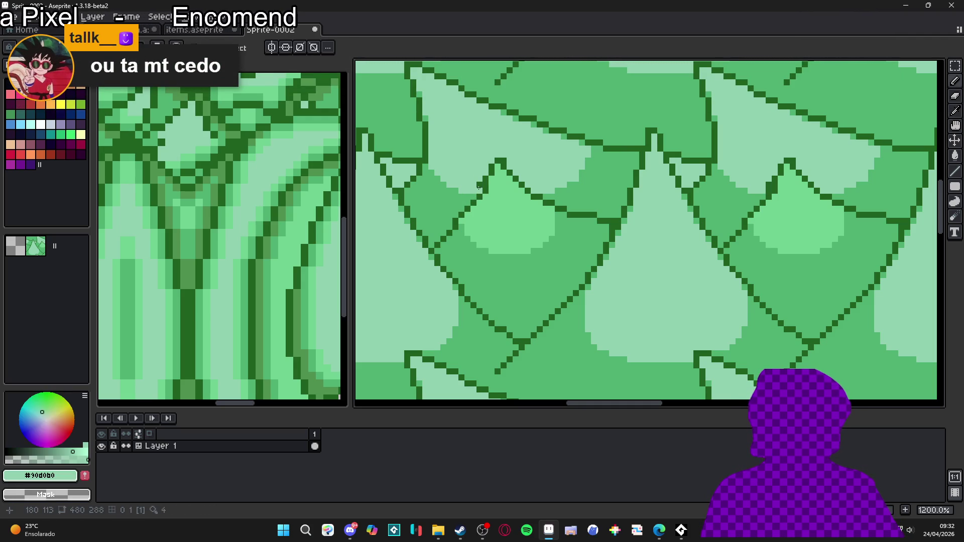
pyautogui.keyDown('alt'); pyautogui.click(483, 186); pyautogui.keyUp('alt')
pyautogui.keyDown('alt'); pyautogui.click(490, 199); pyautogui.keyUp('alt')
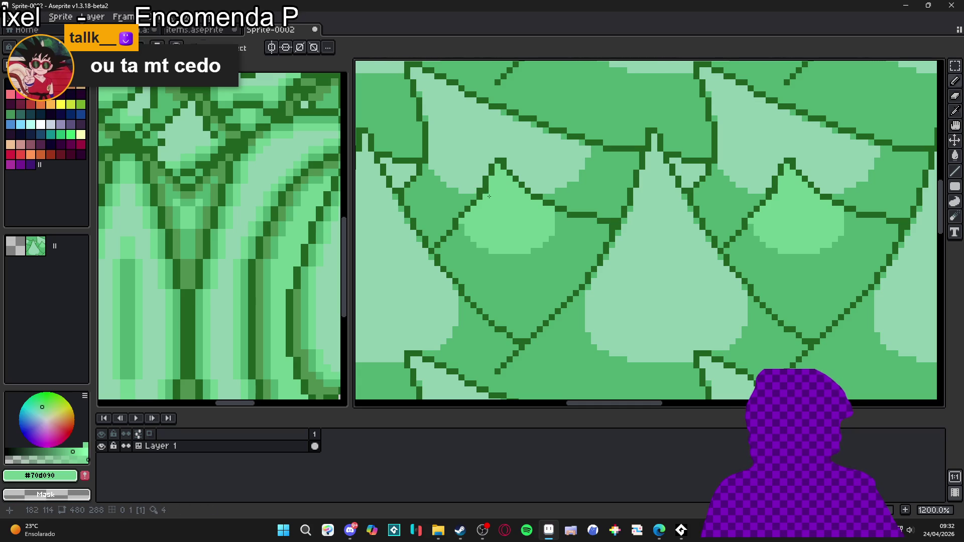
# Inspect the tiled leaf pattern and undo the last pencil stroke.
pyautogui.scroll(-7, 492, 200)
pyautogui.scroll(5, 500, 210)
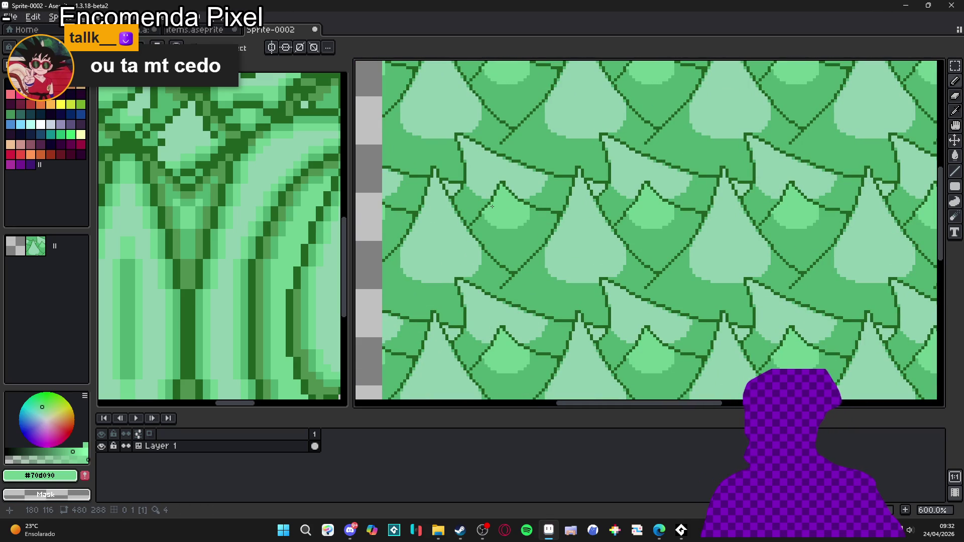
pyautogui.scroll(-2, 505, 227)
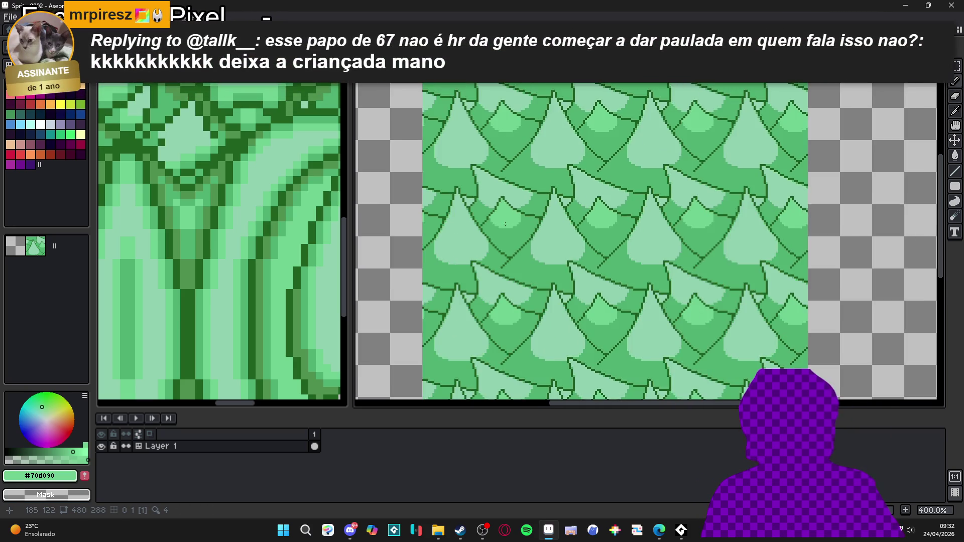
pyautogui.scroll(-1, 505, 227)
pyautogui.scroll(3, 518, 216)
pyautogui.scroll(-2, 524, 206)
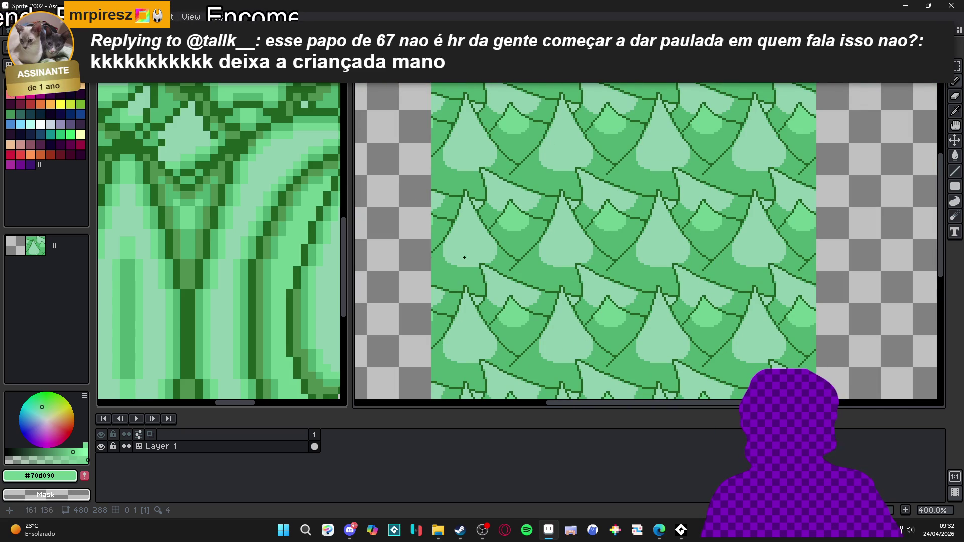
pyautogui.scroll(1, 477, 246)
pyautogui.scroll(-1, 485, 240)
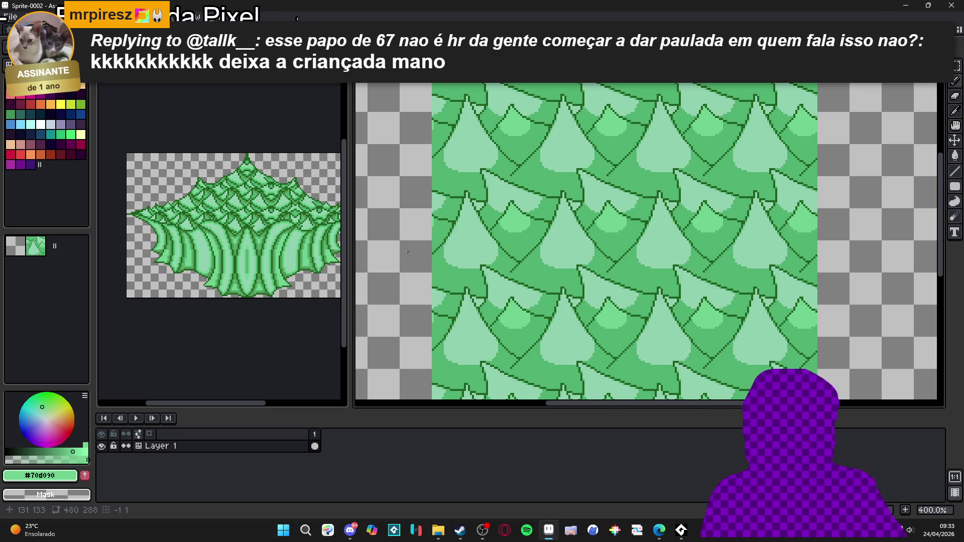
pyautogui.scroll(-1, 478, 232)
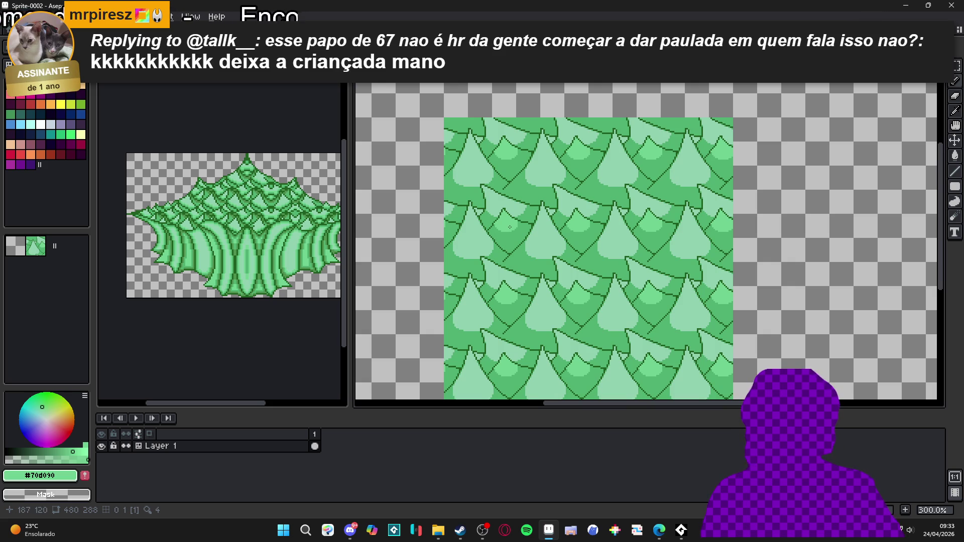
pyautogui.scroll(7, 517, 233)
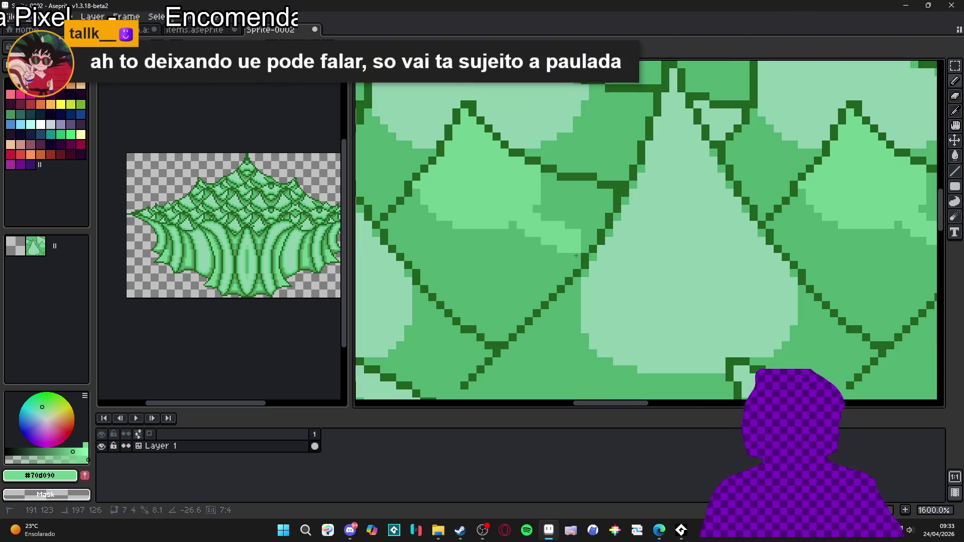
pyautogui.scroll(-3, 626, 260)
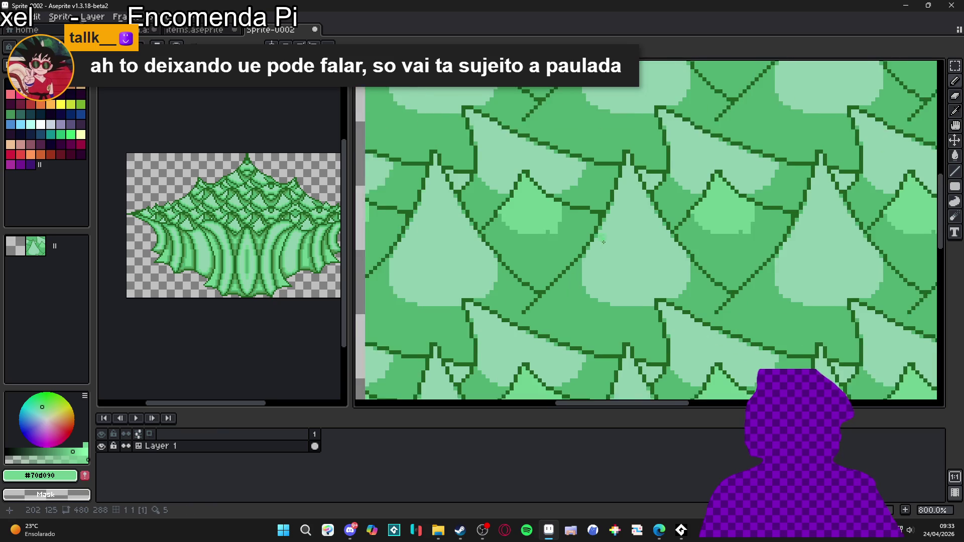
pyautogui.scroll(-2, 569, 245)
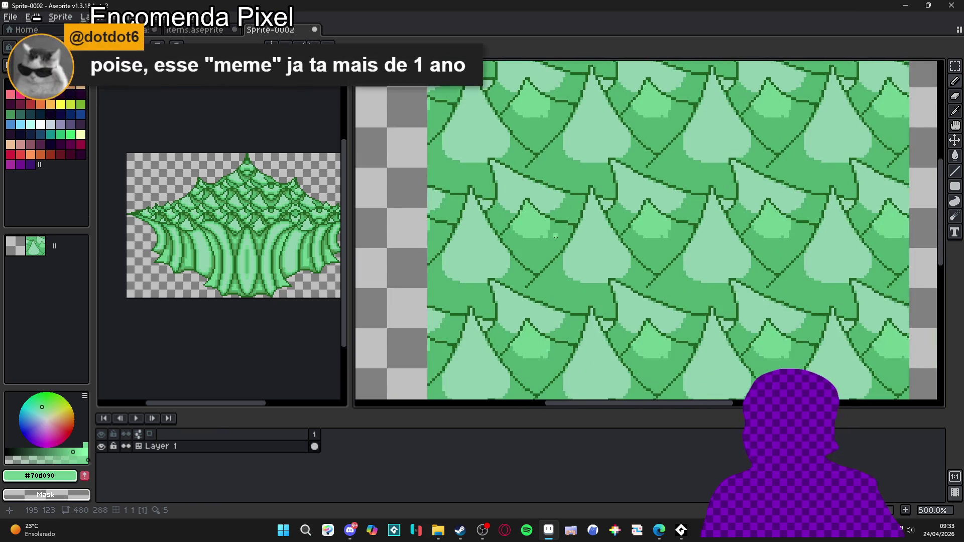
pyautogui.hotkey('ctrl', 'z')
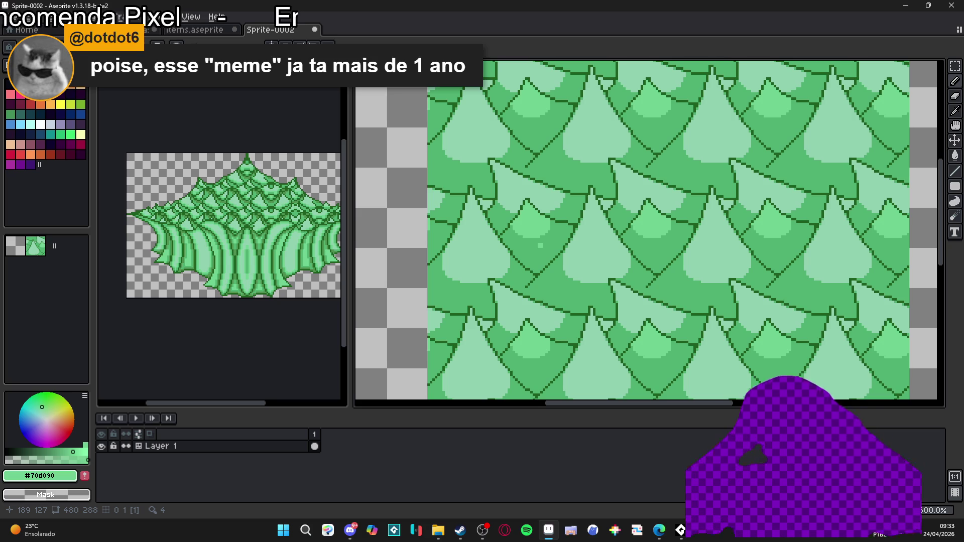
# Draw a mirrored straight line across the leaves and pick up mid green #50b070.
pyautogui.scroll(-1, 540, 246)
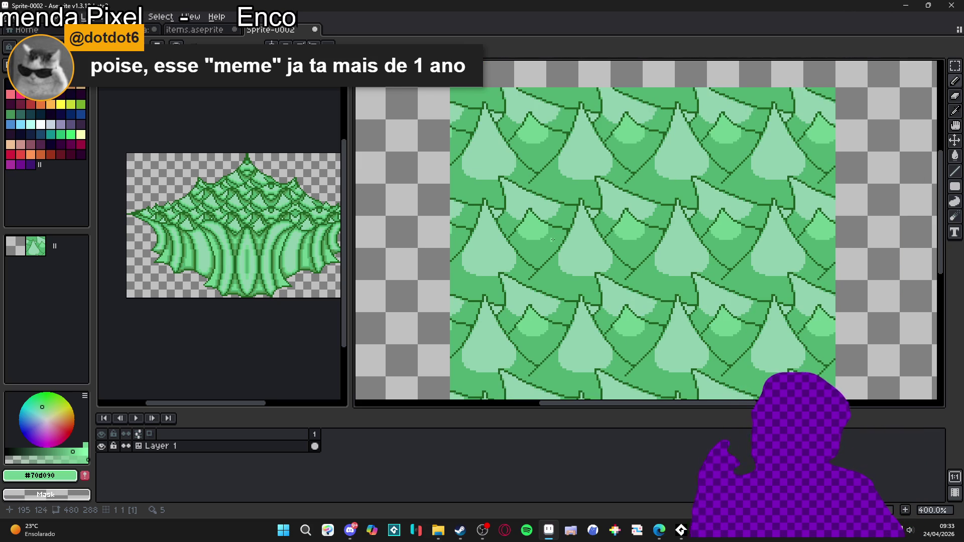
pyautogui.scroll(5, 534, 237)
pyautogui.scroll(-2, 534, 237)
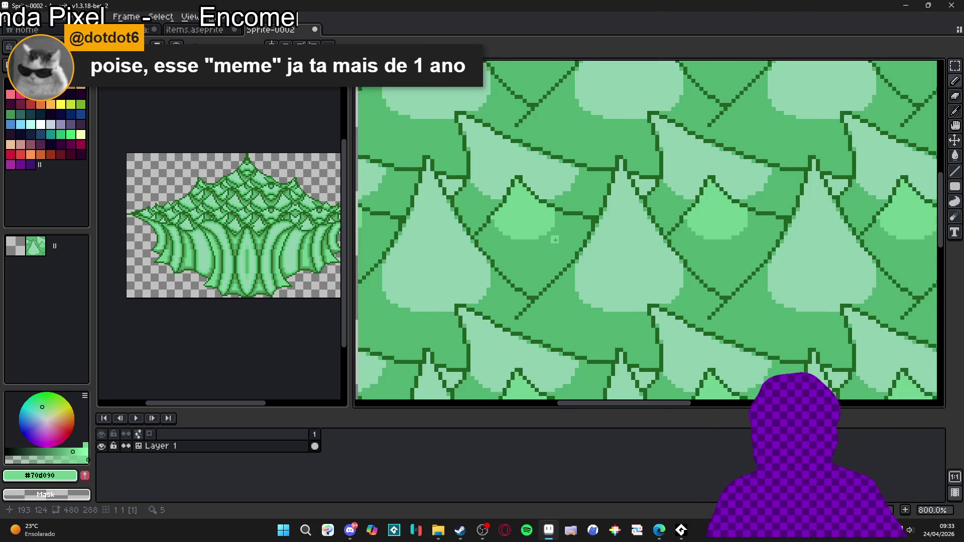
pyautogui.scroll(2, 501, 245)
pyautogui.moveTo(501, 246)
pyautogui.mouseDown()
pyautogui.moveTo(532, 287)
pyautogui.moveTo(531, 202)
pyautogui.moveTo(527, 263)
pyautogui.moveTo(557, 257)
pyautogui.moveTo(524, 272)
pyautogui.moveTo(507, 256)
pyautogui.moveTo(517, 273)
pyautogui.moveTo(507, 286)
pyautogui.moveTo(478, 287)
pyautogui.moveTo(534, 287)
pyautogui.moveTo(499, 270)
pyautogui.moveTo(467, 273)
pyautogui.mouseUp()
pyautogui.scroll(2, 511, 274)
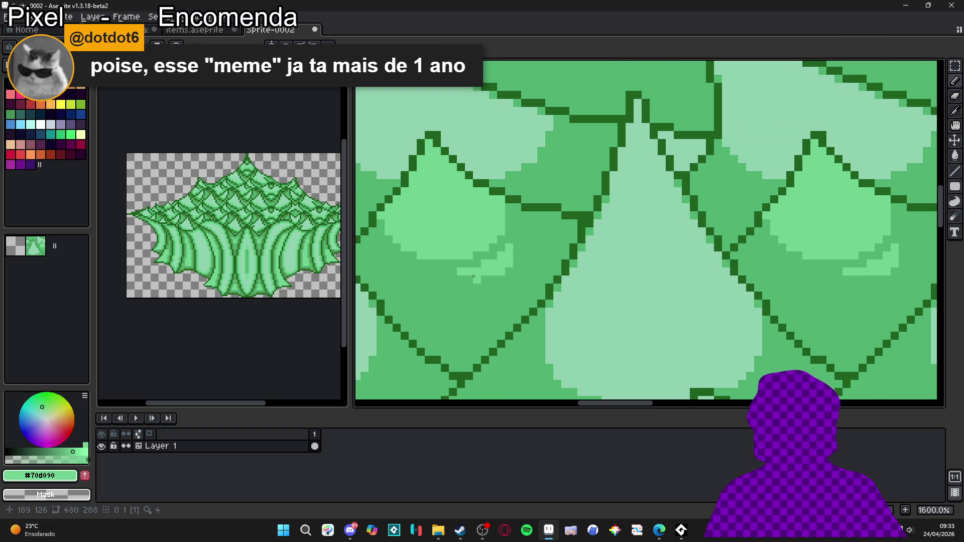
pyautogui.scroll(-4, 495, 280)
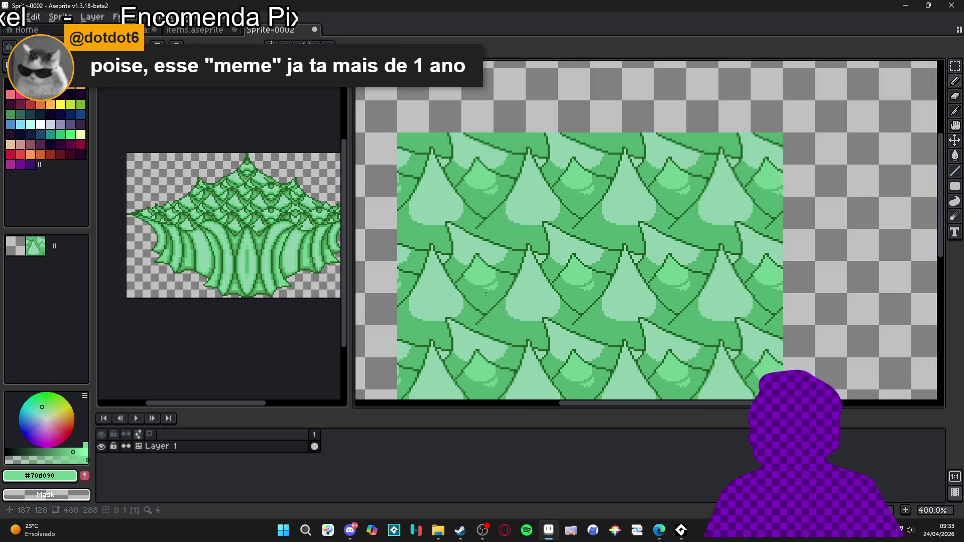
pyautogui.scroll(3, 482, 276)
pyautogui.keyDown('alt'); pyautogui.click(472, 279); pyautogui.keyUp('alt')
# Paint a #70d090 light-green rim along the pale leaf's lower and left edges.
pyautogui.scroll(-1, 475, 275)
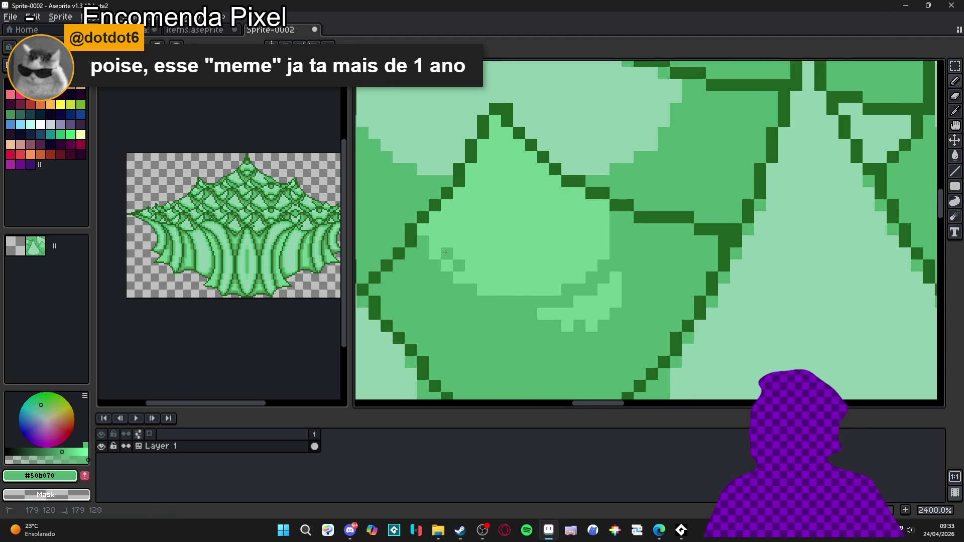
pyautogui.scroll(-2, 497, 257)
pyautogui.scroll(4, 515, 265)
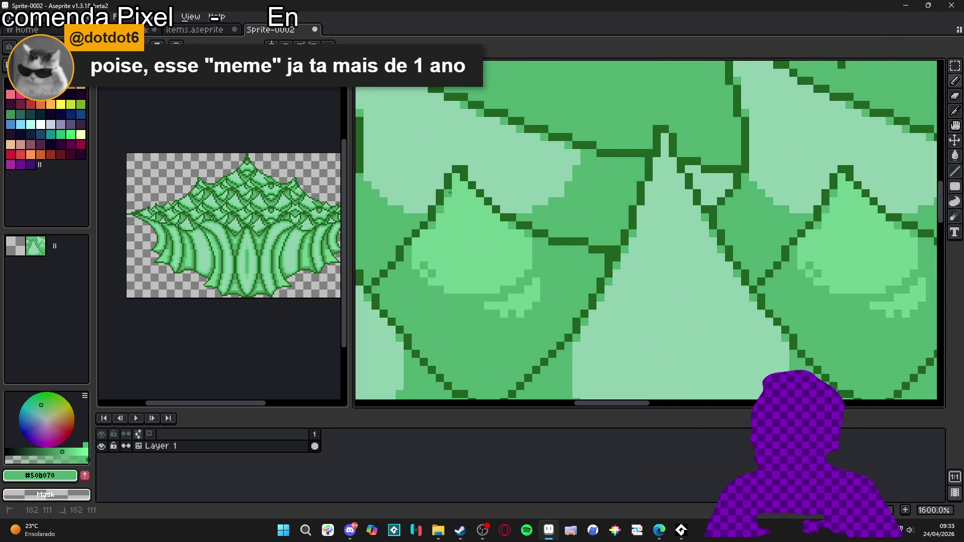
pyautogui.scroll(-3, 518, 266)
pyautogui.scroll(4, 503, 251)
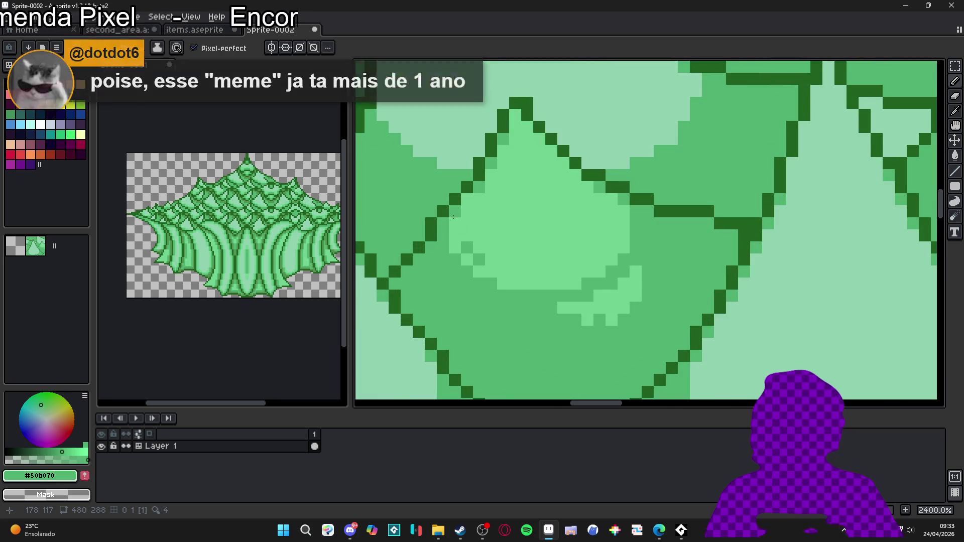
pyautogui.scroll(-4, 457, 223)
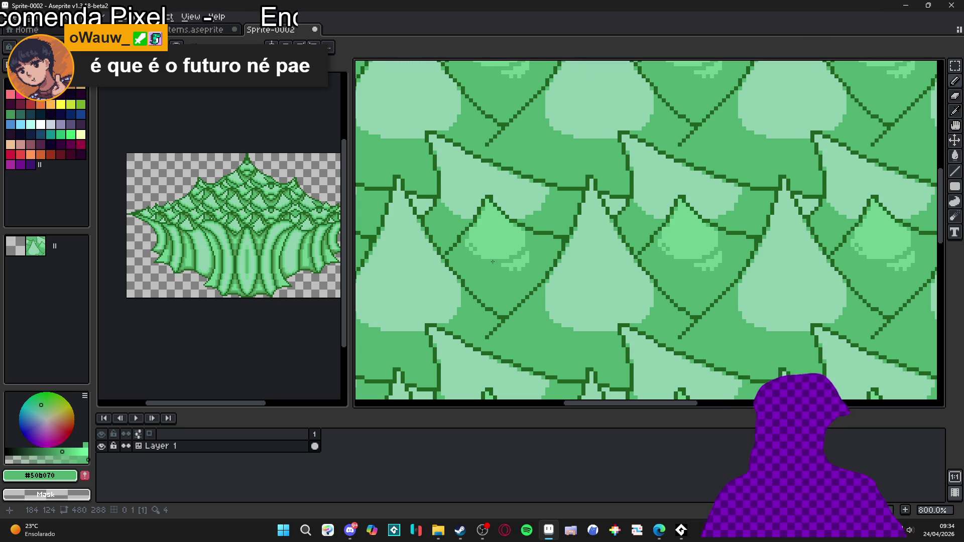
pyautogui.scroll(-2, 502, 269)
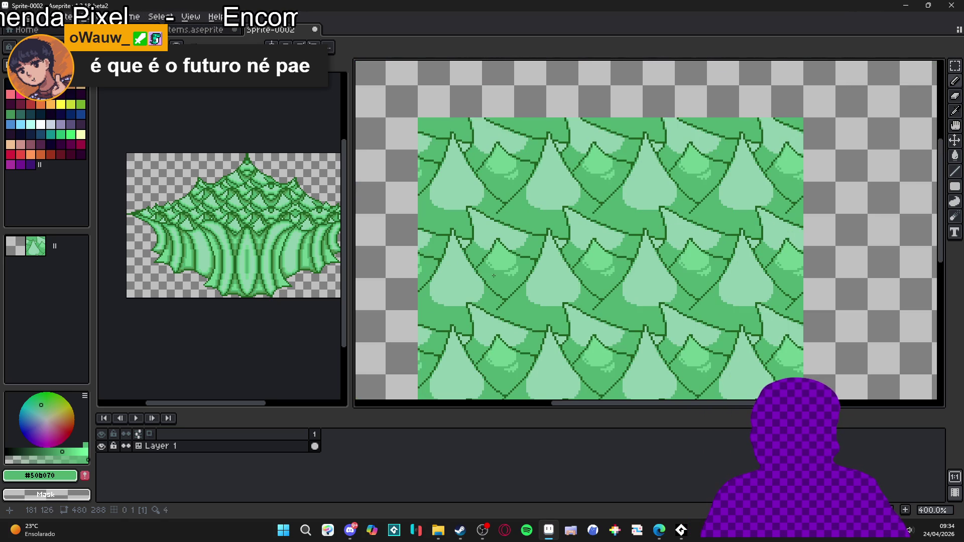
pyautogui.scroll(4, 460, 301)
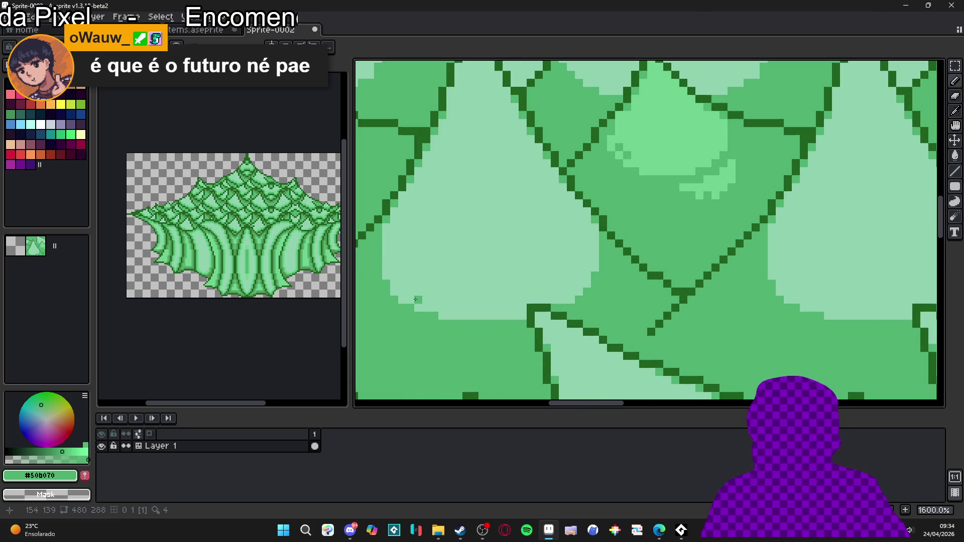
pyautogui.keyDown('alt'); pyautogui.click(696, 146); pyautogui.keyUp('alt')
pyautogui.scroll(2, 411, 295)
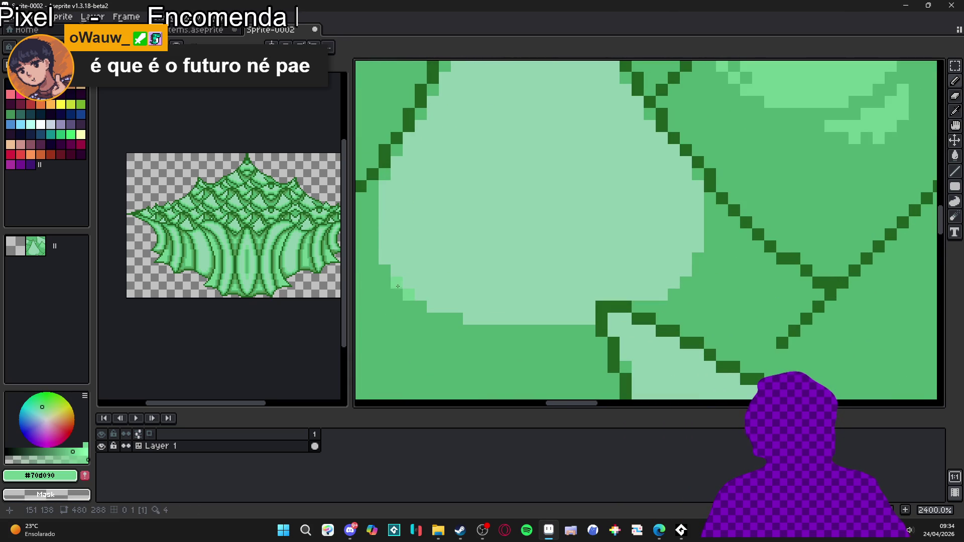
pyautogui.moveTo(386, 255)
pyautogui.mouseDown()
pyautogui.moveTo(385, 232)
pyautogui.moveTo(421, 306)
pyautogui.moveTo(480, 314)
pyautogui.mouseUp()
pyautogui.click(493, 318)
pyautogui.click(541, 308)
pyautogui.click(656, 295)
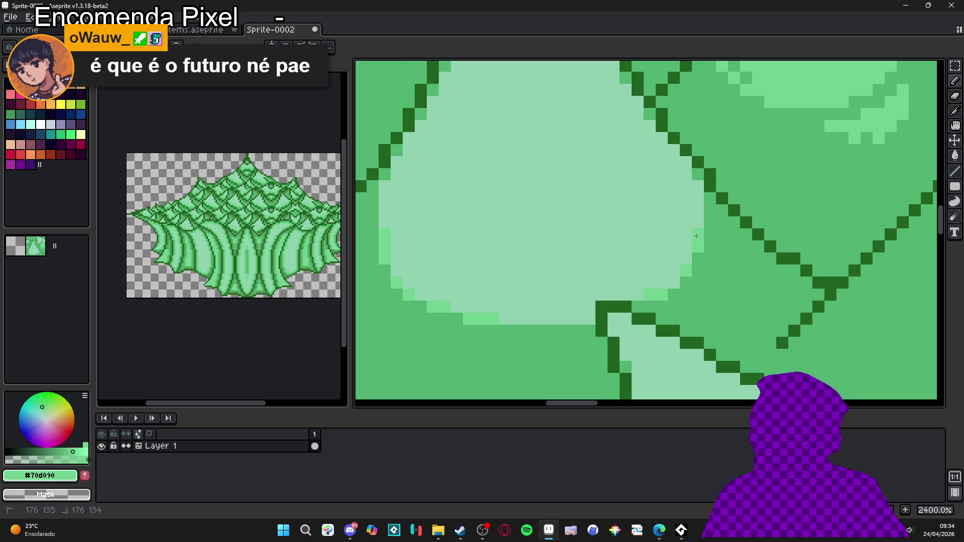
# Add #206020 dark outline pixels and a diagonal outline stroke where two leaves meet.
pyautogui.scroll(-3, 653, 272)
pyautogui.scroll(-3, 652, 272)
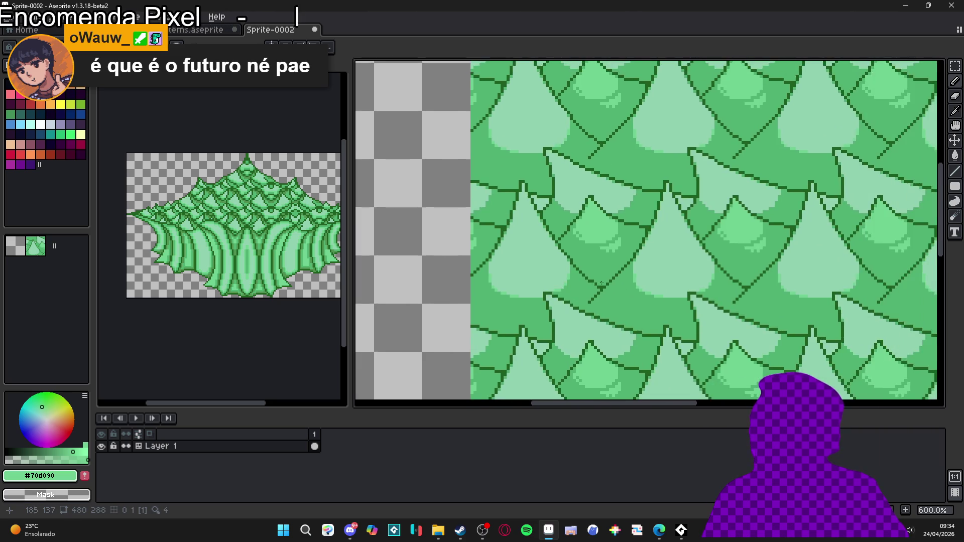
pyautogui.moveTo(632, 289); pyautogui.dragTo(628, 271)
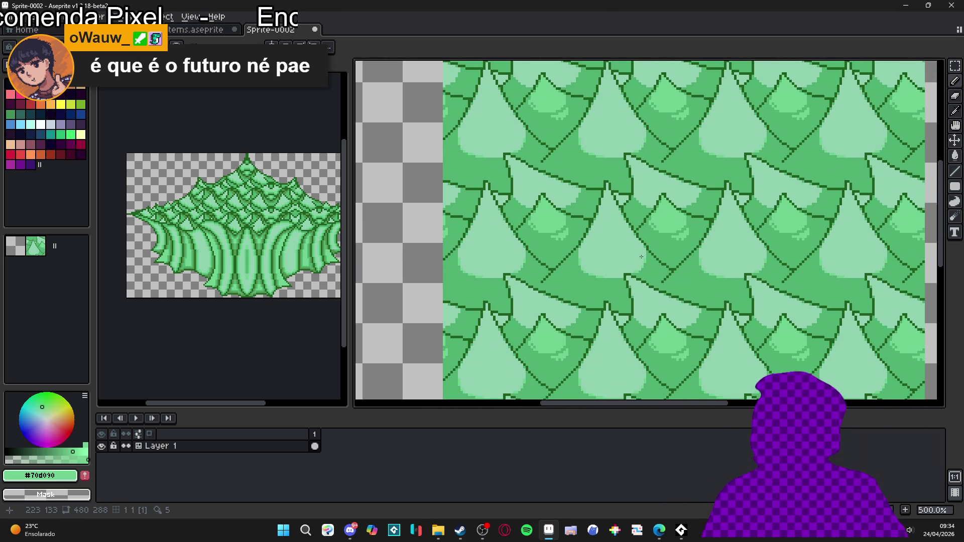
pyautogui.scroll(-2, 657, 291)
pyautogui.scroll(6, 561, 291)
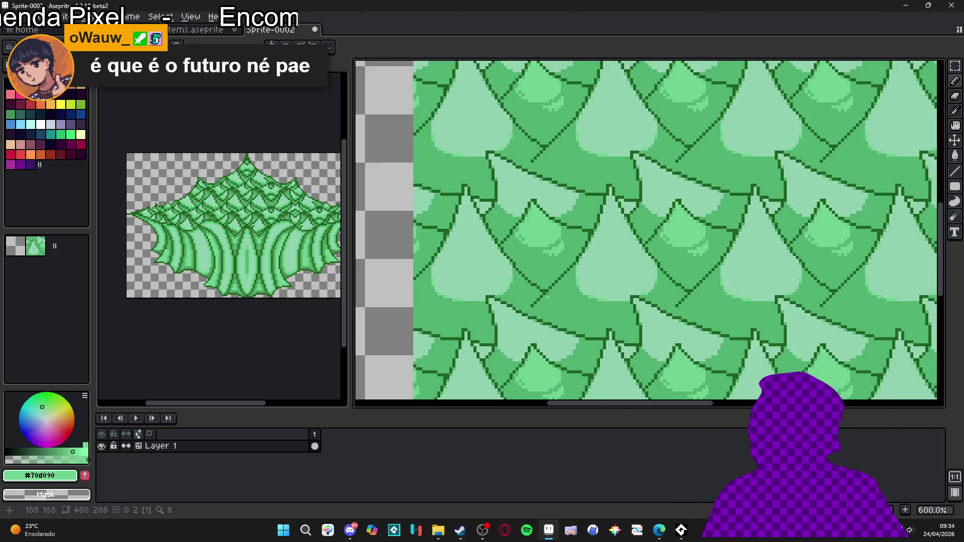
pyautogui.keyDown('alt'); pyautogui.click(560, 292); pyautogui.keyUp('alt')
pyautogui.click(552, 309)
pyautogui.click(555, 303)
pyautogui.click(558, 316)
pyautogui.moveTo(557, 315)
pyautogui.mouseDown()
pyautogui.moveTo(579, 329)
pyautogui.moveTo(563, 334)
pyautogui.mouseUp()
# Cover stray outline pixels with mid green, then continue the outline with dark #206020.
pyautogui.keyDown('alt'); pyautogui.click(601, 329); pyautogui.keyUp('alt')
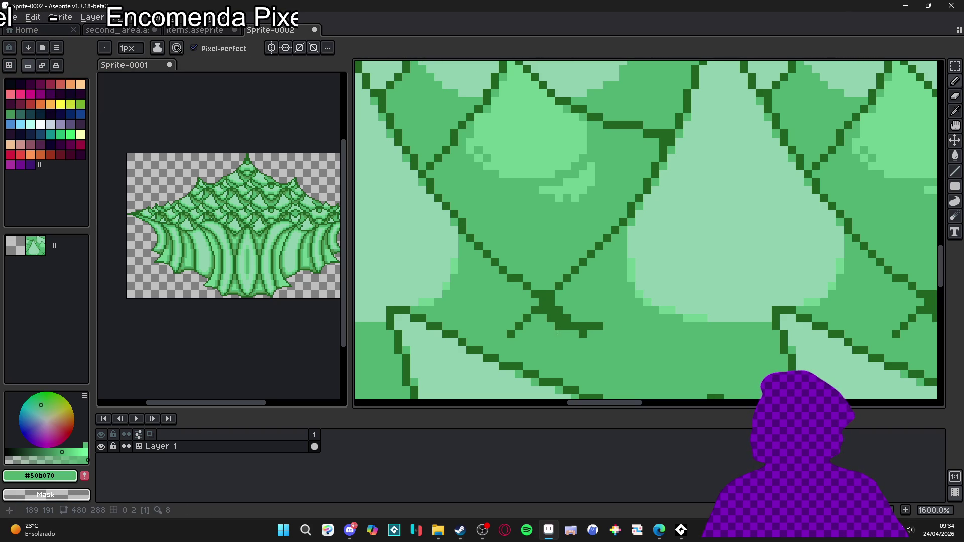
pyautogui.click(583, 334)
pyautogui.keyDown('alt'); pyautogui.click(594, 326); pyautogui.keyUp('alt')
pyautogui.click(591, 334)
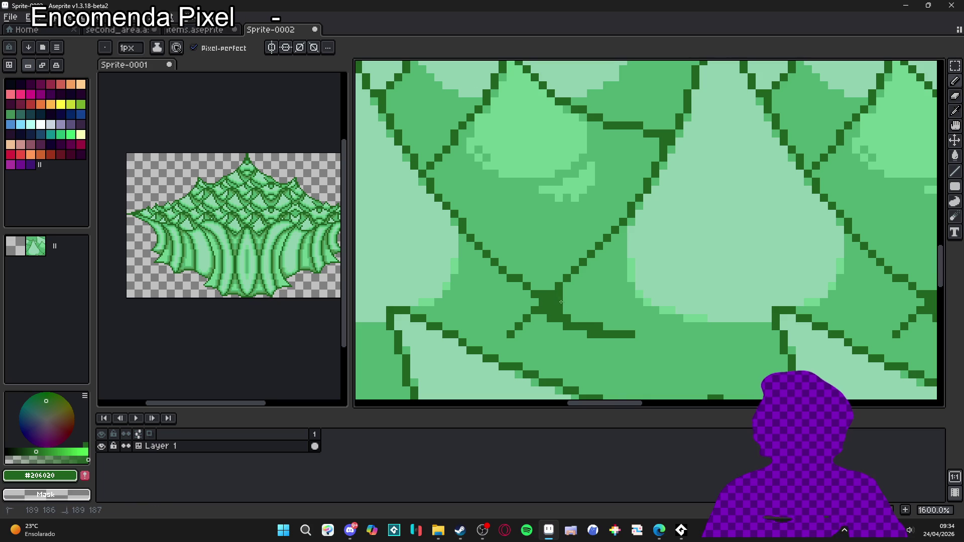
pyautogui.scroll(-3, 626, 345)
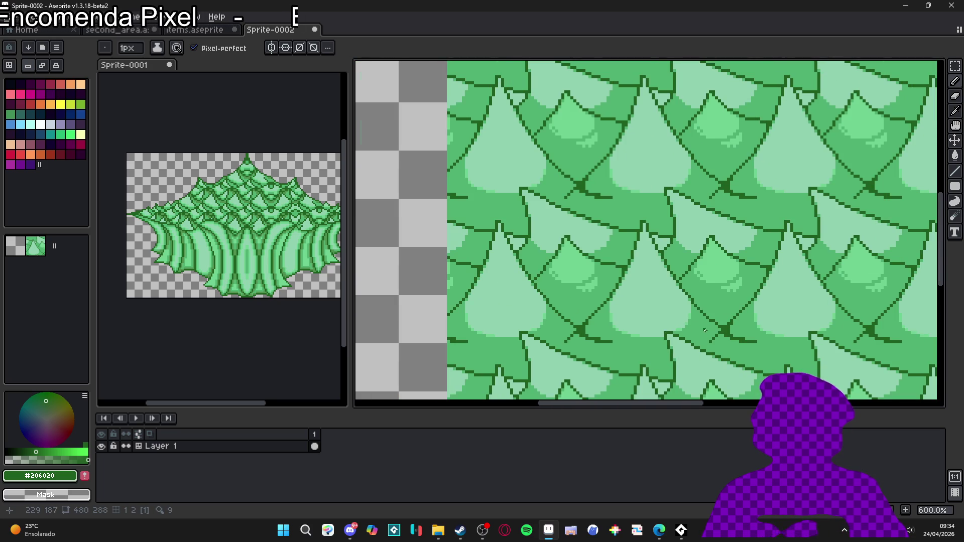
pyautogui.scroll(5, 701, 330)
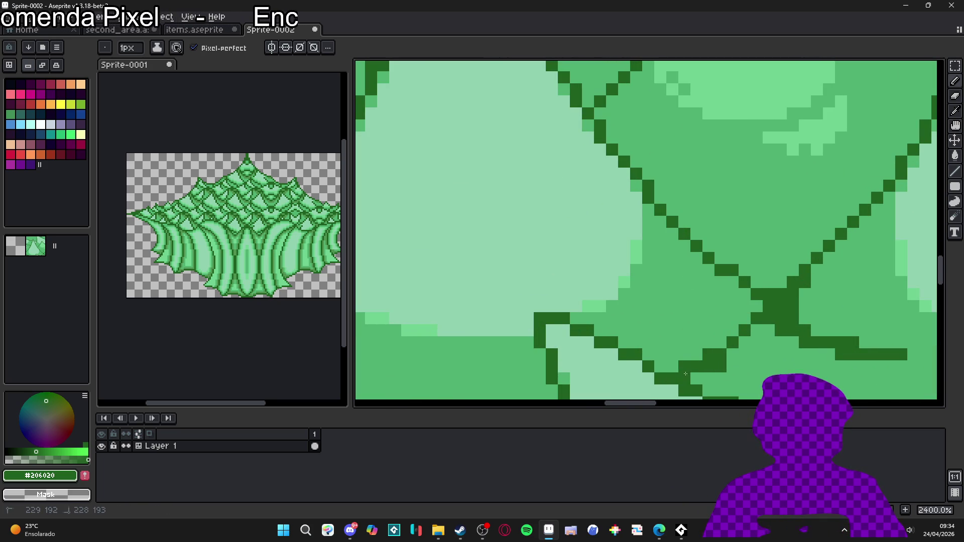
# Thicken the dark #206020 outlines where the leaf tiles cross.
pyautogui.click(673, 366)
pyautogui.click(661, 367)
pyautogui.click(697, 354)
pyautogui.click(697, 380)
pyautogui.click(708, 380)
pyautogui.moveTo(710, 343)
pyautogui.mouseDown()
pyautogui.moveTo(744, 330)
pyautogui.moveTo(734, 294)
pyautogui.moveTo(742, 314)
pyautogui.mouseUp()
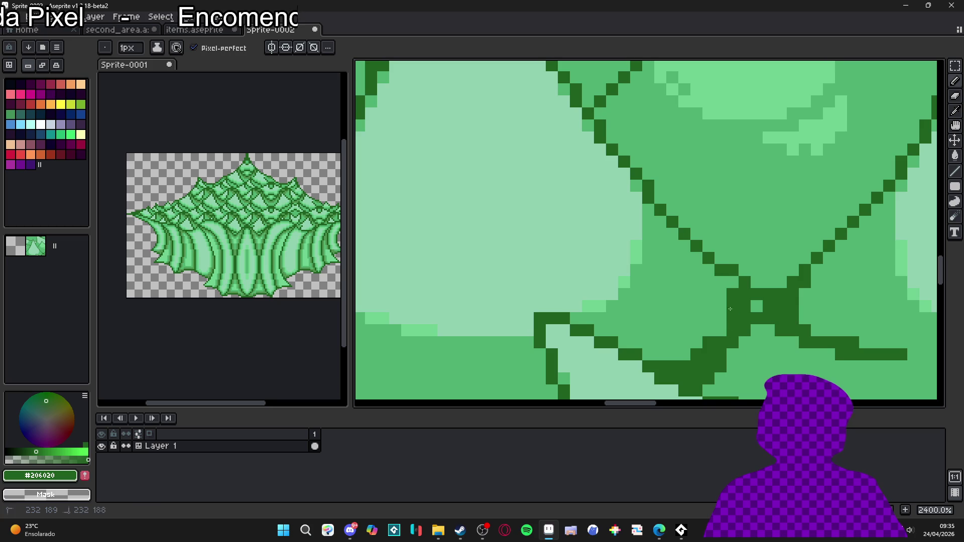
pyautogui.click(696, 344)
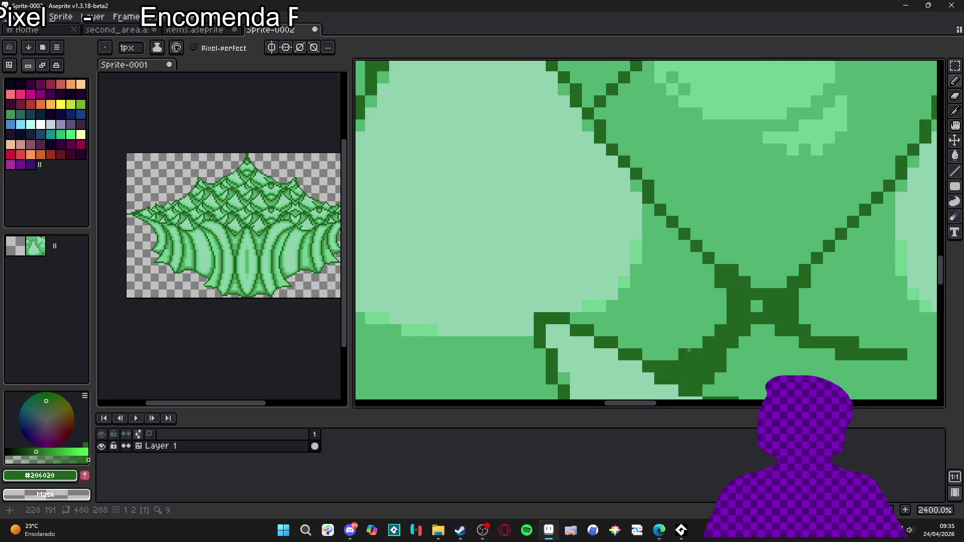
pyautogui.scroll(-5, 702, 343)
pyautogui.scroll(5, 713, 302)
pyautogui.scroll(-5, 731, 312)
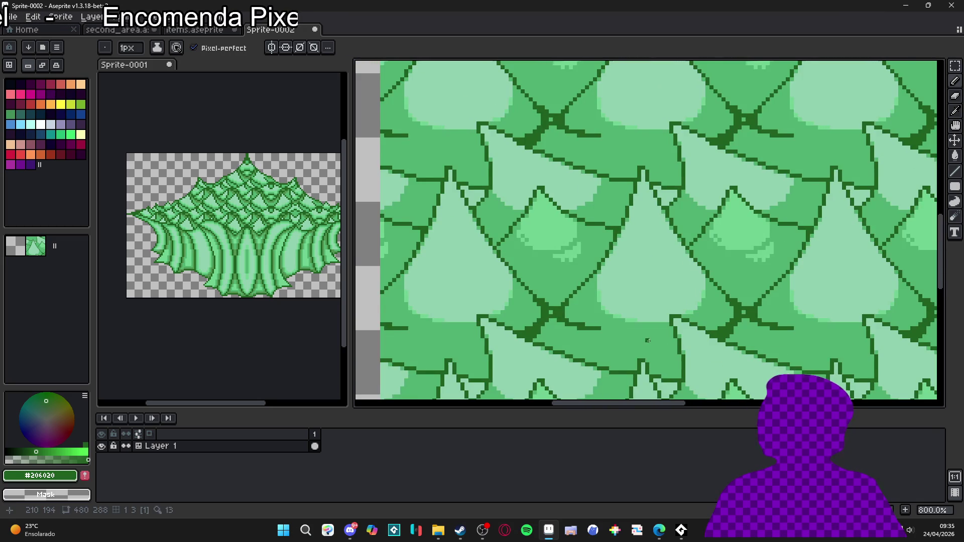
pyautogui.scroll(3, 648, 340)
# Draw a stepped dark outline line, a dark band beneath it, and an outline row above.
pyautogui.keyDown('shift'); pyautogui.click(648, 328); pyautogui.keyUp('shift')
pyautogui.moveTo(645, 327); pyautogui.dragTo(647, 332)
pyautogui.scroll(-3, 667, 338)
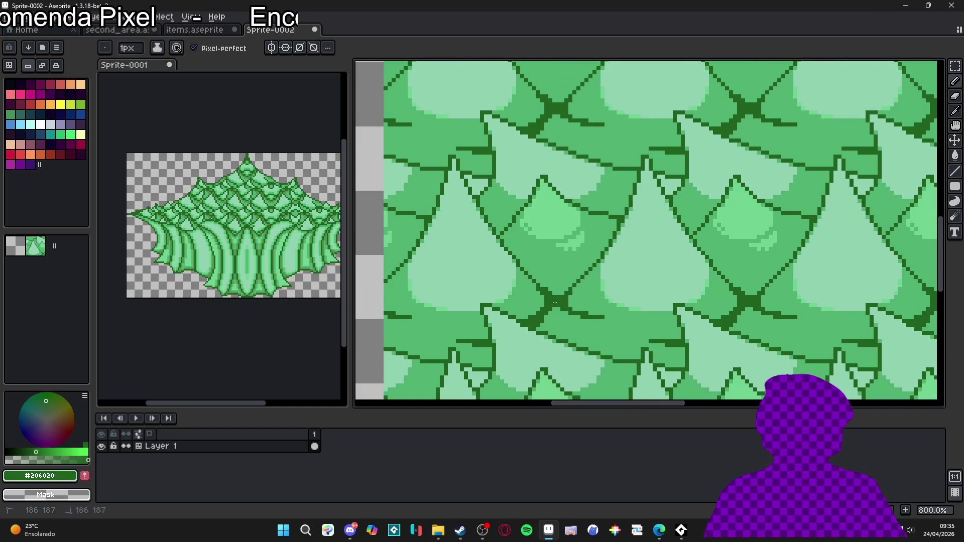
pyautogui.scroll(5, 547, 292)
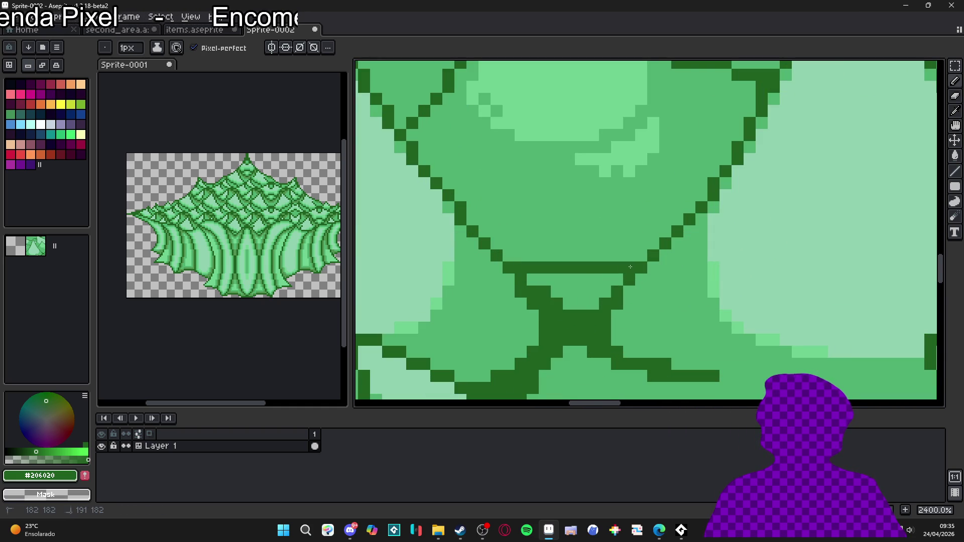
pyautogui.moveTo(588, 278)
pyautogui.mouseDown()
pyautogui.moveTo(532, 281)
pyautogui.moveTo(605, 292)
pyautogui.moveTo(554, 301)
pyautogui.mouseUp()
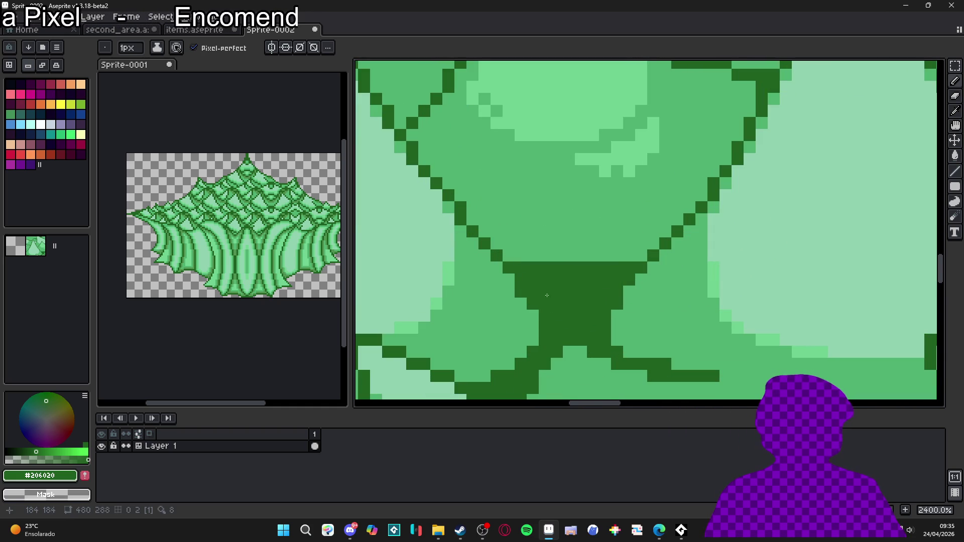
pyautogui.moveTo(505, 254); pyautogui.dragTo(521, 255)
pyautogui.moveTo(643, 255)
pyautogui.mouseDown()
pyautogui.moveTo(617, 255)
pyautogui.moveTo(638, 247)
pyautogui.mouseUp()
pyautogui.hotkey('ctrl', 'z')
pyautogui.click(496, 244)
pyautogui.click(531, 253)
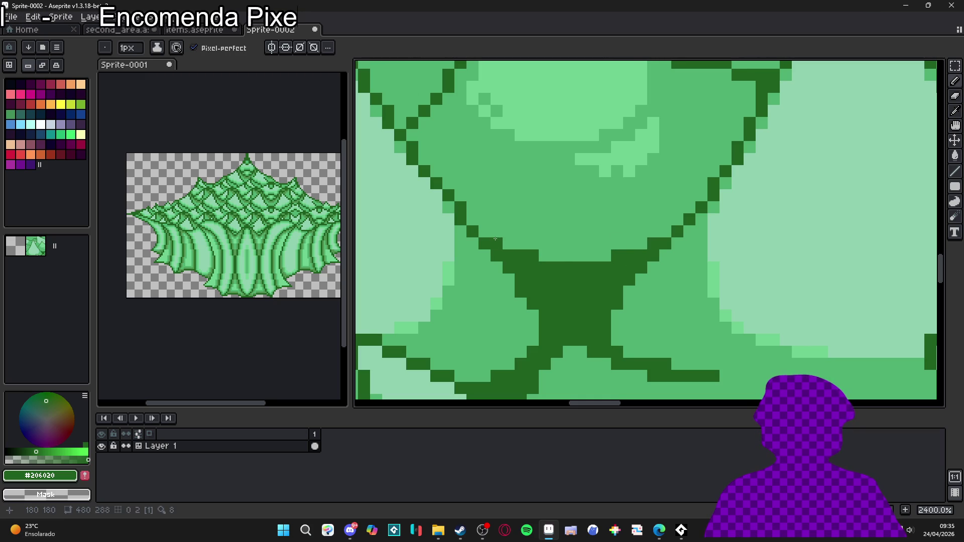
pyautogui.click(639, 245)
pyautogui.scroll(3, 489, 224)
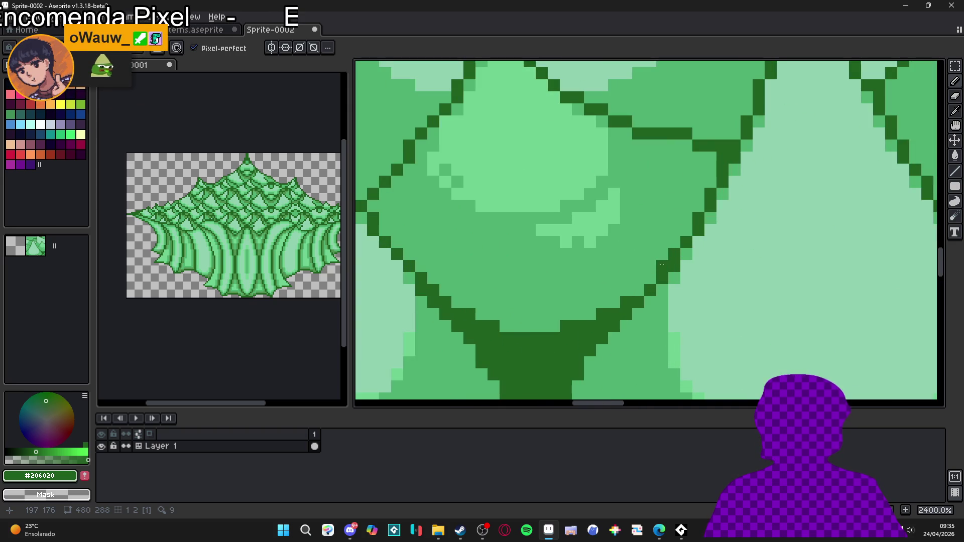
# Draw new horizontal dark outline rows beside the leaf's lower point.
pyautogui.click(640, 277)
pyautogui.click(651, 278)
pyautogui.moveTo(627, 278); pyautogui.dragTo(552, 290)
pyautogui.click(638, 290)
pyautogui.moveTo(444, 289); pyautogui.dragTo(537, 302)
pyautogui.click(446, 278)
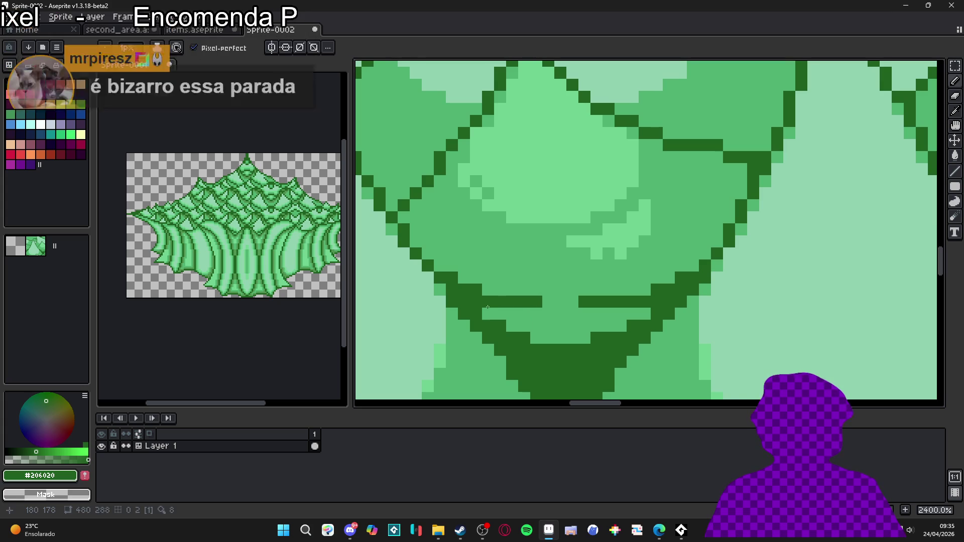
pyautogui.scroll(-5, 550, 300)
# Add dark outline pixels along the leaf edge and center the view on the outline crossing.
pyautogui.scroll(1, 550, 300)
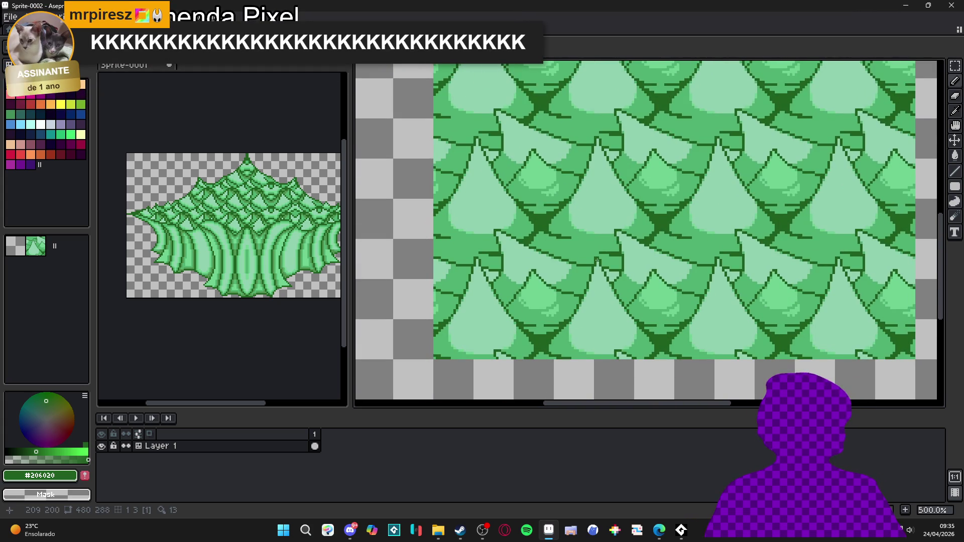
pyautogui.scroll(1, 621, 264)
pyautogui.scroll(3, 622, 265)
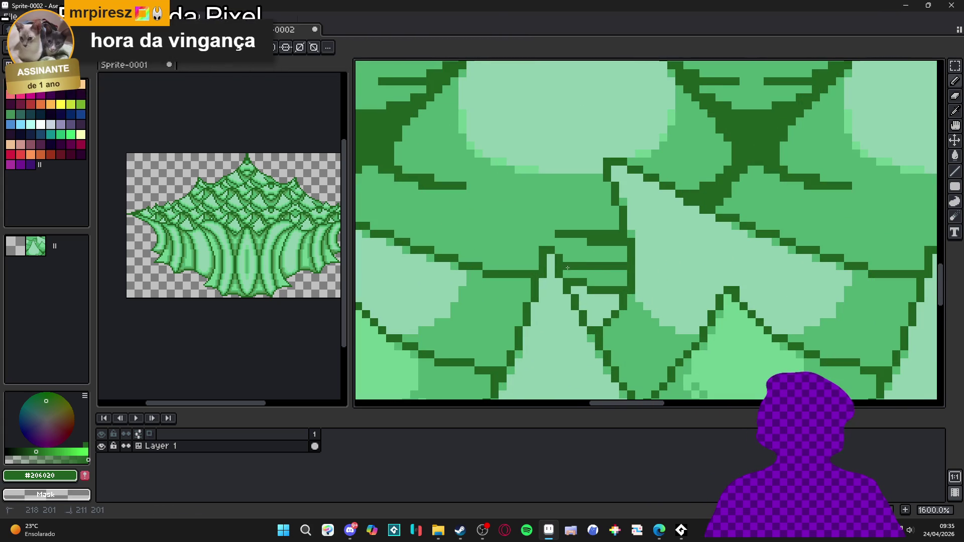
pyautogui.moveTo(533, 268)
pyautogui.mouseDown()
pyautogui.moveTo(478, 267)
pyautogui.moveTo(476, 257)
pyautogui.mouseUp()
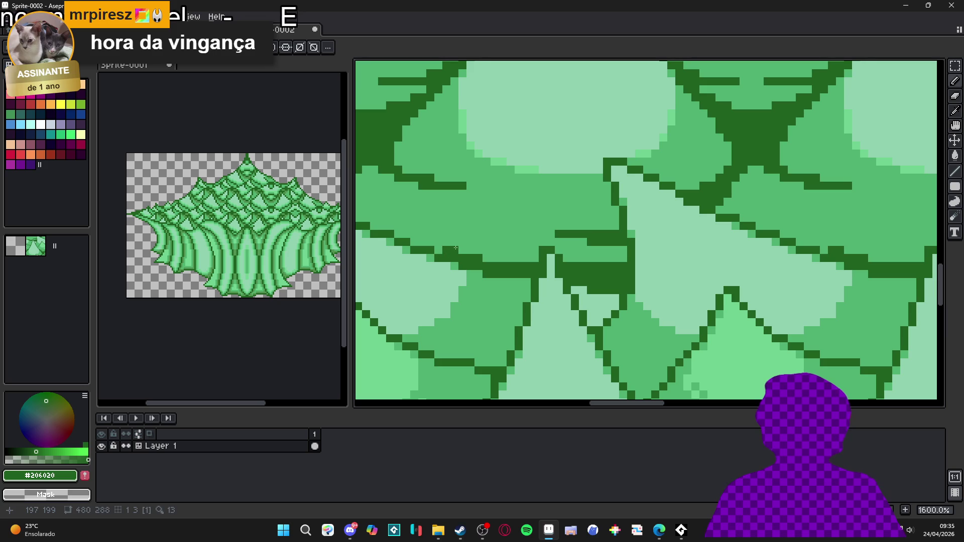
pyautogui.moveTo(437, 252); pyautogui.dragTo(509, 277)
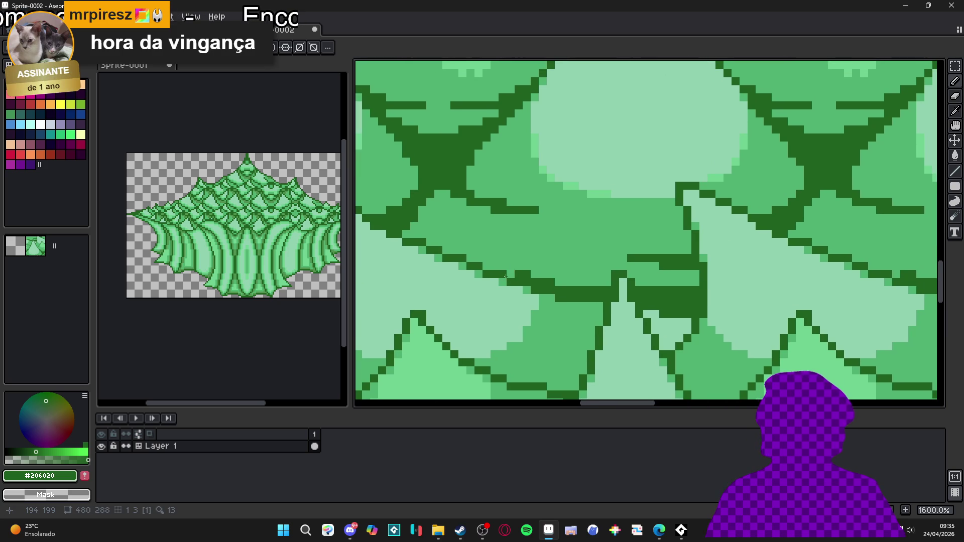
pyautogui.scroll(-4, 518, 263)
pyautogui.scroll(6, 518, 263)
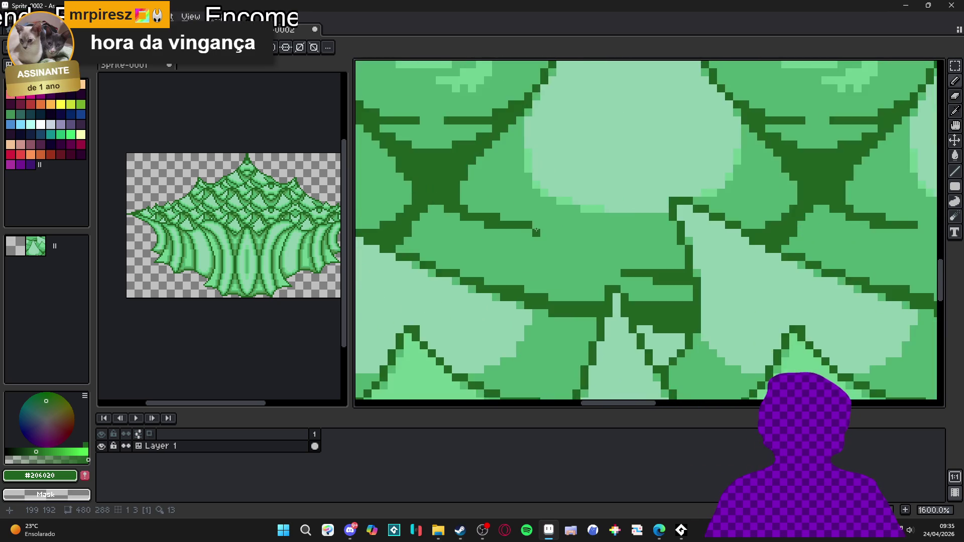
pyautogui.moveTo(505, 238); pyautogui.dragTo(575, 266)
# Pencil a checkered cluster of #206020 pixels at the outline crossing.
pyautogui.click(479, 235)
pyautogui.click(462, 267)
pyautogui.hotkey('ctrl', 'z')
pyautogui.click(478, 267)
pyautogui.click(511, 267)
pyautogui.click(527, 251)
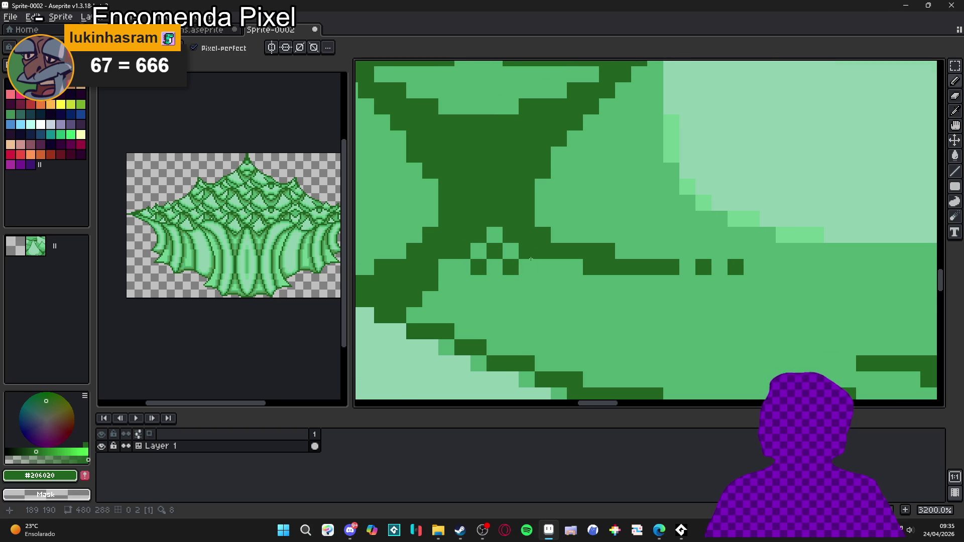
pyautogui.scroll(-3, 524, 253)
pyautogui.scroll(3, 522, 257)
pyautogui.click(491, 277)
pyautogui.click(523, 278)
pyautogui.click(507, 309)
pyautogui.hotkey('ctrl', 'z')
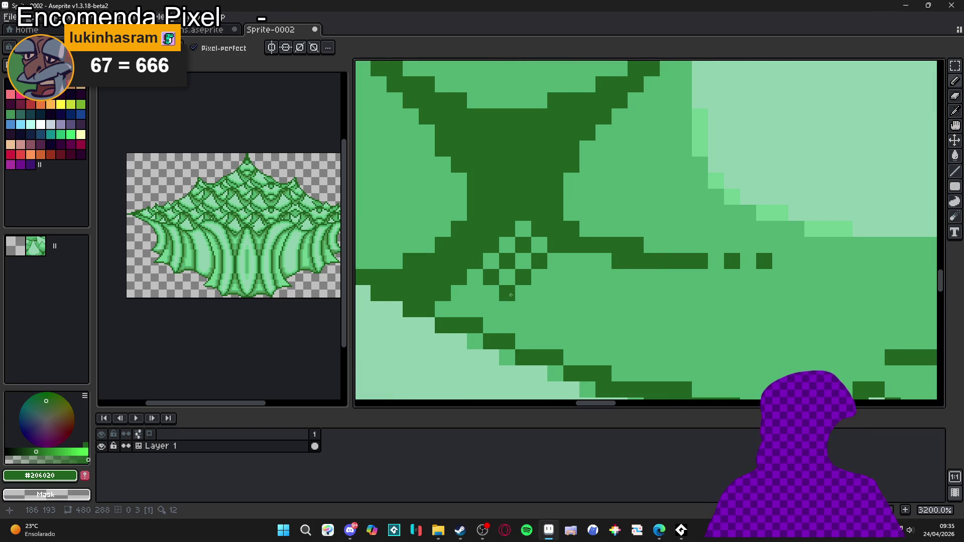
pyautogui.click(520, 291)
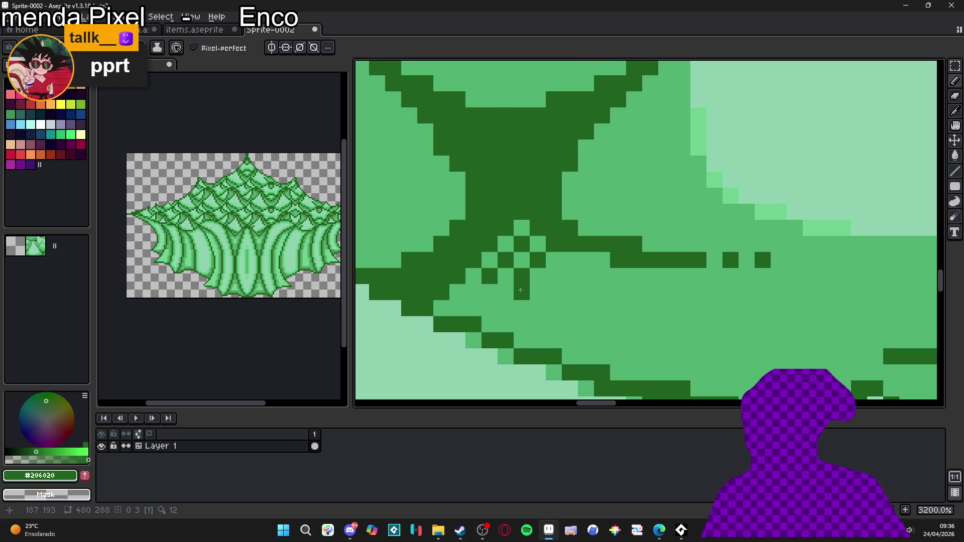
# Zoom out and bring up the Save File dialog for Sprite-0002.
pyautogui.scroll(-6, 520, 289)
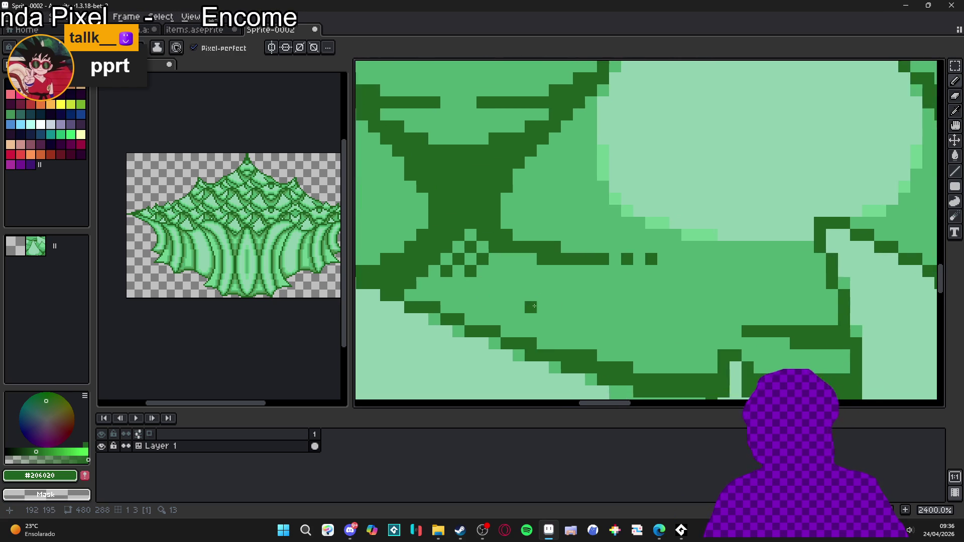
pyautogui.scroll(-2, 569, 299)
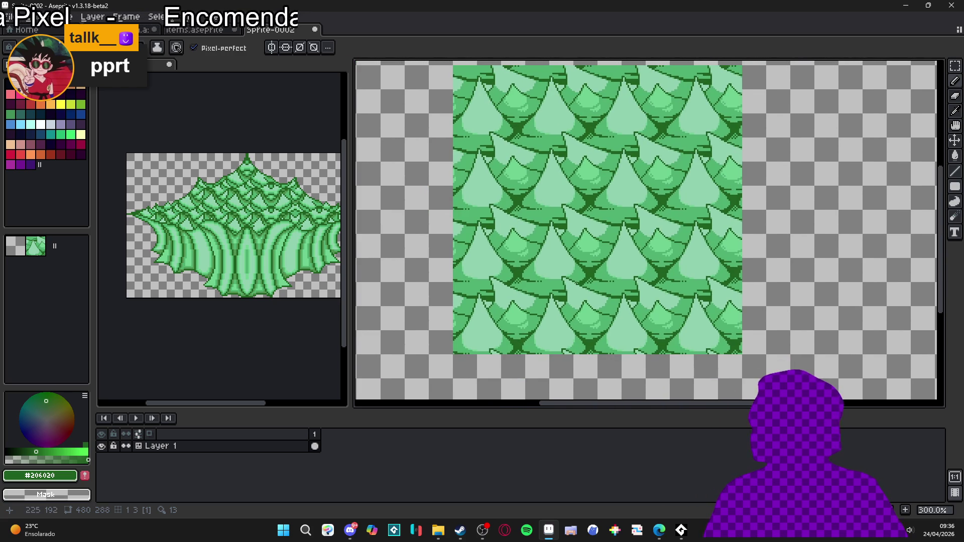
pyautogui.hotkey('ctrl', 's')
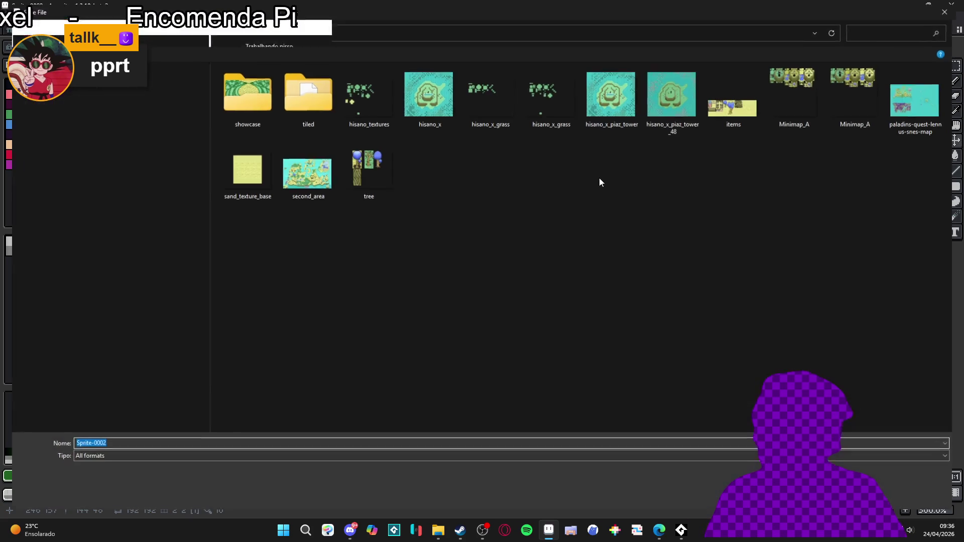
# Cancel the Save File dialog and pick the medium green #50b070 from the leaves.
pyautogui.click(883, 493)
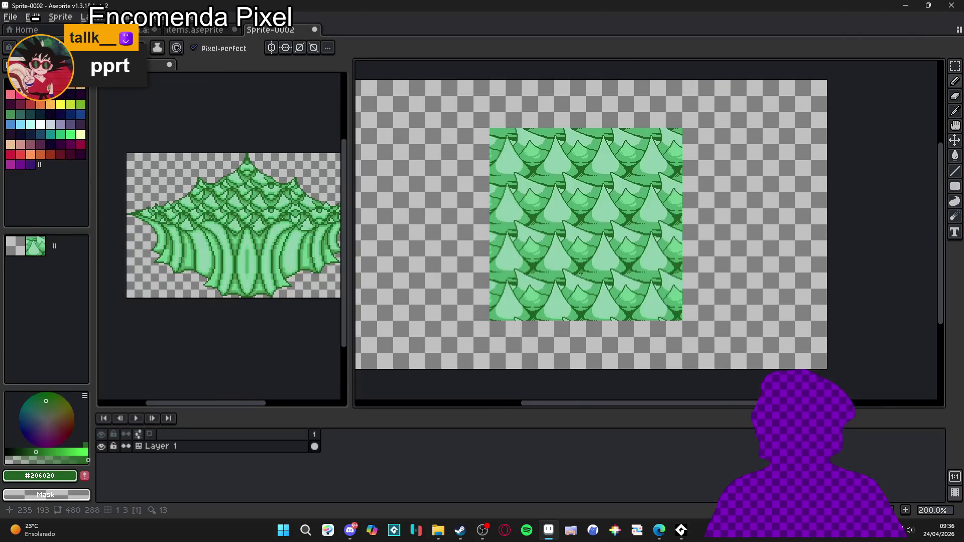
pyautogui.scroll(1, 556, 265)
pyautogui.scroll(-1, 573, 260)
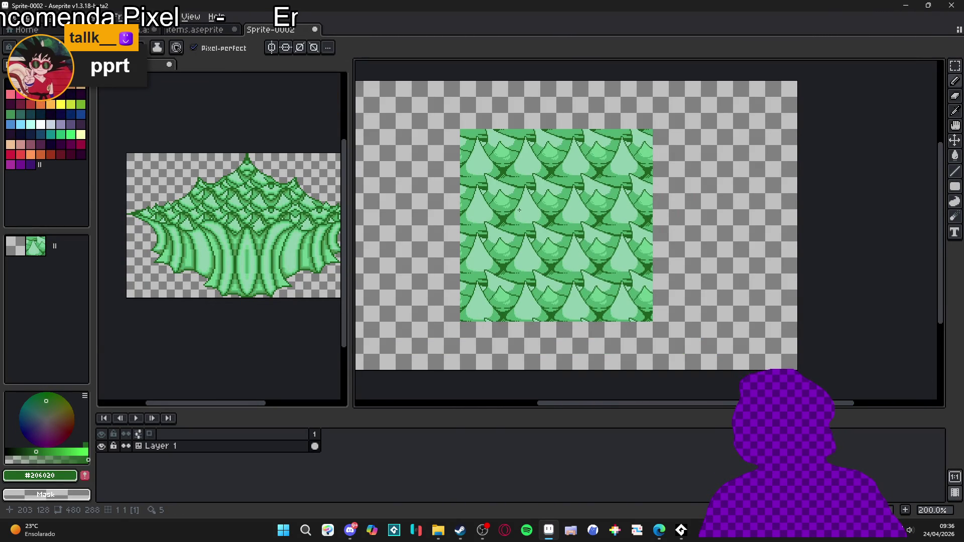
pyautogui.scroll(6, 537, 257)
pyautogui.keyDown('alt'); pyautogui.click(519, 276); pyautogui.keyUp('alt')
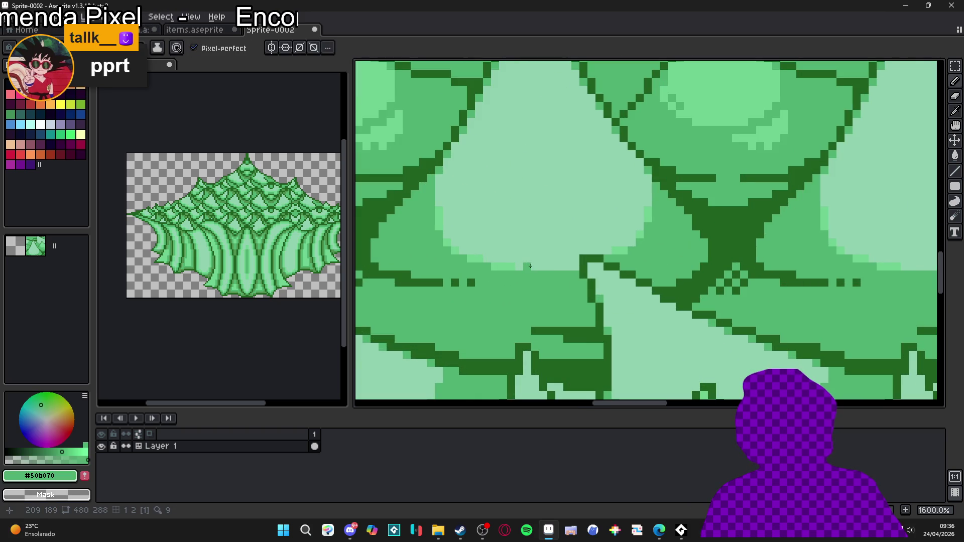
# Pick the dark outline green #206020 from the canvas and paint a few outline pixels.
pyautogui.scroll(-5, 549, 266)
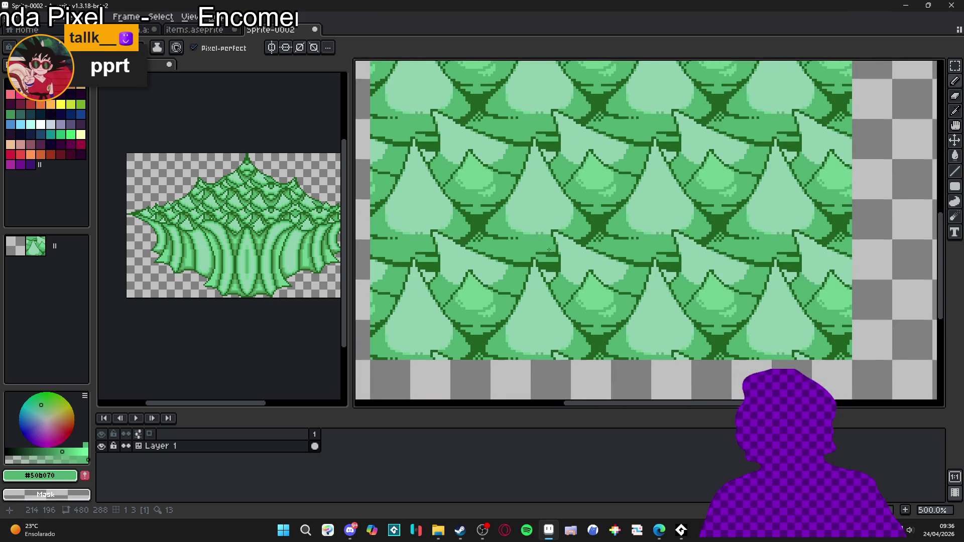
pyautogui.scroll(3, 541, 311)
pyautogui.scroll(-1, 559, 318)
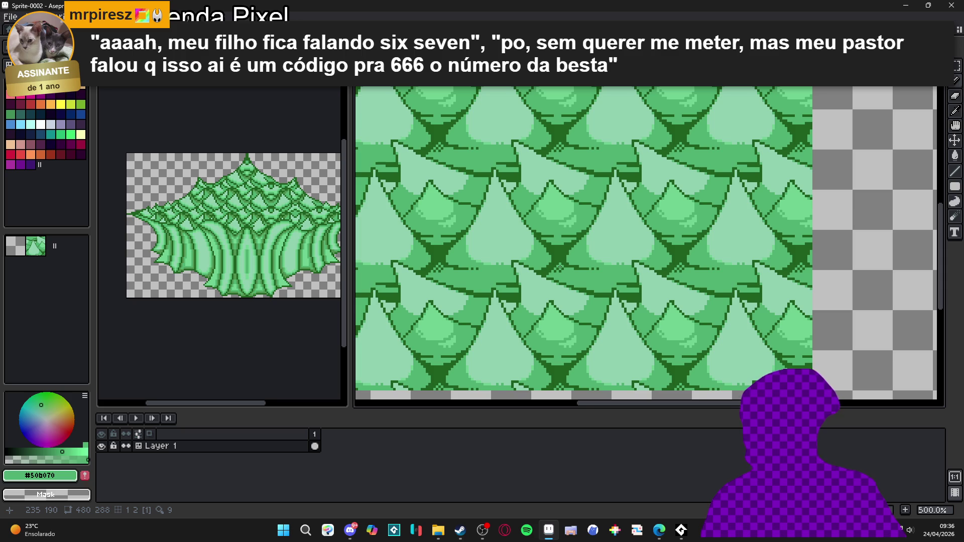
pyautogui.scroll(5, 384, 284)
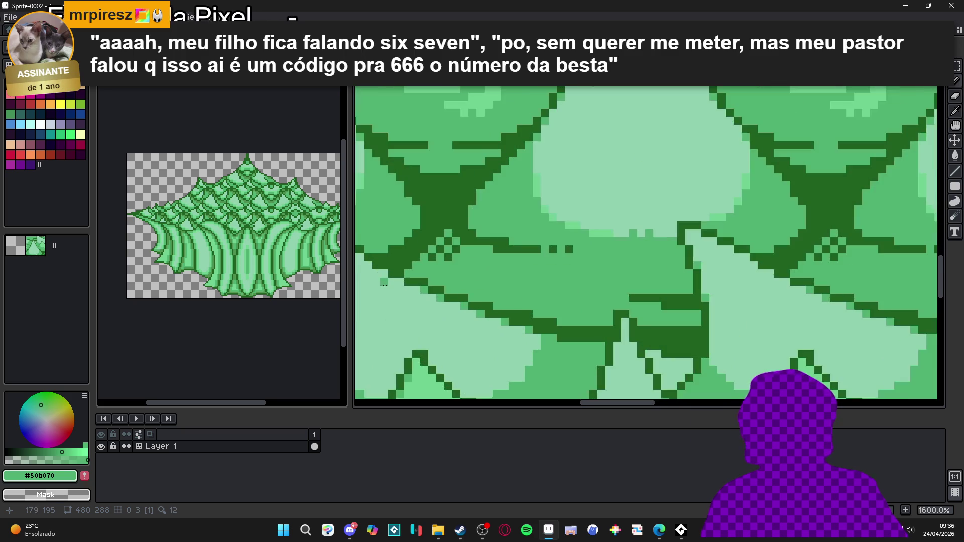
pyautogui.scroll(2, 384, 285)
pyautogui.keyDown('alt'); pyautogui.click(430, 276); pyautogui.keyUp('alt')
pyautogui.moveTo(427, 262)
pyautogui.mouseDown()
pyautogui.moveTo(427, 248)
pyautogui.moveTo(399, 268)
pyautogui.moveTo(445, 279)
pyautogui.mouseUp()
# Draw dark green pixels and a line along the leaf edge.
pyautogui.click(475, 293)
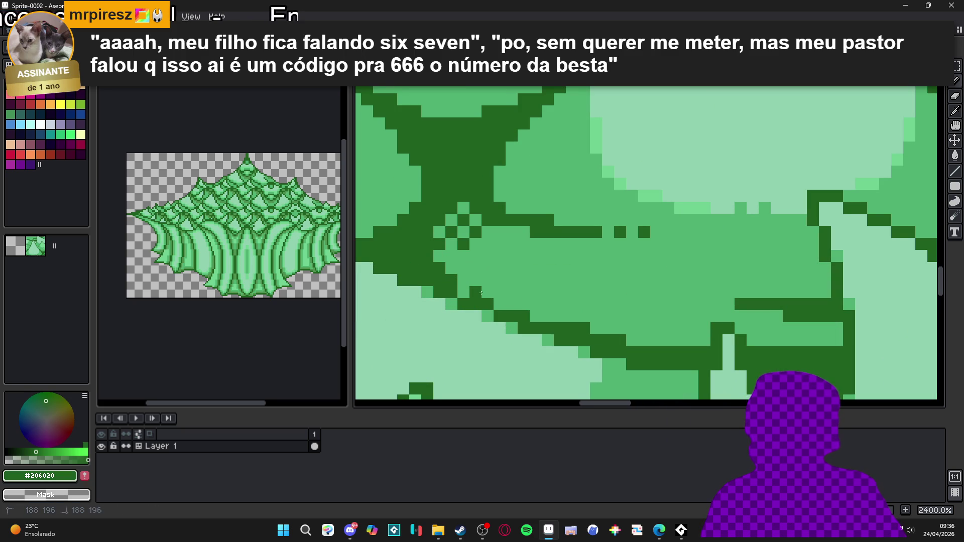
pyautogui.click(483, 296)
pyautogui.moveTo(499, 304); pyautogui.dragTo(641, 339)
pyautogui.scroll(-5, 648, 338)
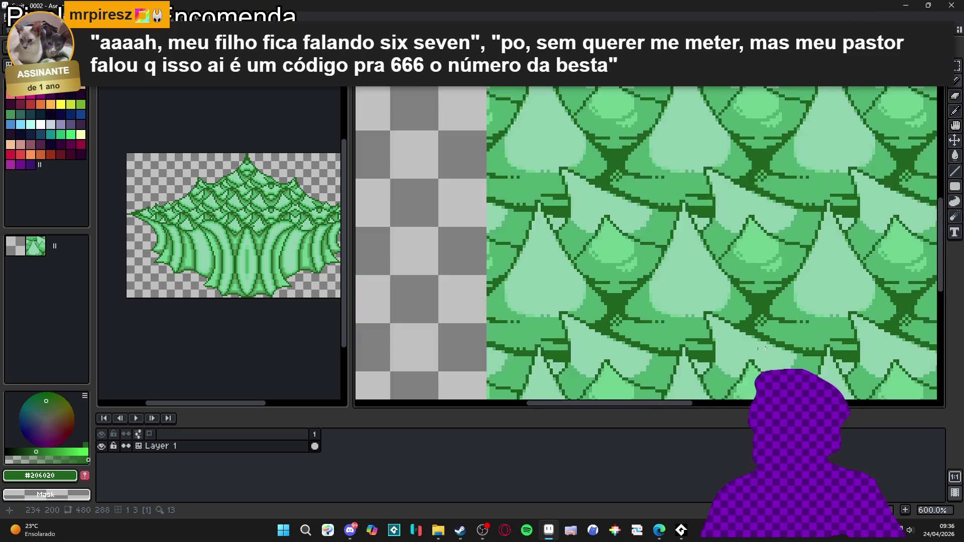
pyautogui.scroll(2, 632, 335)
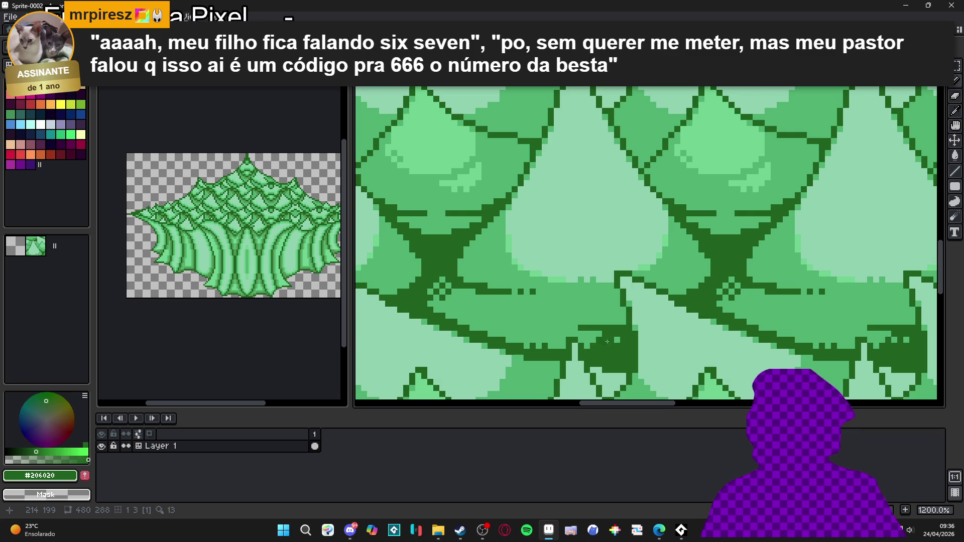
pyautogui.scroll(-3, 606, 340)
pyautogui.scroll(4, 613, 351)
pyautogui.scroll(-4, 622, 360)
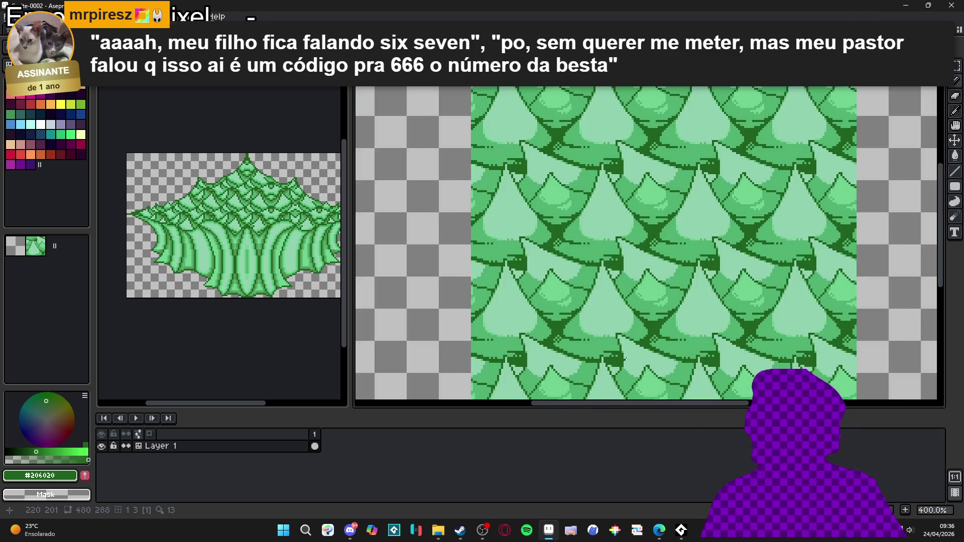
pyautogui.scroll(4, 621, 360)
# Add small dark #206020 pixel crosses to the leaf shading.
pyautogui.keyDown('alt'); pyautogui.click(568, 328); pyautogui.keyUp('alt')
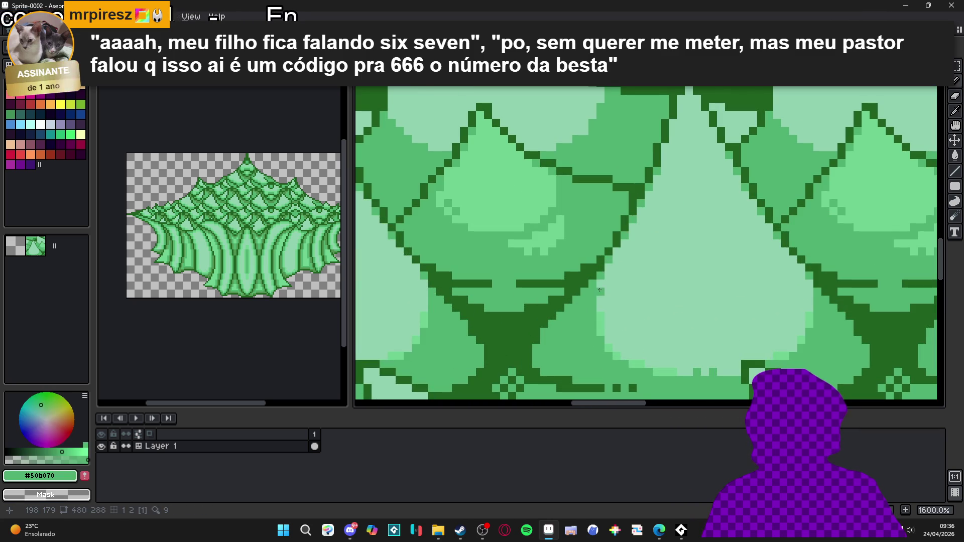
pyautogui.scroll(-4, 605, 267)
pyautogui.scroll(3, 593, 301)
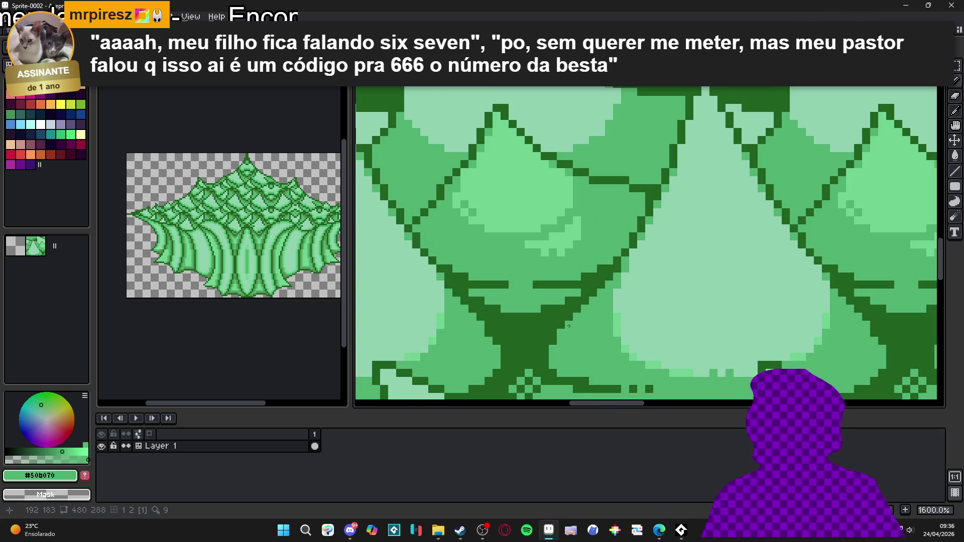
pyautogui.keyDown('alt'); pyautogui.click(583, 332); pyautogui.keyUp('alt')
pyautogui.scroll(-3, 580, 339)
pyautogui.scroll(5, 581, 339)
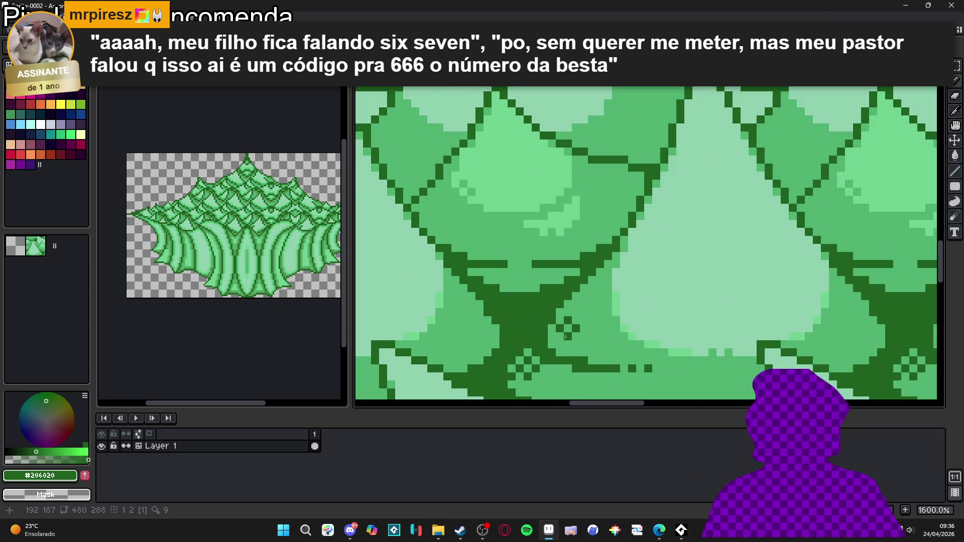
pyautogui.scroll(-4, 600, 360)
pyautogui.scroll(-2, 600, 360)
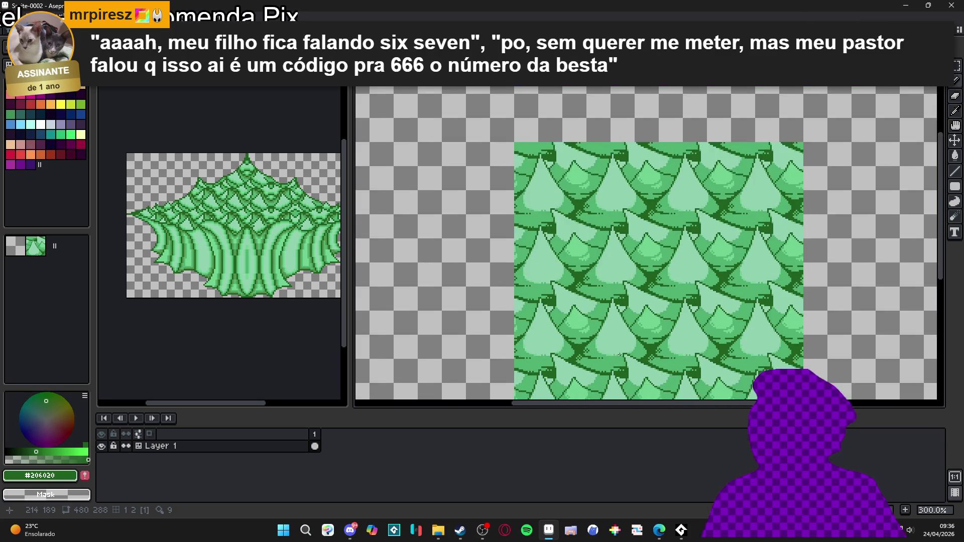
pyautogui.scroll(6, 606, 342)
pyautogui.click(606, 336)
pyautogui.click(602, 343)
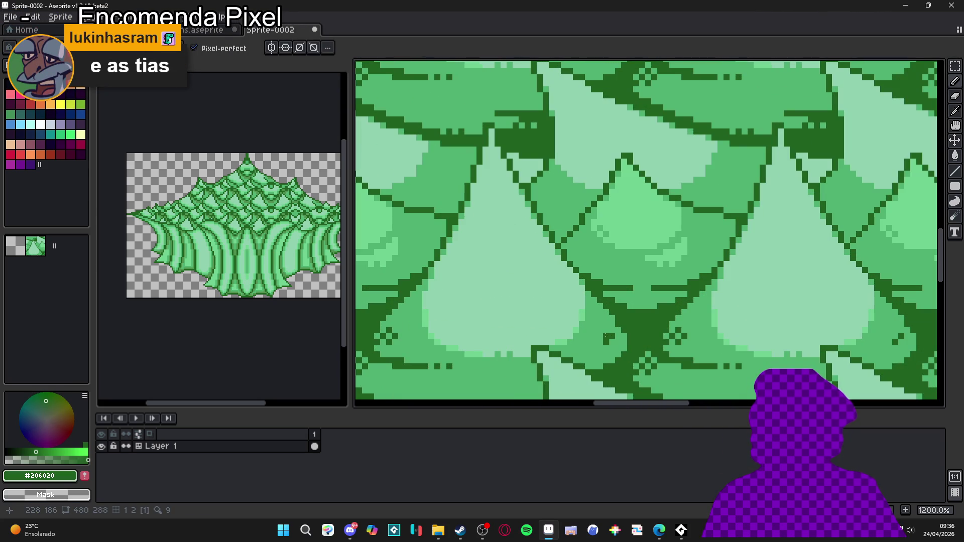
pyautogui.click(602, 331)
# Place a small mid-green #50b070 diamond accent on a pale leaf, then bring up the save dialog.
pyautogui.scroll(-5, 596, 342)
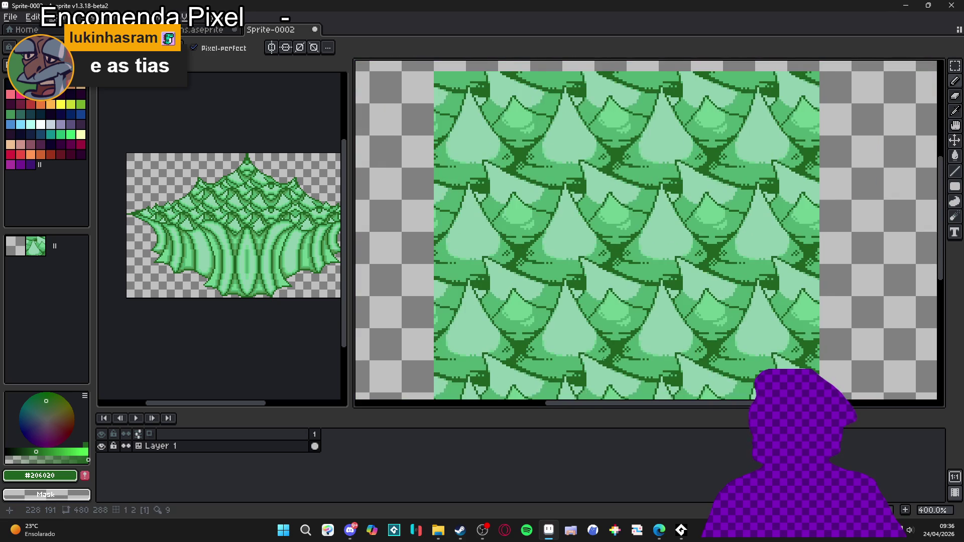
pyautogui.scroll(4, 599, 354)
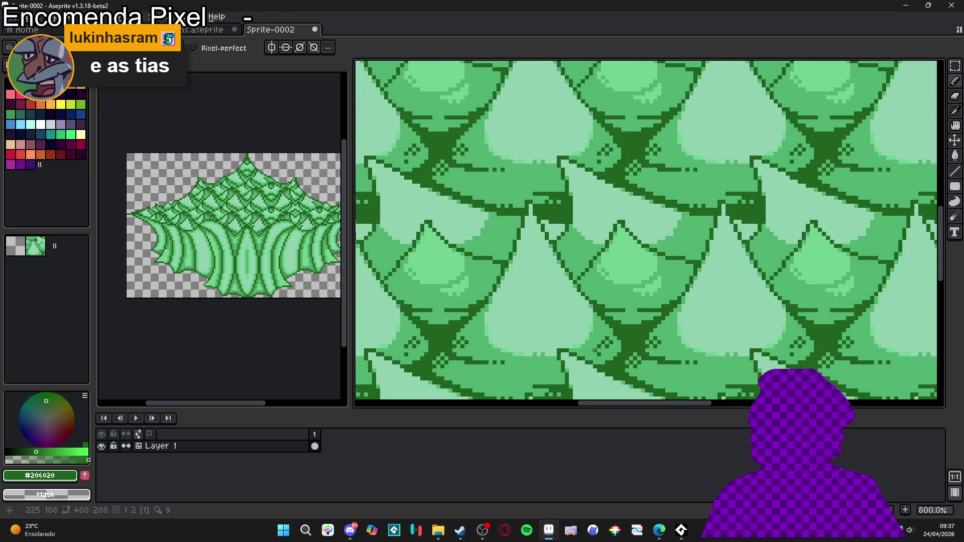
pyautogui.scroll(1, 583, 355)
pyautogui.scroll(-4, 577, 363)
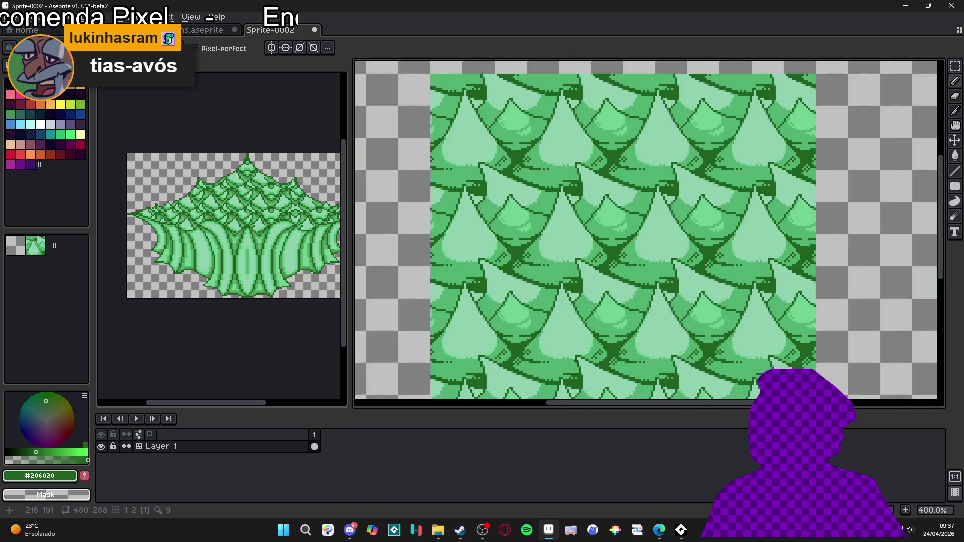
pyautogui.scroll(3, 582, 346)
pyautogui.keyDown('alt'); pyautogui.click(577, 340); pyautogui.keyUp('alt')
pyautogui.scroll(1, 577, 339)
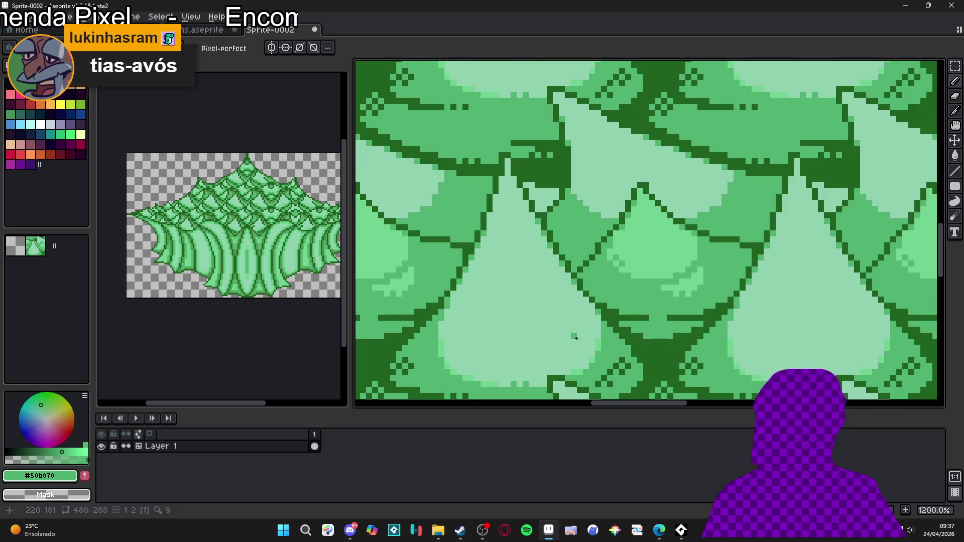
pyautogui.click(576, 337)
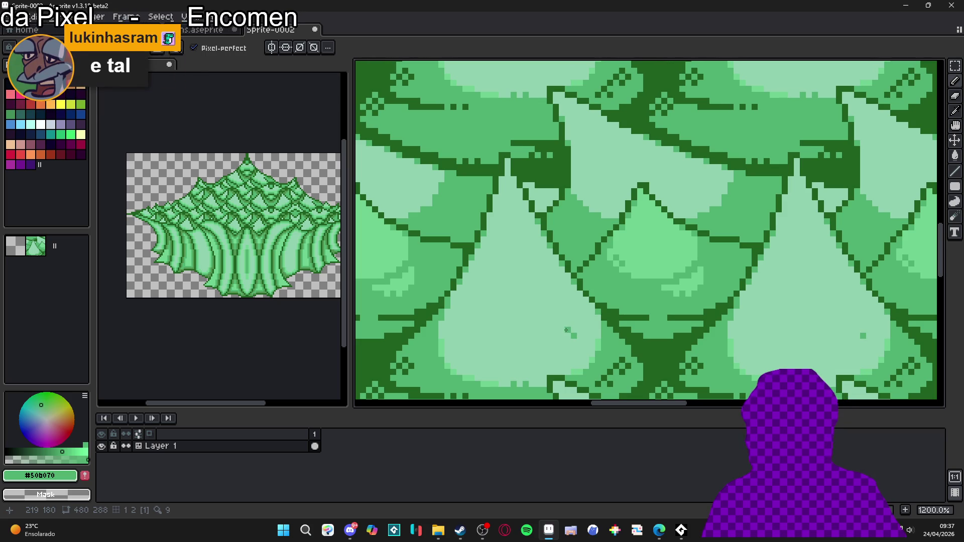
pyautogui.click(561, 336)
pyautogui.click(567, 341)
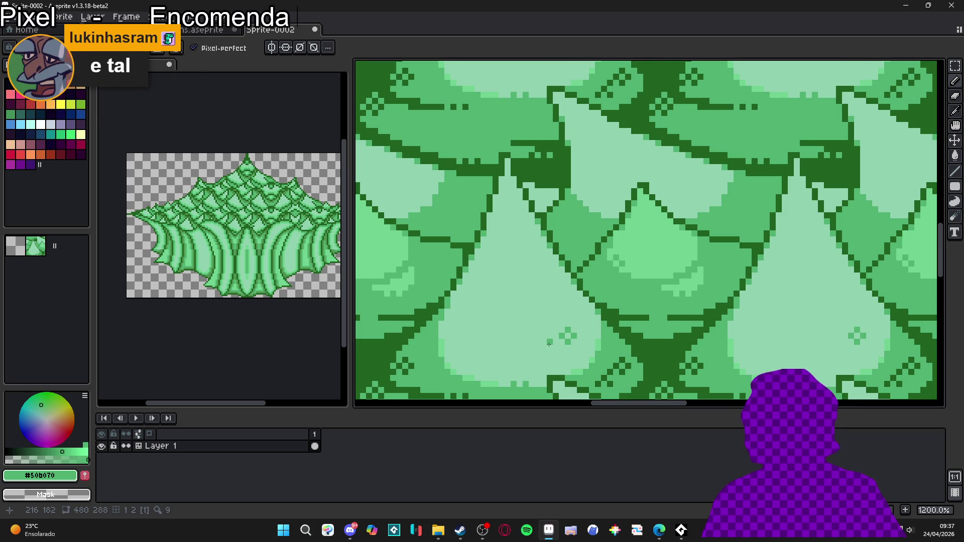
pyautogui.hscroll(-1, 525, 337)
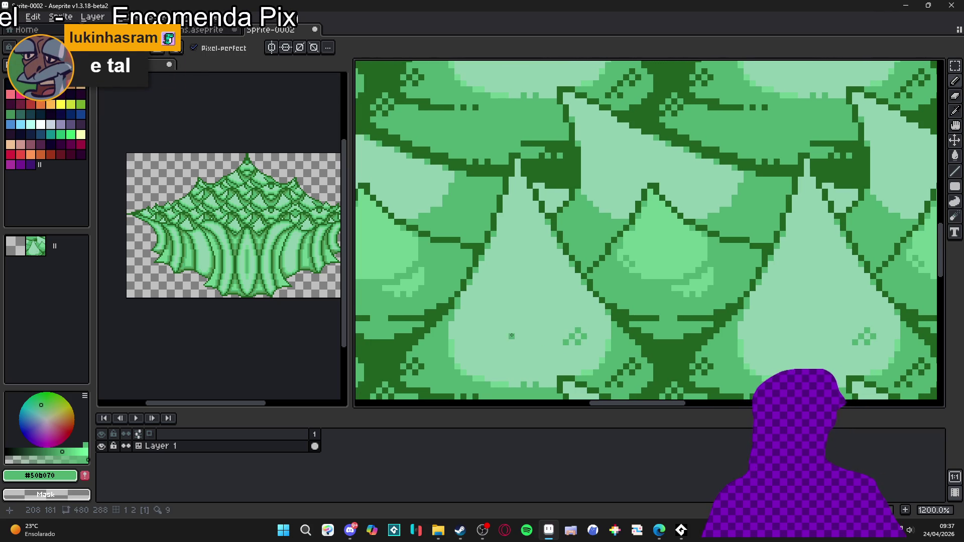
pyautogui.hotkey('ctrl', 's')
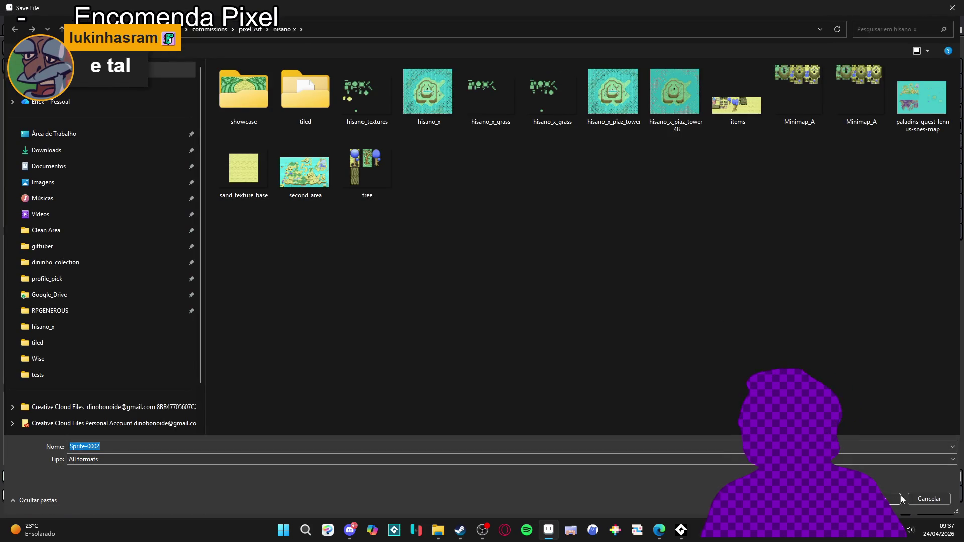
# Cancel the Save File dialog to return to the tiled leaf canvas.
pyautogui.click(930, 499)
pyautogui.scroll(-4, 583, 307)
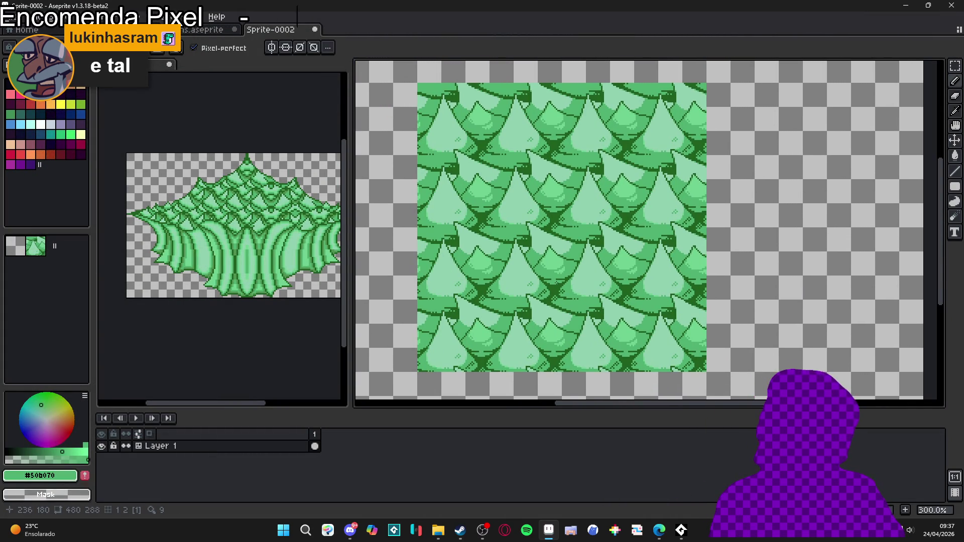
pyautogui.scroll(1, 560, 276)
pyautogui.scroll(-1, 550, 265)
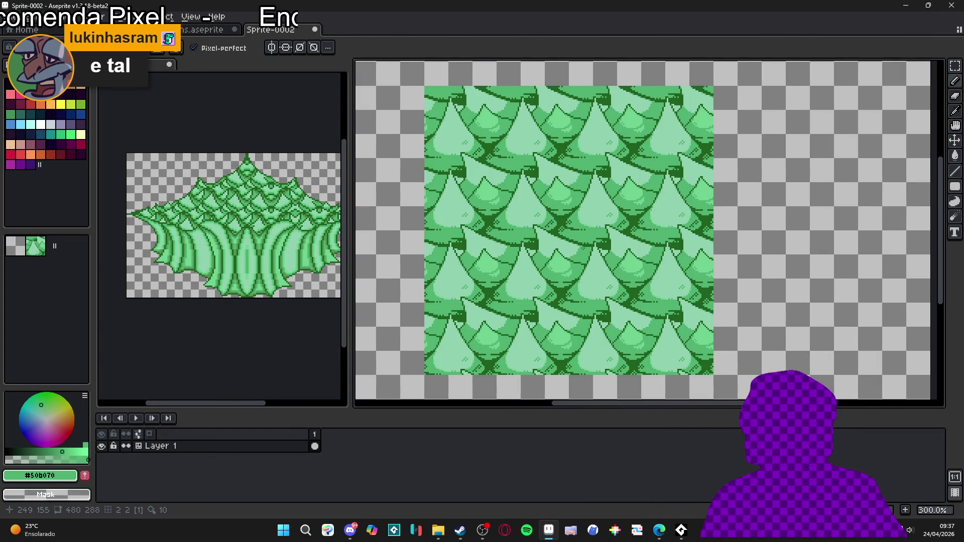
pyautogui.scroll(-1, 583, 248)
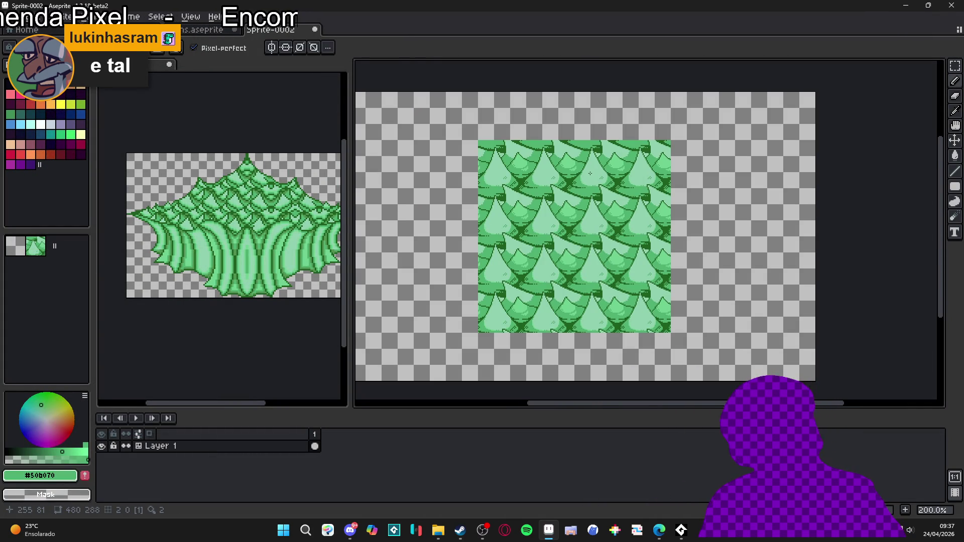
# Switch to the Rectangular Marquee, select all then deselect, and show the 48-pixel grid.
pyautogui.press('m')
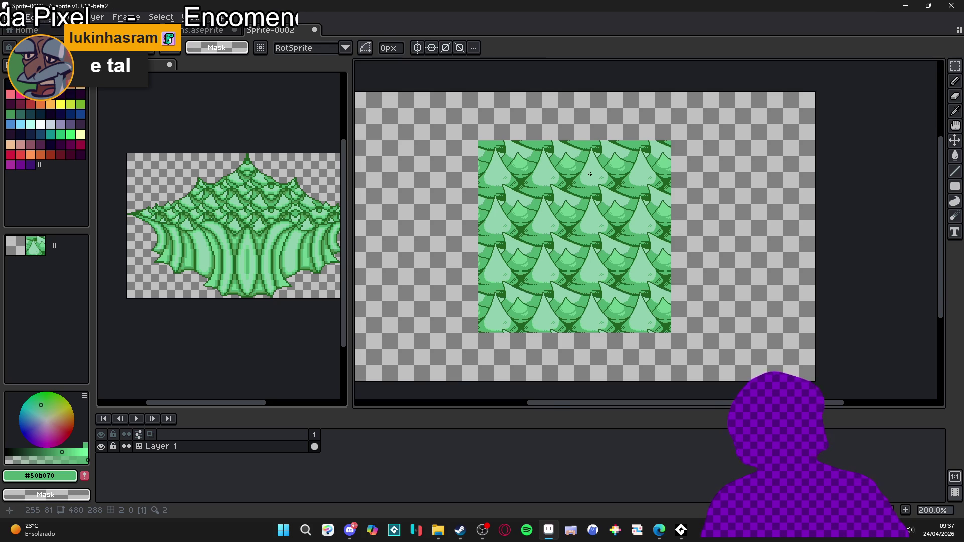
pyautogui.scroll(1, 580, 167)
pyautogui.hotkey('ctrl', 'a')
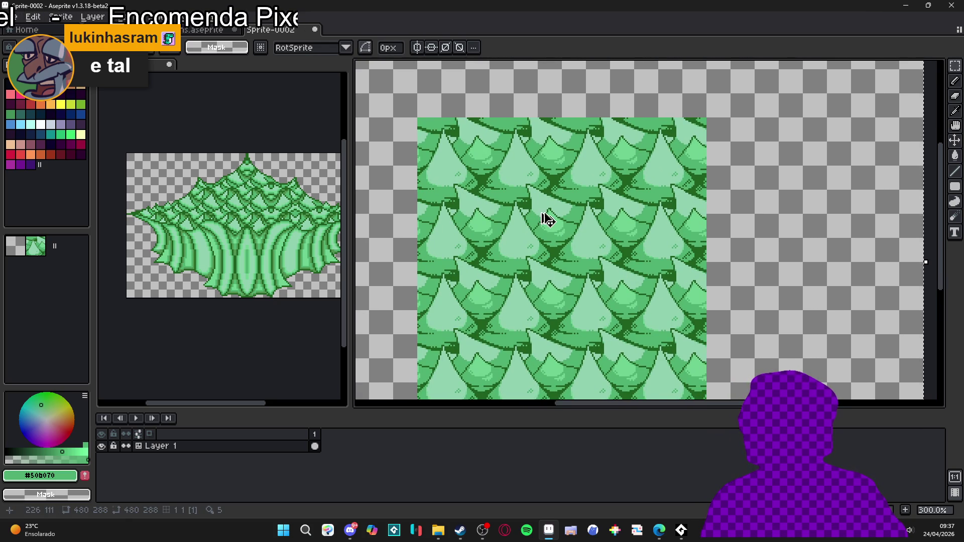
pyautogui.hotkey('ctrl', 'd')
pyautogui.hotkey('ctrl', "'")
# Select one 48-pixel leaf cell in the tile pattern.
pyautogui.click(531, 241)
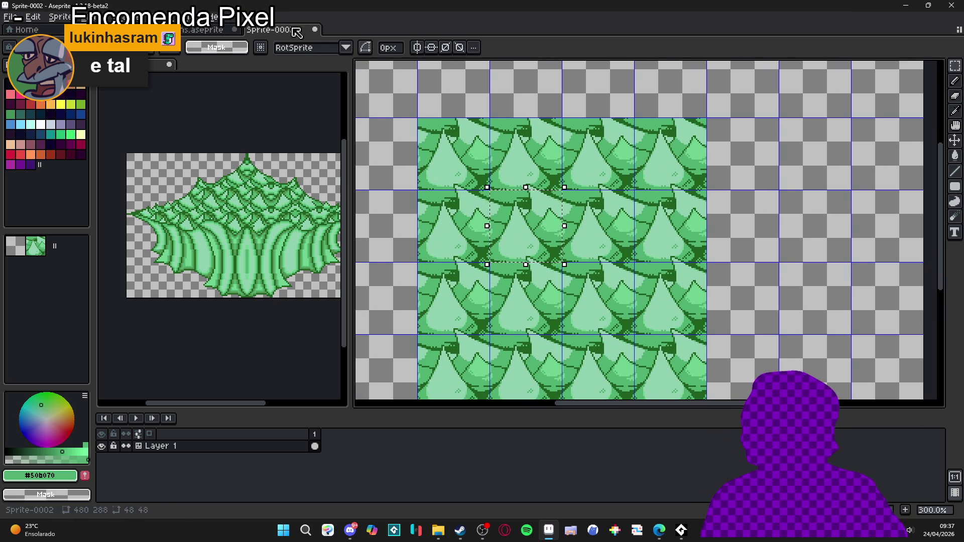
pyautogui.scroll(2, 213, 35)
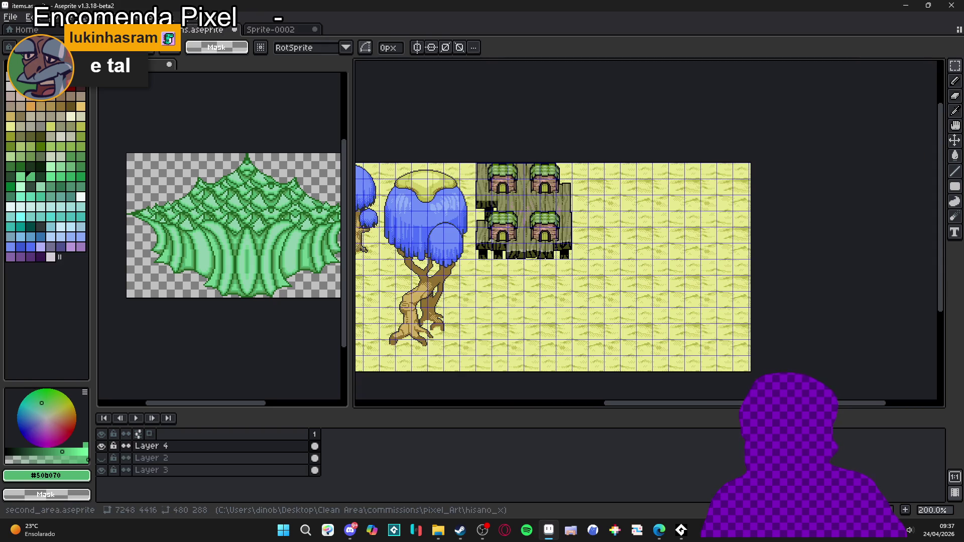
pyautogui.scroll(-2, 206, 33)
# Bring the bush sprite Sprite-0001 into the main editing area.
pyautogui.click(203, 32)
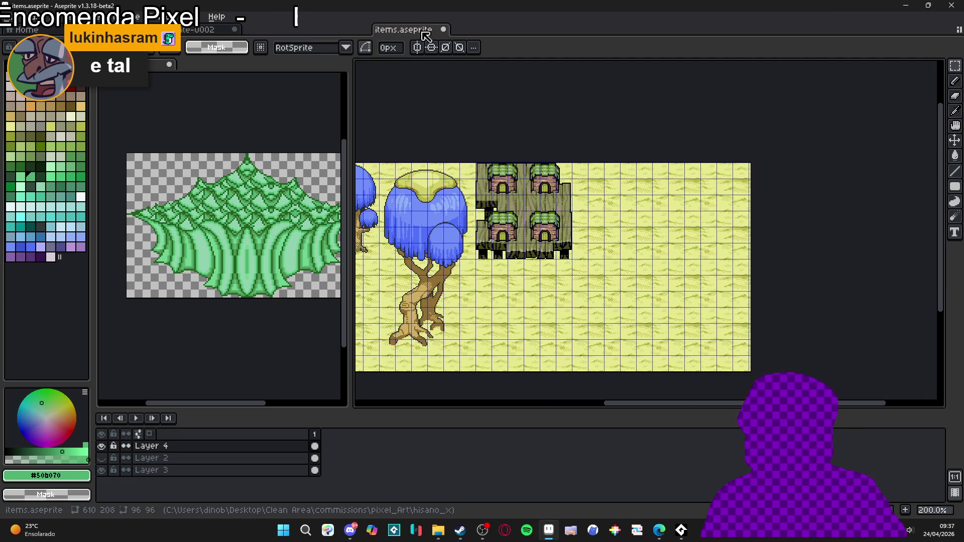
pyautogui.scroll(1, 222, 36)
pyautogui.scroll(-1, 201, 55)
pyautogui.scroll(1, 204, 28)
pyautogui.click(167, 75)
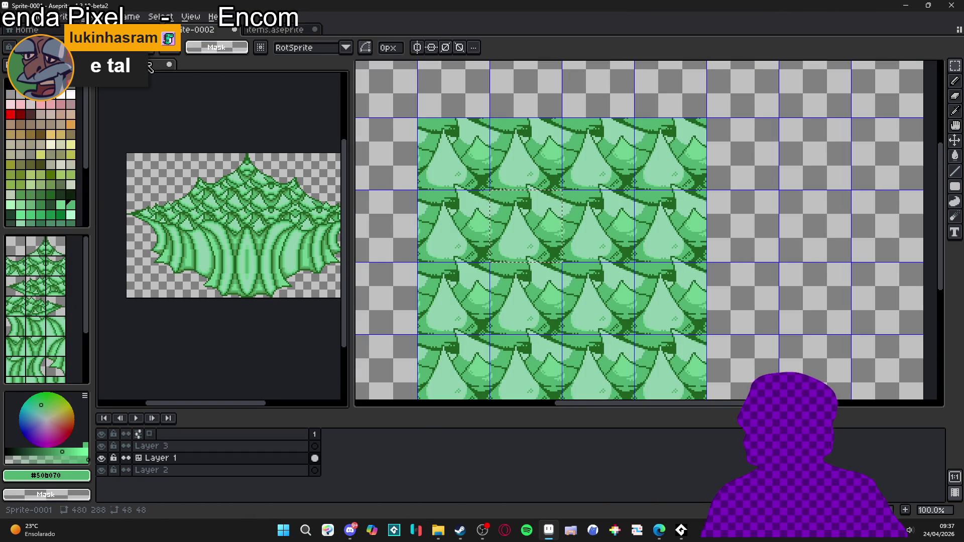
pyautogui.moveTo(150, 64); pyautogui.dragTo(381, 29)
# Show the grid over Sprite-0001 and paste the copied 48×48 leaf cell.
pyautogui.hotkey('ctrl', "'")
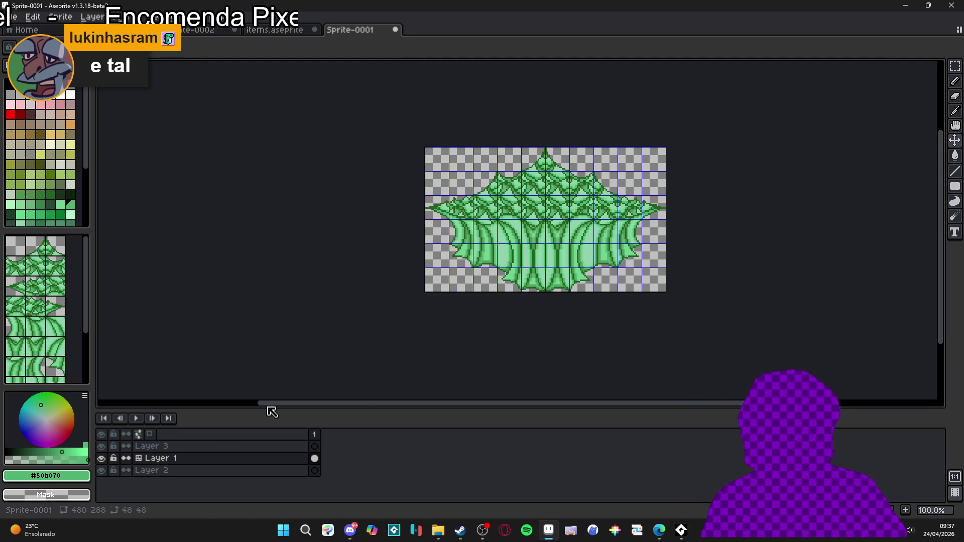
pyautogui.scroll(1, 558, 219)
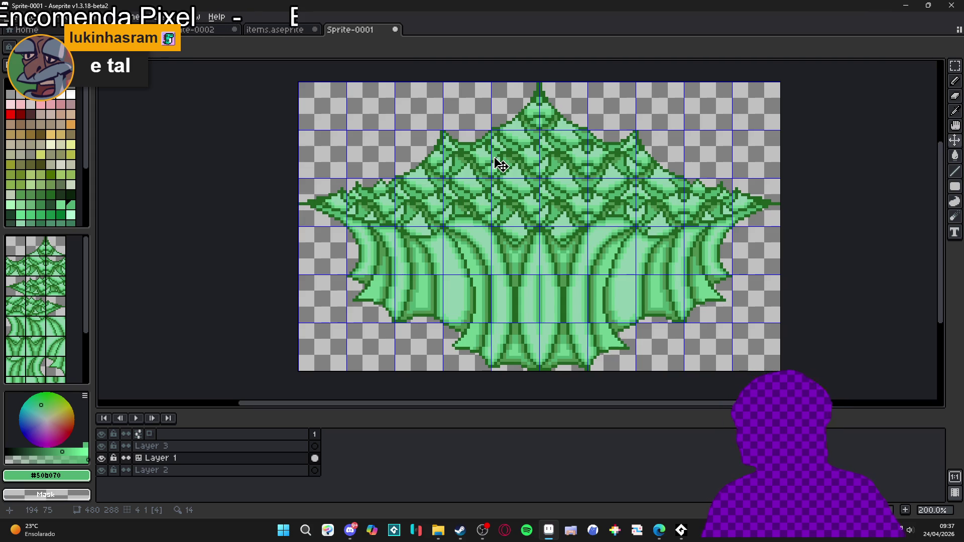
pyautogui.scroll(1, 509, 190)
pyautogui.hotkey('ctrl', 'v')
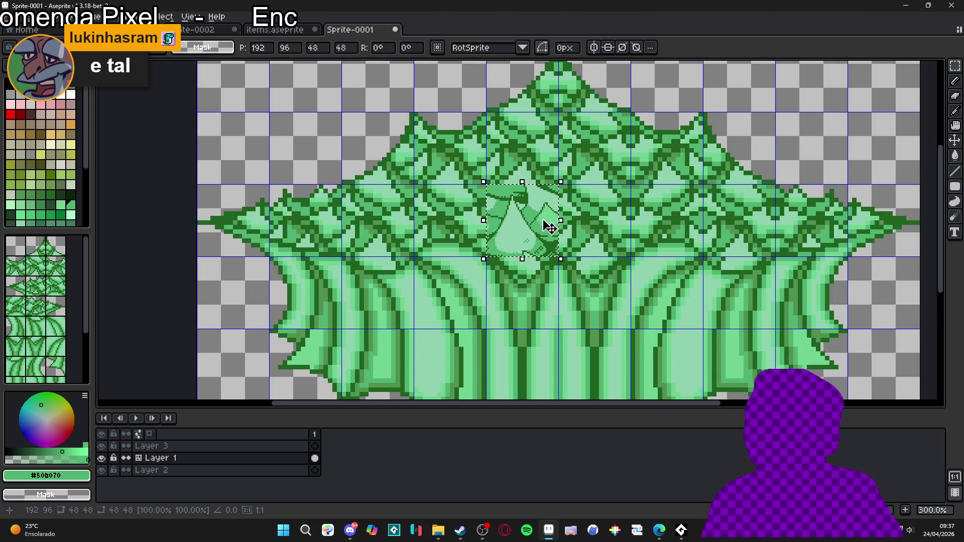
# Commit the pasted leaf cell on the bush and show the grid over Sprite-0001 again.
pyautogui.scroll(2, 546, 222)
pyautogui.press('Return')
pyautogui.scroll(-3, 534, 245)
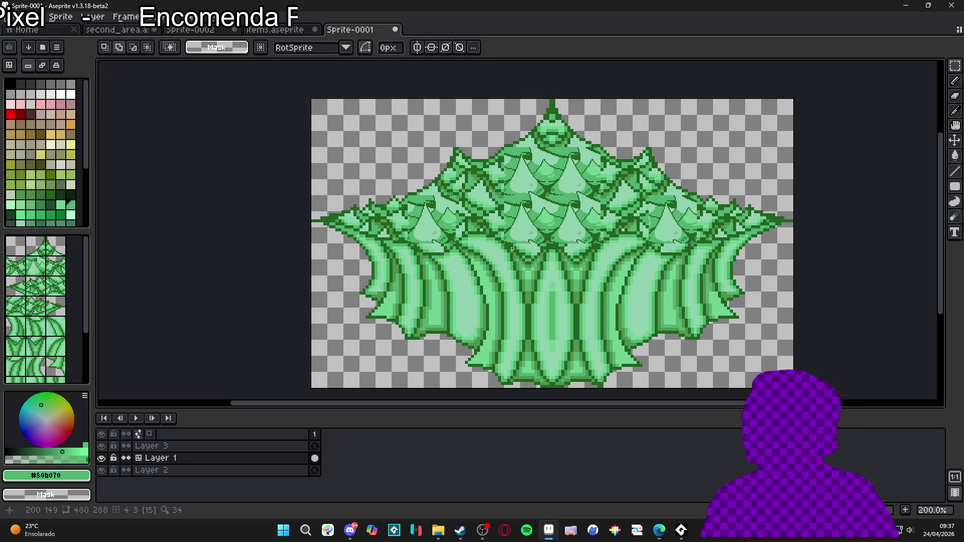
pyautogui.hotkey('ctrl', "'")
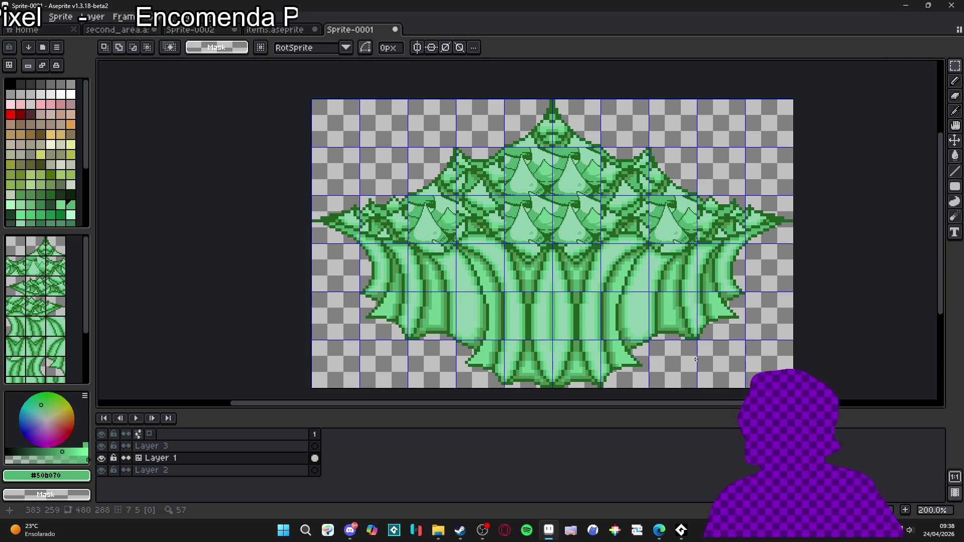
pyautogui.scroll(1, 553, 241)
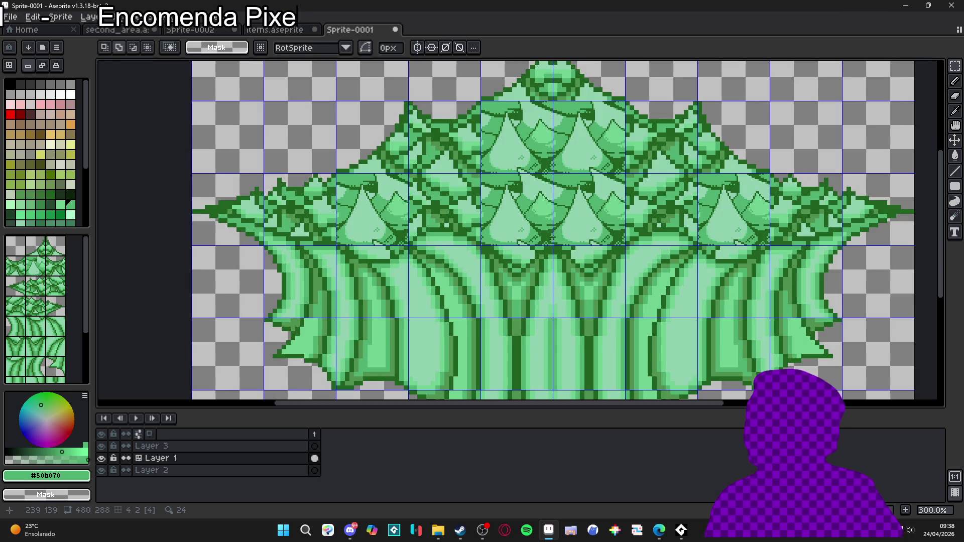
# Briefly switch to another open application, then return to Aseprite.
pyautogui.scroll(-1, 547, 238)
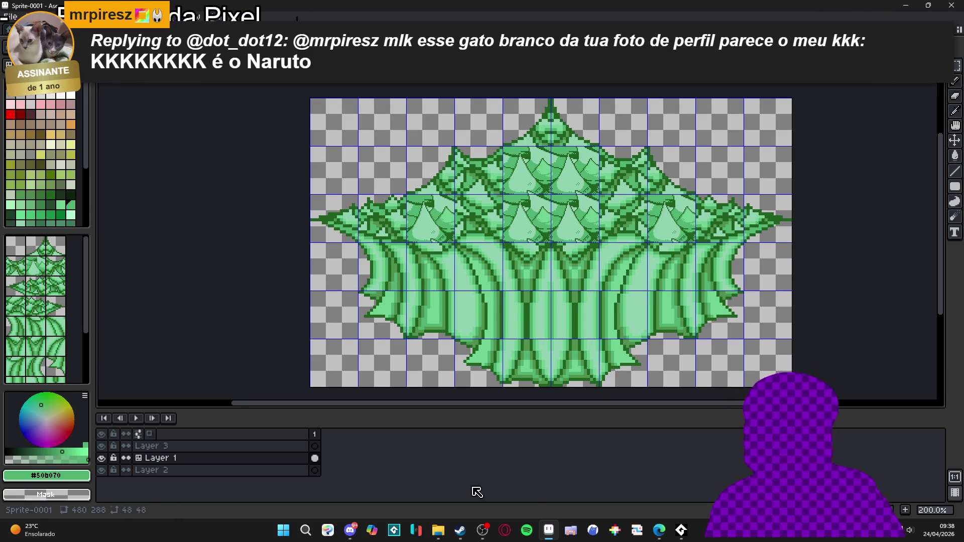
pyautogui.click(484, 531)
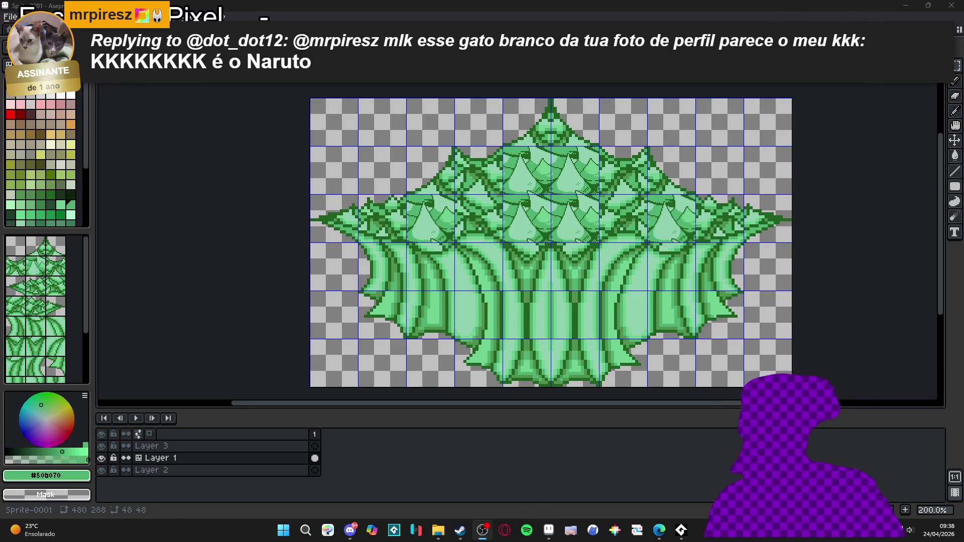
pyautogui.click(550, 531)
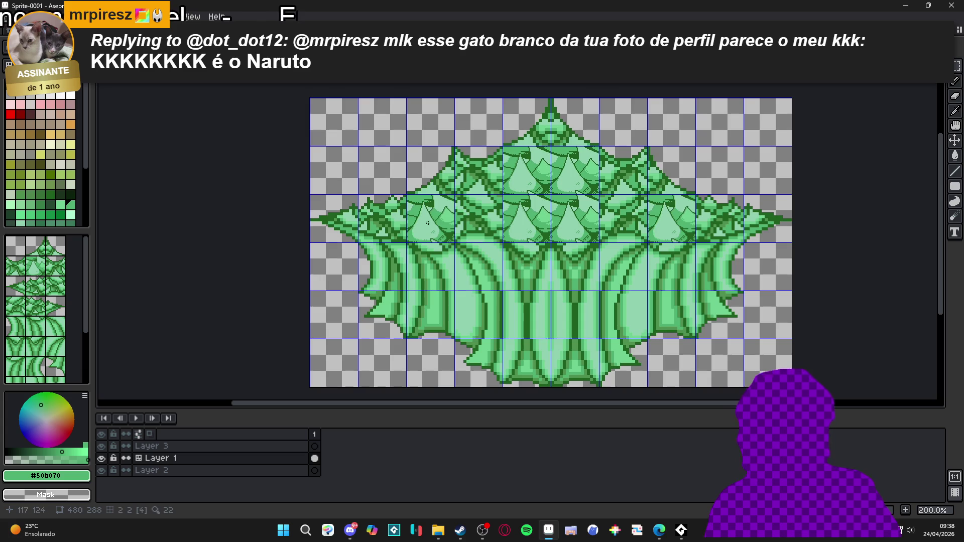
# Drop a copy of the 48-pixel leaf tile into the cell on its left, then select another grid cell.
pyautogui.scroll(2, 499, 221)
pyautogui.moveTo(500, 221)
pyautogui.mouseDown()
pyautogui.moveTo(543, 245)
pyautogui.moveTo(498, 236)
pyautogui.mouseUp()
pyautogui.click(603, 241)
pyautogui.hotkey('ctrl', 'd')
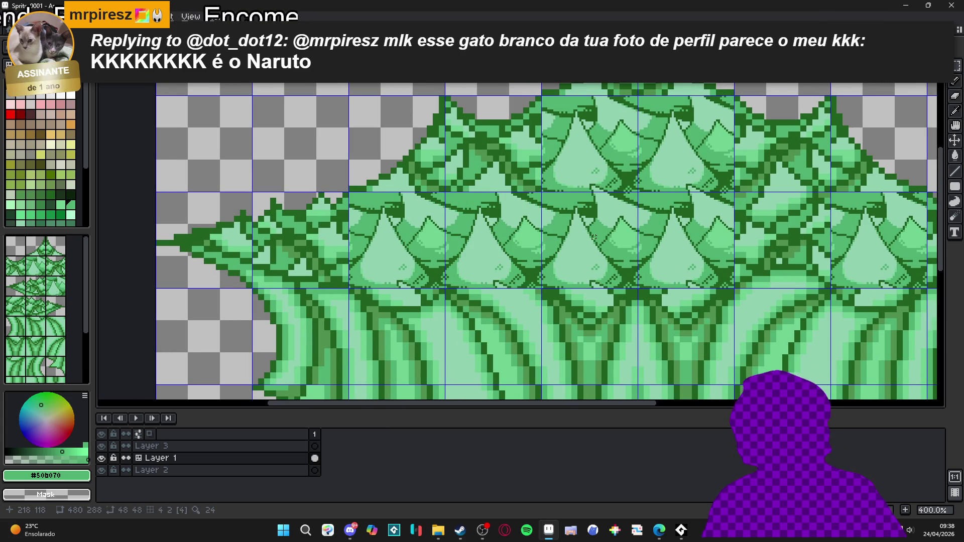
pyautogui.scroll(-1, 610, 246)
pyautogui.moveTo(611, 246); pyautogui.dragTo(574, 254)
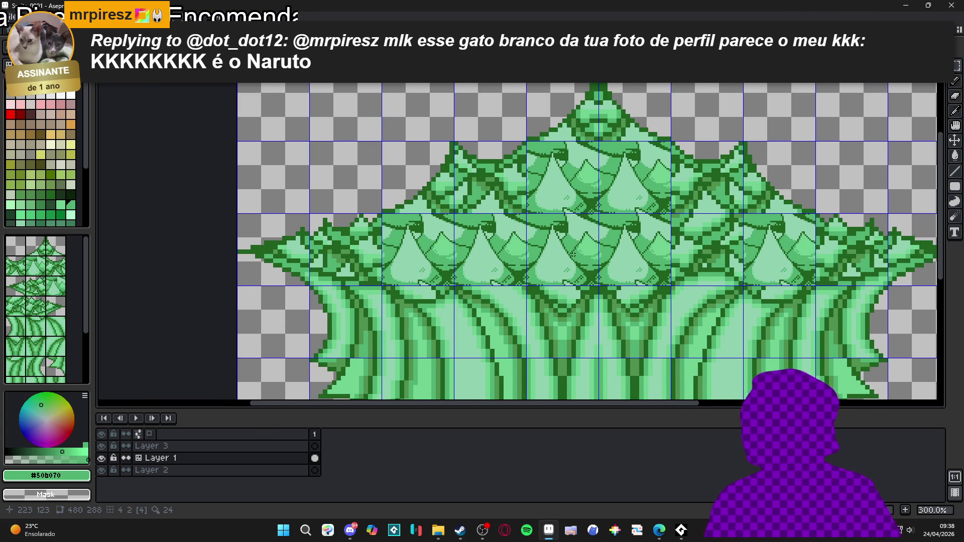
pyautogui.click(573, 255)
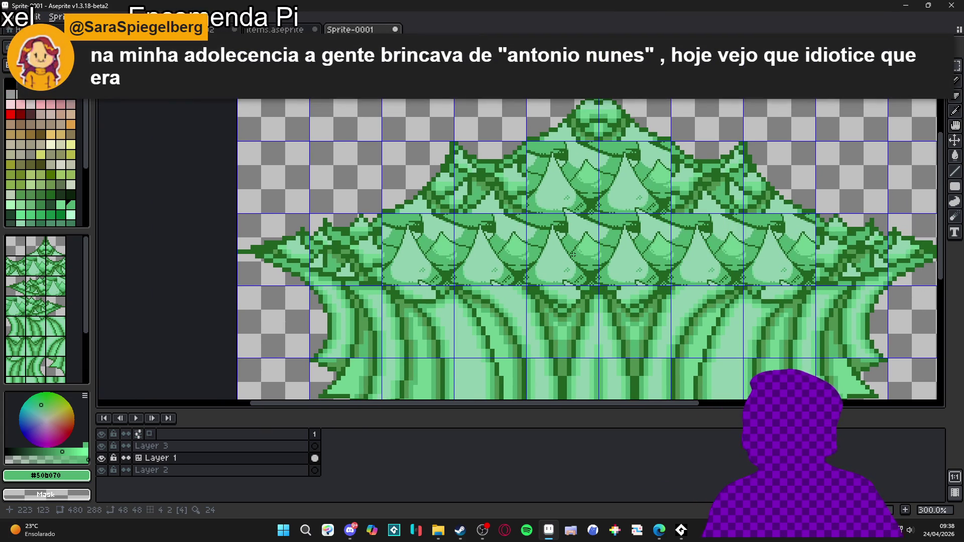
pyautogui.scroll(2, 452, 228)
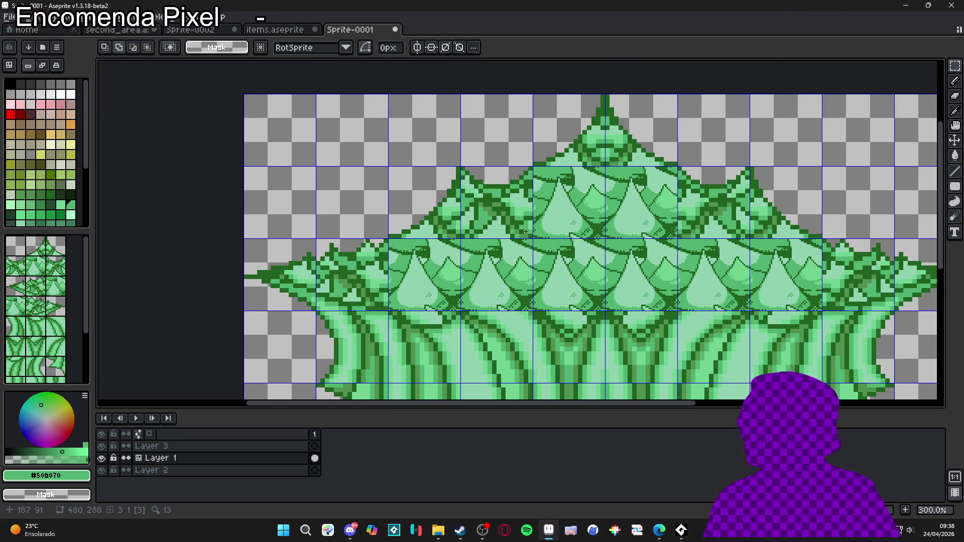
# Paste a copy of the leaf tile and nudge it one cell up and to the left.
pyautogui.scroll(-1, 508, 258)
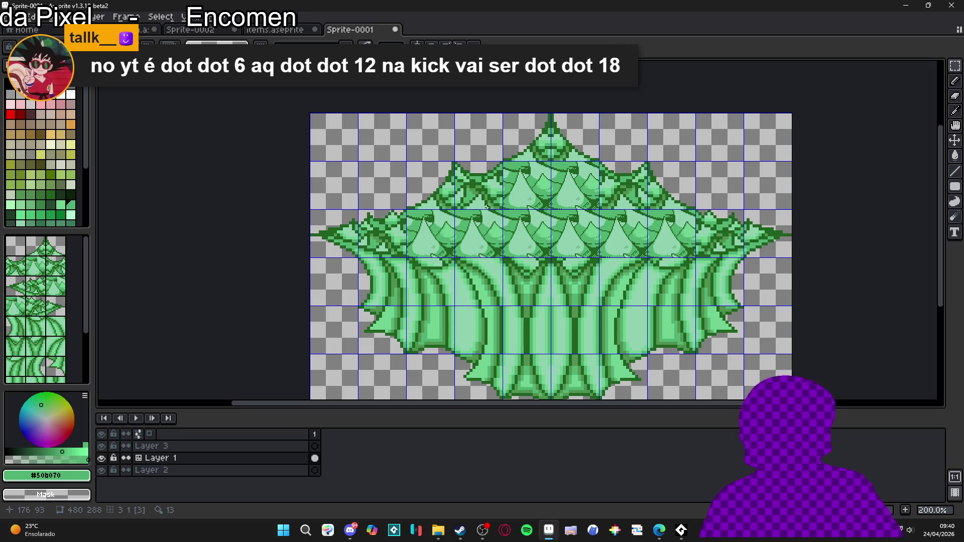
pyautogui.scroll(1, 497, 165)
pyautogui.scroll(-1, 480, 257)
pyautogui.scroll(1, 480, 256)
pyautogui.hotkey('ctrl', 'v')
pyautogui.hotkey('shift', 'Up')
pyautogui.hotkey('shift', 'Left')
pyautogui.hotkey('shift', 'Left')
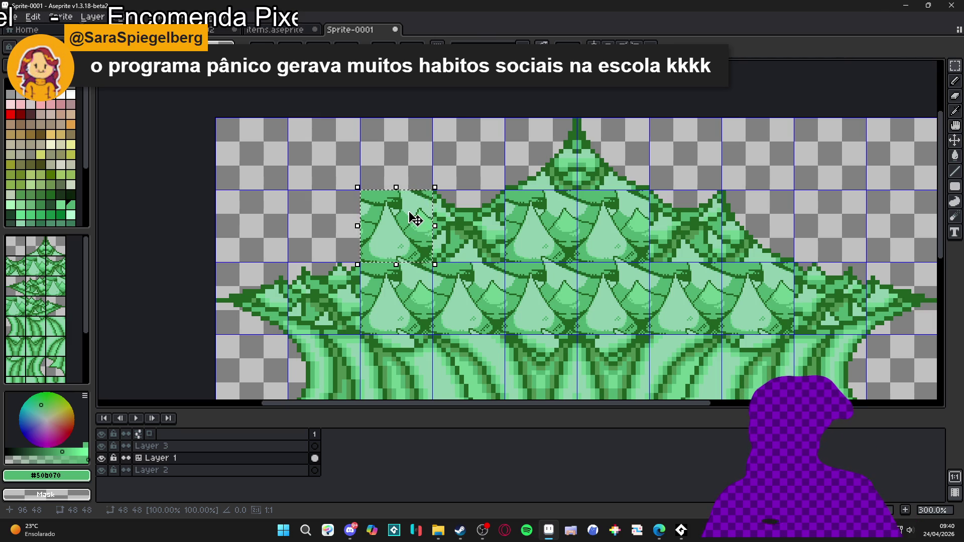
# Commit the pasted tile in the upper row and erase a one-pixel column at its left edge.
pyautogui.press('Return')
pyautogui.scroll(2, 424, 213)
pyautogui.scroll(-2, 424, 213)
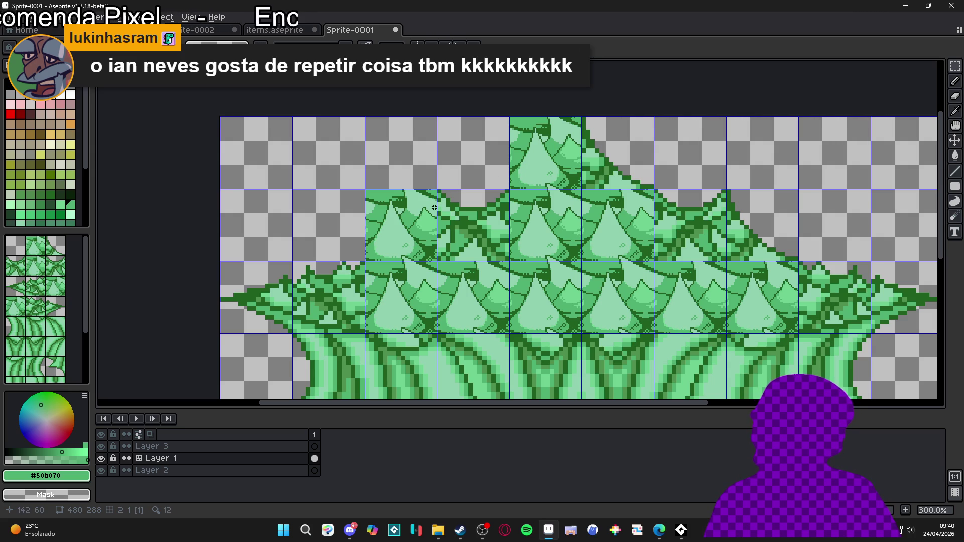
pyautogui.scroll(6, 435, 207)
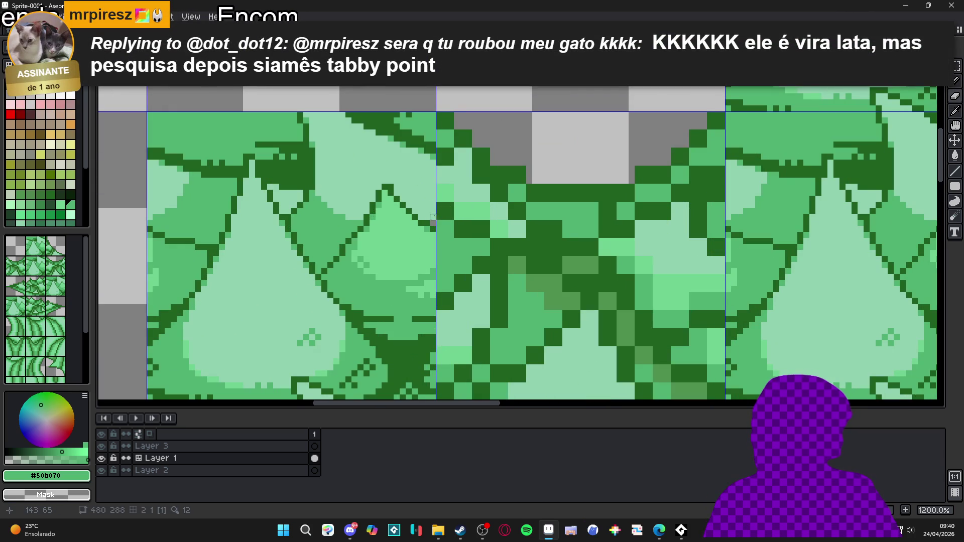
pyautogui.moveTo(433, 219)
pyautogui.mouseDown()
pyautogui.moveTo(433, 115)
pyautogui.moveTo(153, 119)
pyautogui.moveTo(153, 328)
pyautogui.moveTo(162, 274)
pyautogui.mouseUp()
# Erase strips of green pixels along the tile's left edge to start a leaf outline.
pyautogui.moveTo(168, 321); pyautogui.dragTo(167, 262)
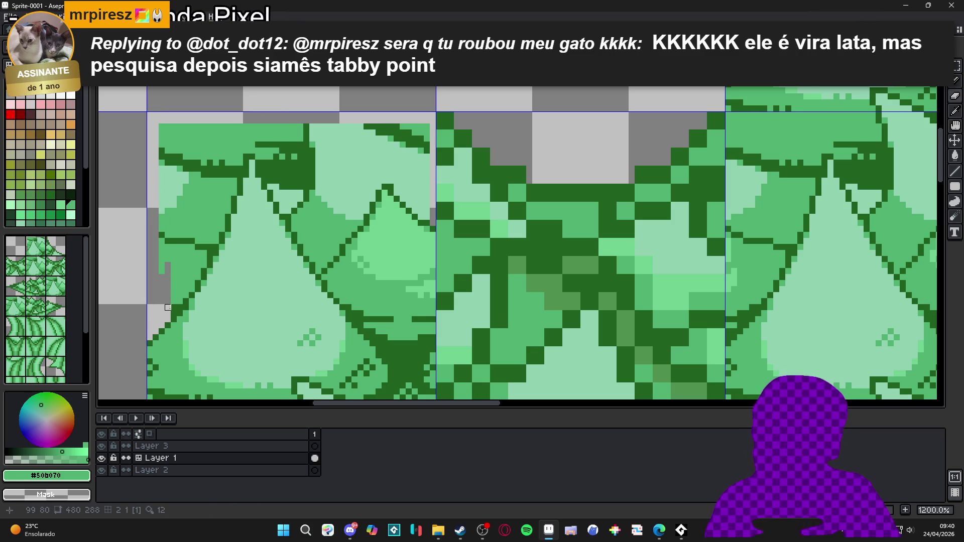
pyautogui.moveTo(174, 310); pyautogui.dragTo(186, 206)
pyautogui.moveTo(195, 284); pyautogui.dragTo(195, 216)
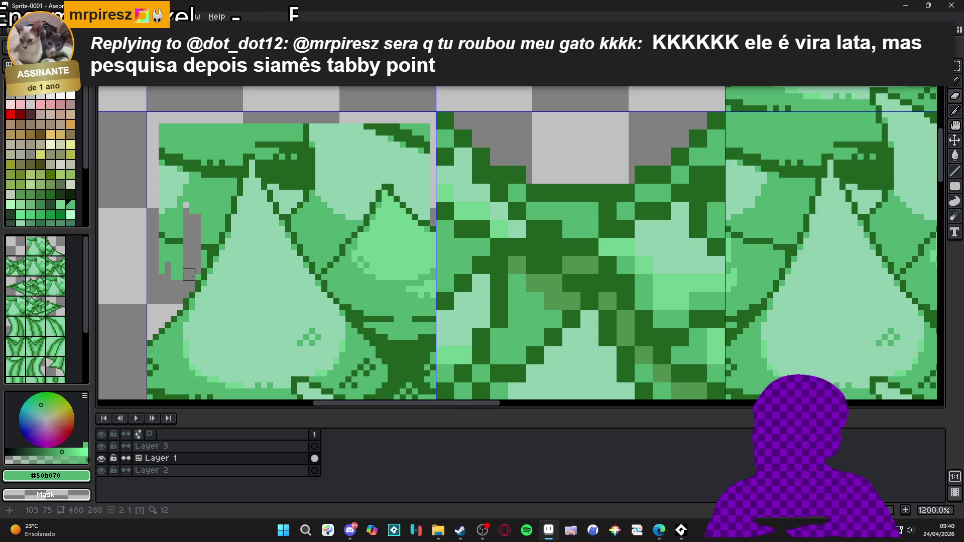
pyautogui.moveTo(201, 266); pyautogui.dragTo(201, 204)
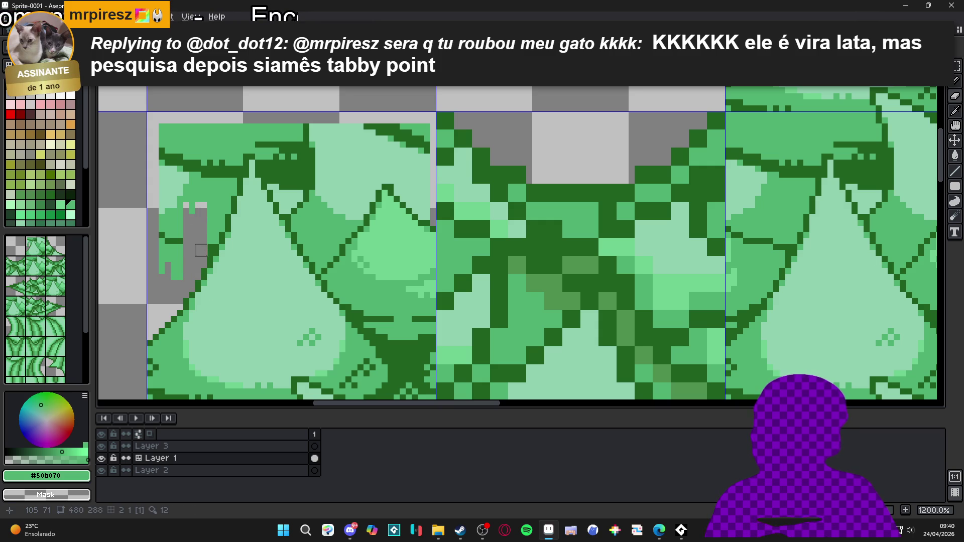
pyautogui.moveTo(207, 252)
pyautogui.mouseDown()
pyautogui.moveTo(213, 189)
pyautogui.moveTo(219, 236)
pyautogui.moveTo(219, 125)
pyautogui.mouseUp()
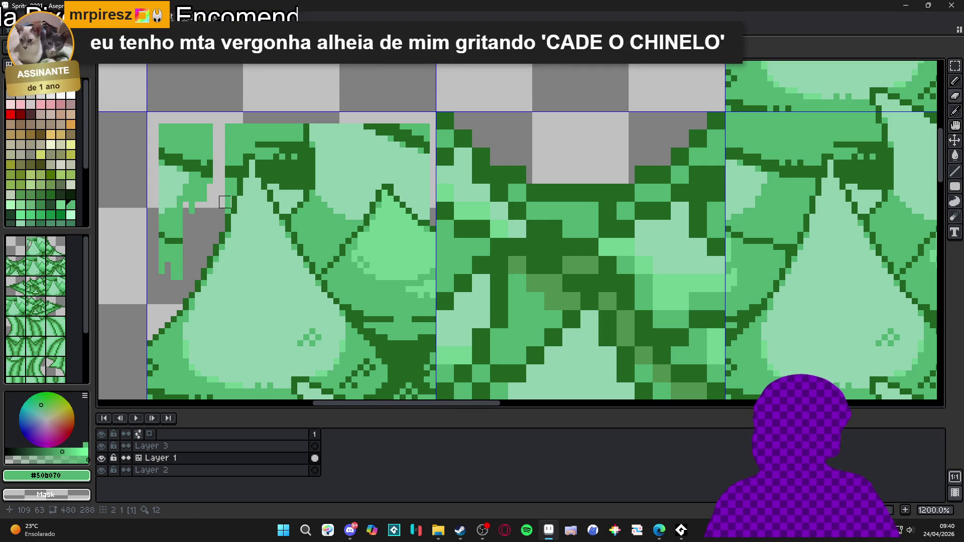
pyautogui.moveTo(225, 203)
pyautogui.mouseDown()
pyautogui.moveTo(217, 172)
pyautogui.moveTo(228, 191)
pyautogui.moveTo(237, 184)
pyautogui.moveTo(232, 199)
pyautogui.moveTo(230, 123)
pyautogui.moveTo(213, 184)
pyautogui.mouseUp()
# With an 8px eraser, clear pixels along the tile's top-left and top edges to shape a leaf tip.
pyautogui.press('+')
pyautogui.press('+')
pyautogui.press('+')
pyautogui.scroll(1, 204, 204)
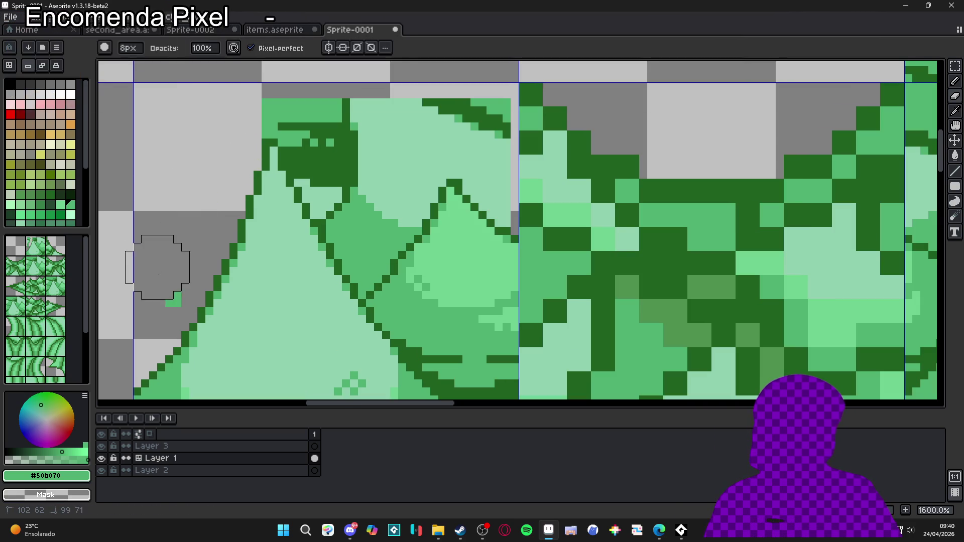
pyautogui.scroll(-4, 166, 256)
pyautogui.scroll(3, 191, 184)
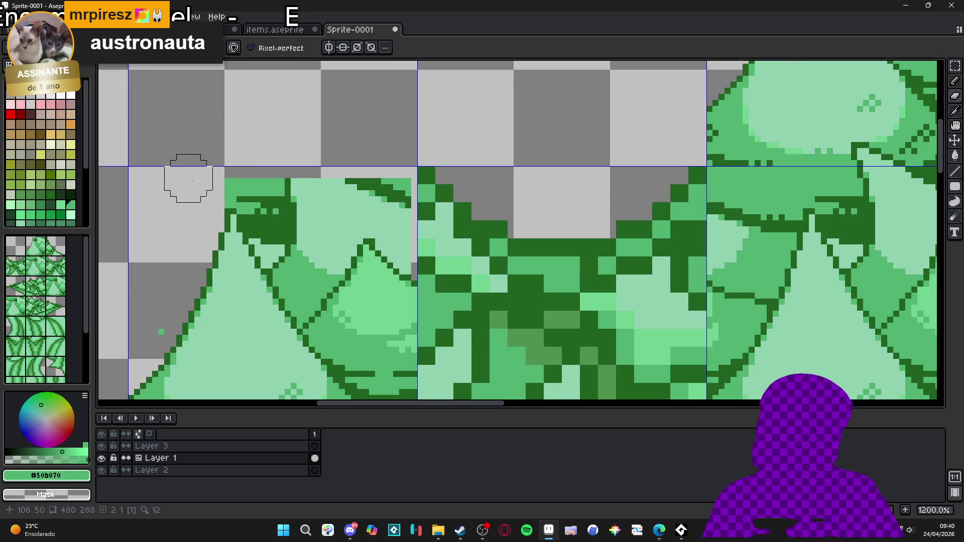
pyautogui.moveTo(222, 176); pyautogui.dragTo(209, 185)
pyautogui.moveTo(261, 202)
pyautogui.mouseDown()
pyautogui.moveTo(269, 190)
pyautogui.moveTo(260, 198)
pyautogui.moveTo(387, 196)
pyautogui.mouseUp()
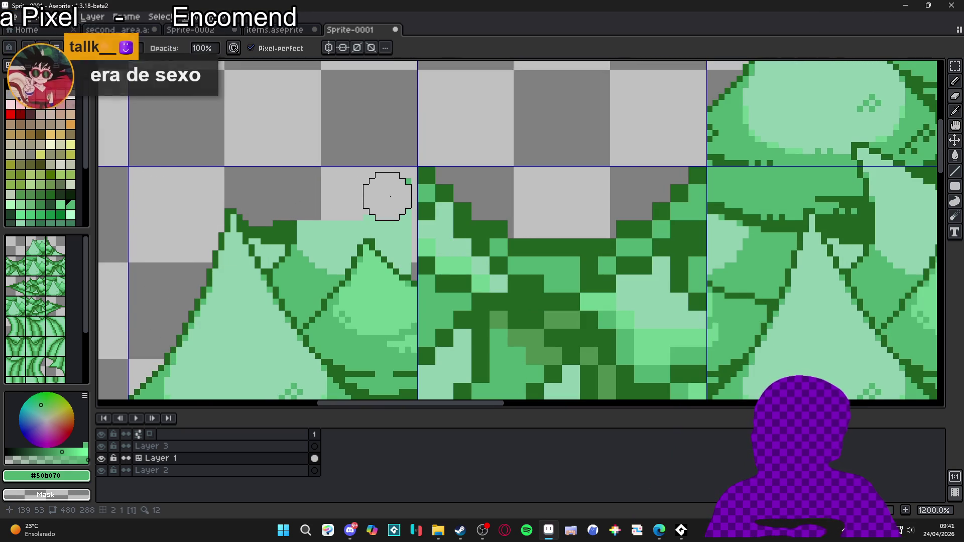
pyautogui.scroll(1, 403, 266)
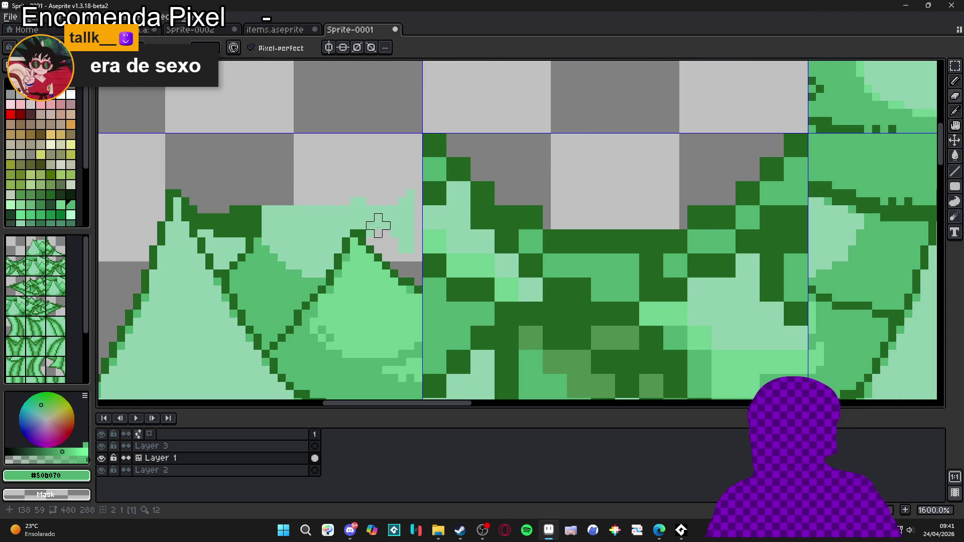
pyautogui.moveTo(391, 224)
pyautogui.mouseDown()
pyautogui.moveTo(409, 242)
pyautogui.moveTo(379, 210)
pyautogui.moveTo(330, 215)
pyautogui.moveTo(210, 201)
pyautogui.moveTo(201, 207)
pyautogui.moveTo(216, 223)
pyautogui.moveTo(216, 251)
pyautogui.moveTo(233, 266)
pyautogui.mouseUp()
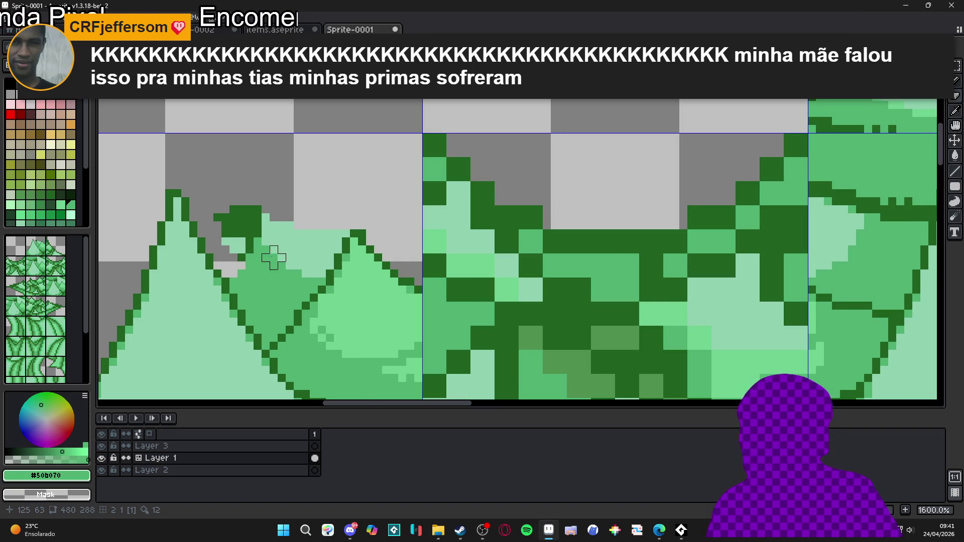
# Erase green pixels inside and below the left leaf to carve its pointed outline.
pyautogui.scroll(2, 244, 272)
pyautogui.moveTo(227, 287)
pyautogui.mouseDown()
pyautogui.moveTo(251, 329)
pyautogui.moveTo(264, 287)
pyautogui.mouseUp()
pyautogui.moveTo(264, 347)
pyautogui.mouseDown()
pyautogui.moveTo(275, 371)
pyautogui.moveTo(276, 334)
pyautogui.moveTo(295, 362)
pyautogui.moveTo(286, 345)
pyautogui.moveTo(297, 310)
pyautogui.moveTo(306, 317)
pyautogui.moveTo(330, 299)
pyautogui.moveTo(324, 310)
pyautogui.moveTo(347, 287)
pyautogui.moveTo(348, 263)
pyautogui.moveTo(348, 292)
pyautogui.moveTo(359, 226)
pyautogui.moveTo(372, 211)
pyautogui.moveTo(395, 214)
pyautogui.mouseUp()
pyautogui.moveTo(299, 299)
pyautogui.mouseDown()
pyautogui.moveTo(323, 173)
pyautogui.moveTo(270, 176)
pyautogui.moveTo(276, 203)
pyautogui.moveTo(263, 262)
pyautogui.moveTo(209, 161)
pyautogui.moveTo(252, 213)
pyautogui.mouseUp()
pyautogui.scroll(-6, 253, 222)
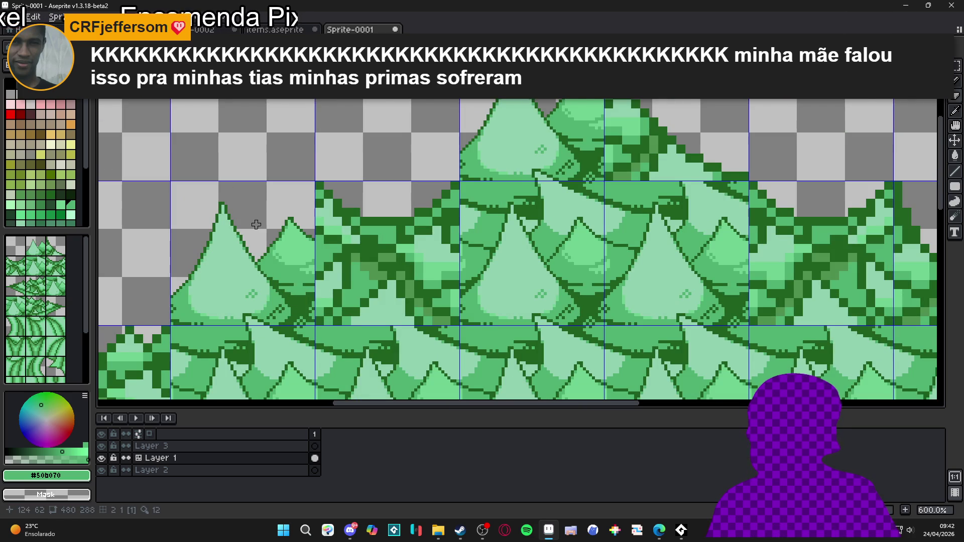
# Select a 48x48 leaf tile, drag it up-left onto the upper row, and align it with the grid.
pyautogui.scroll(-3, 268, 222)
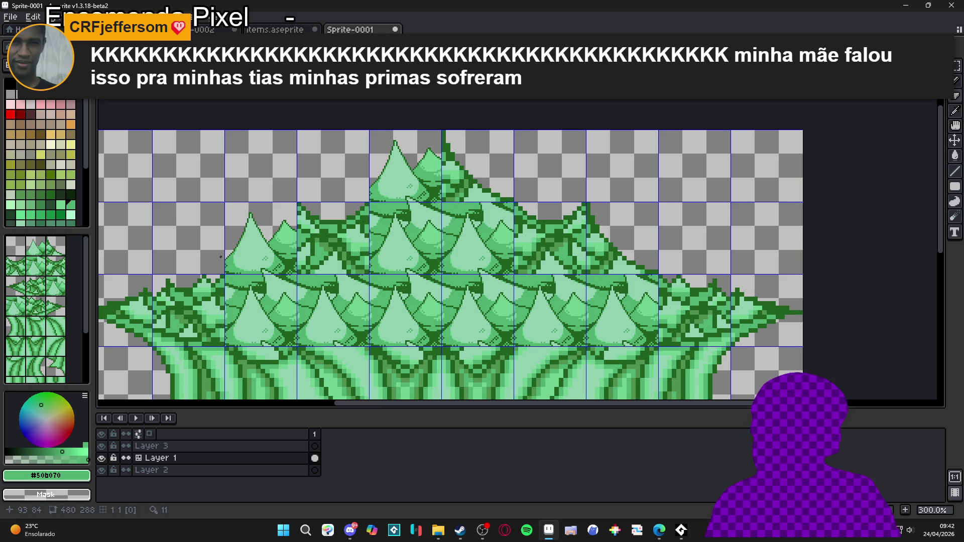
pyautogui.moveTo(220, 257); pyautogui.dragTo(380, 189)
pyautogui.scroll(-1, 425, 191)
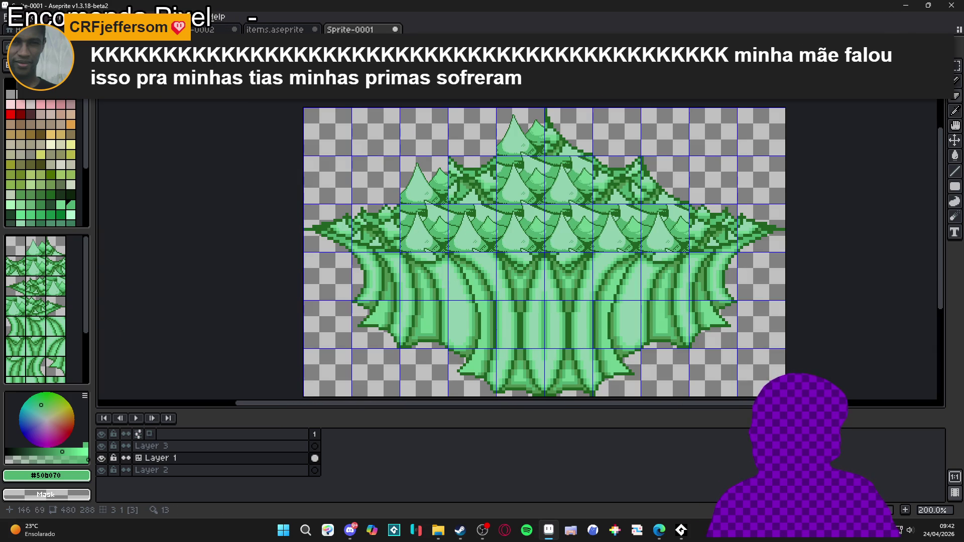
pyautogui.scroll(3, 425, 191)
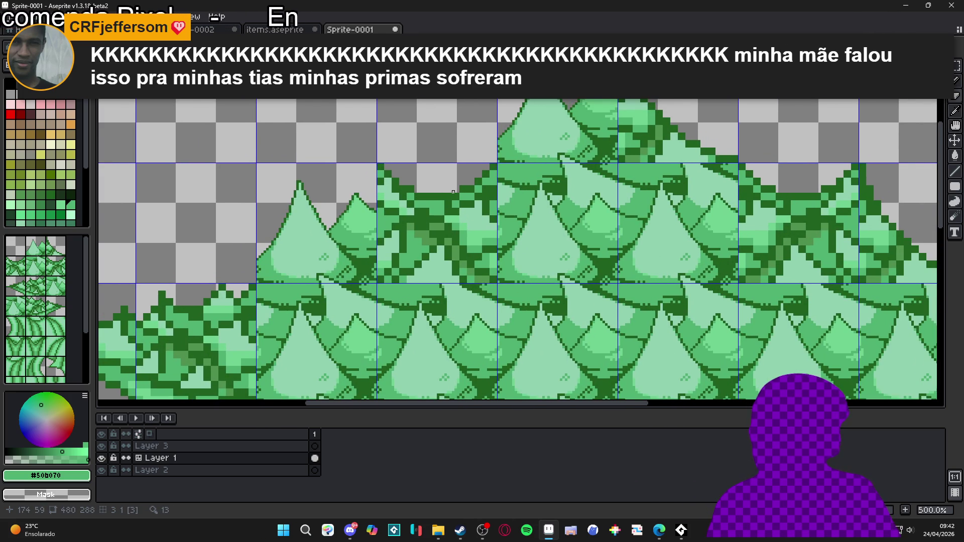
pyautogui.scroll(-1, 453, 192)
pyautogui.moveTo(490, 265); pyautogui.dragTo(587, 363)
pyautogui.moveTo(537, 300)
pyautogui.mouseDown()
pyautogui.moveTo(483, 226)
pyautogui.moveTo(447, 206)
pyautogui.mouseUp()
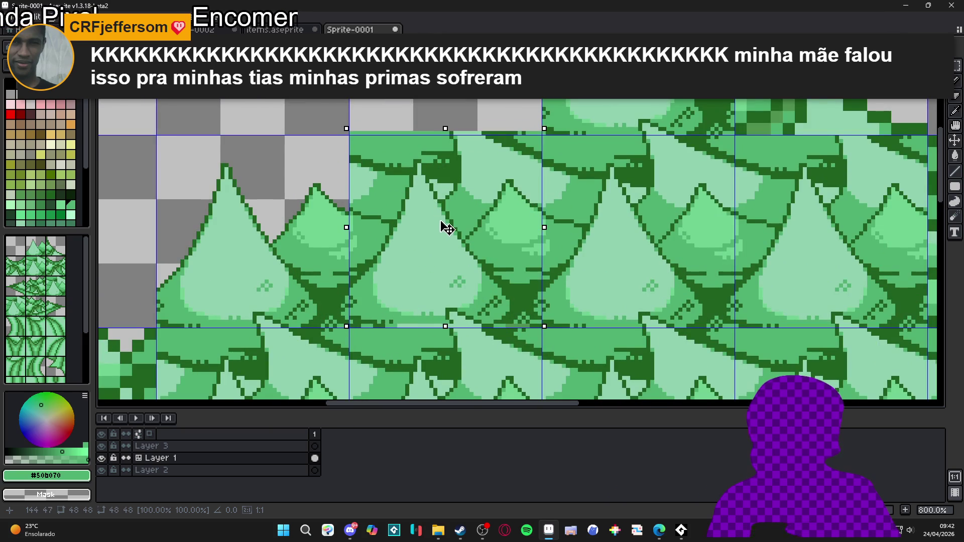
pyautogui.moveTo(446, 221); pyautogui.dragTo(449, 232)
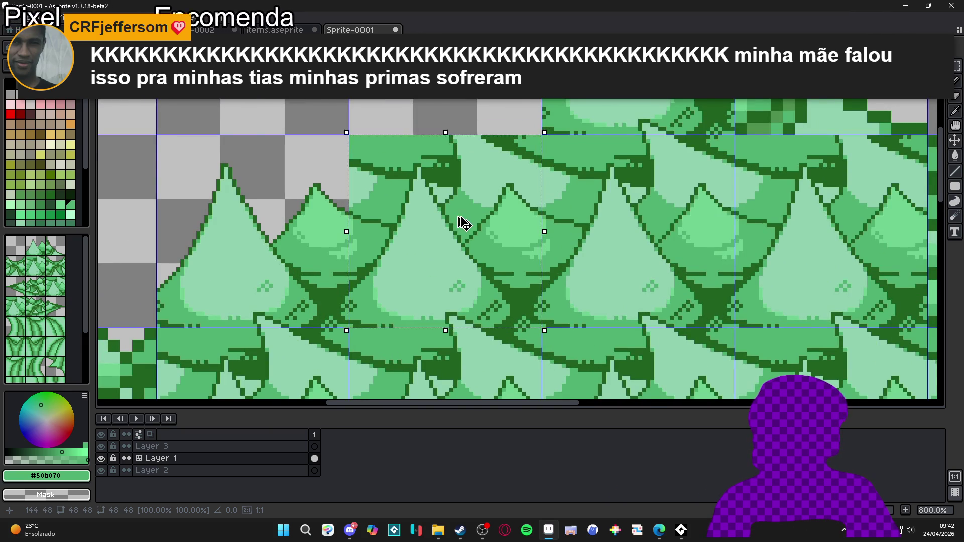
# Zoom in and out to review the repositioned tile in the bush crown.
pyautogui.scroll(-2, 459, 215)
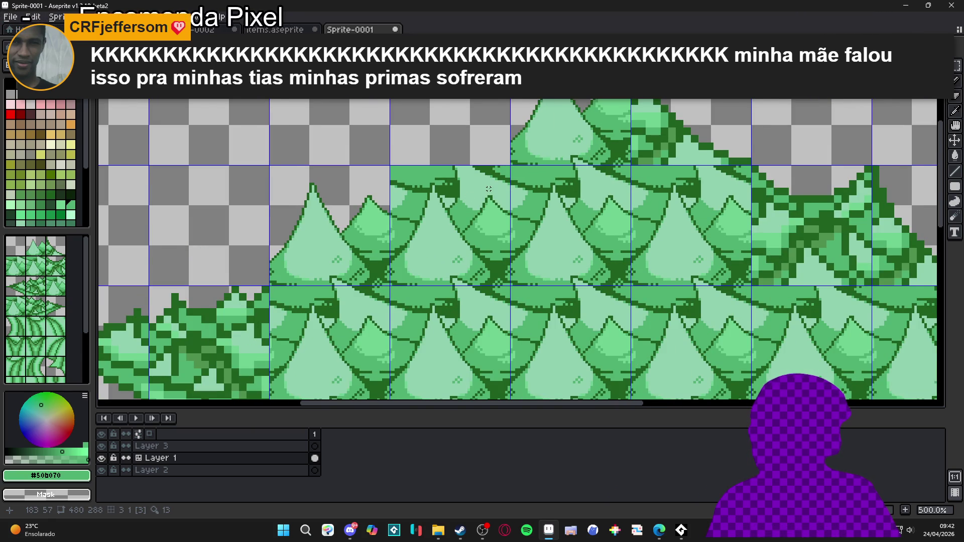
pyautogui.scroll(-1, 488, 189)
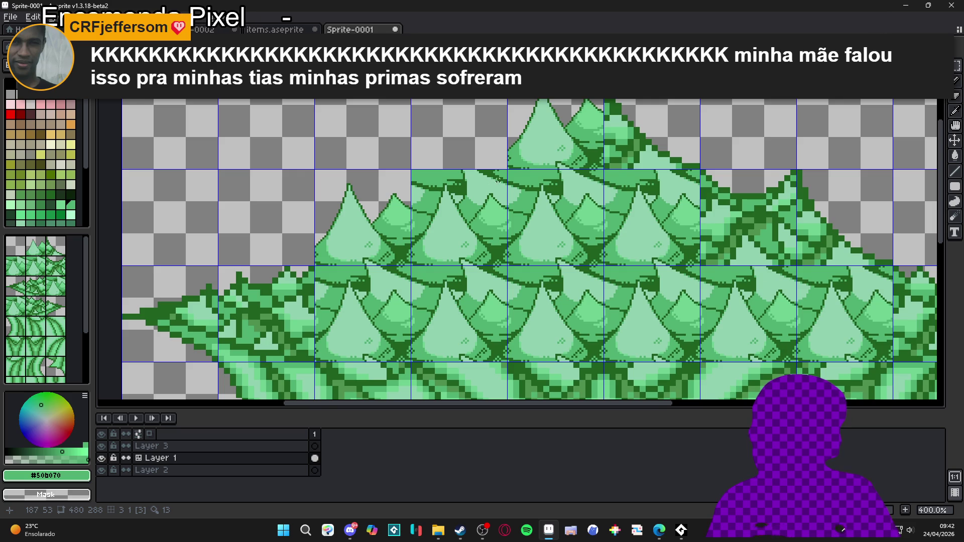
pyautogui.scroll(1, 497, 179)
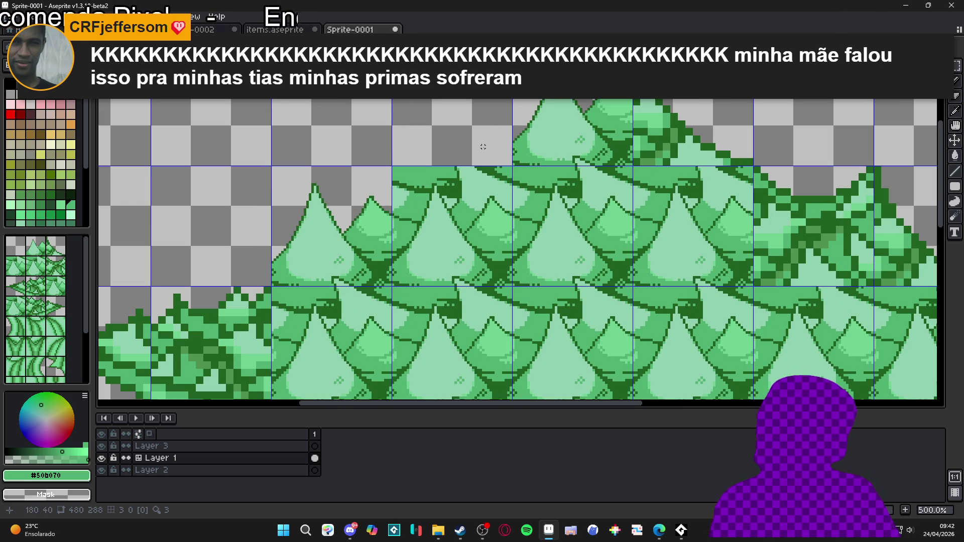
pyautogui.scroll(-2, 481, 147)
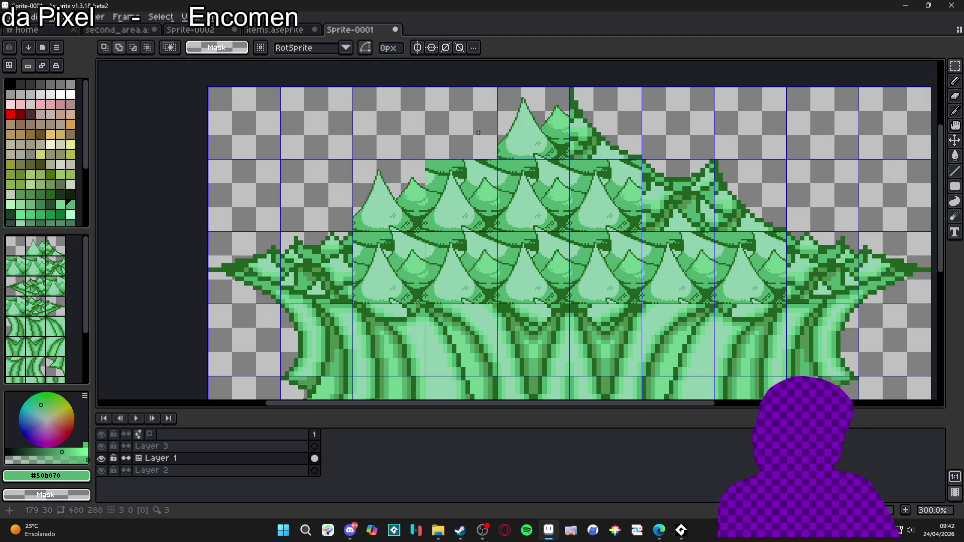
pyautogui.scroll(-1, 478, 133)
pyautogui.scroll(1, 481, 145)
pyautogui.scroll(-1, 483, 156)
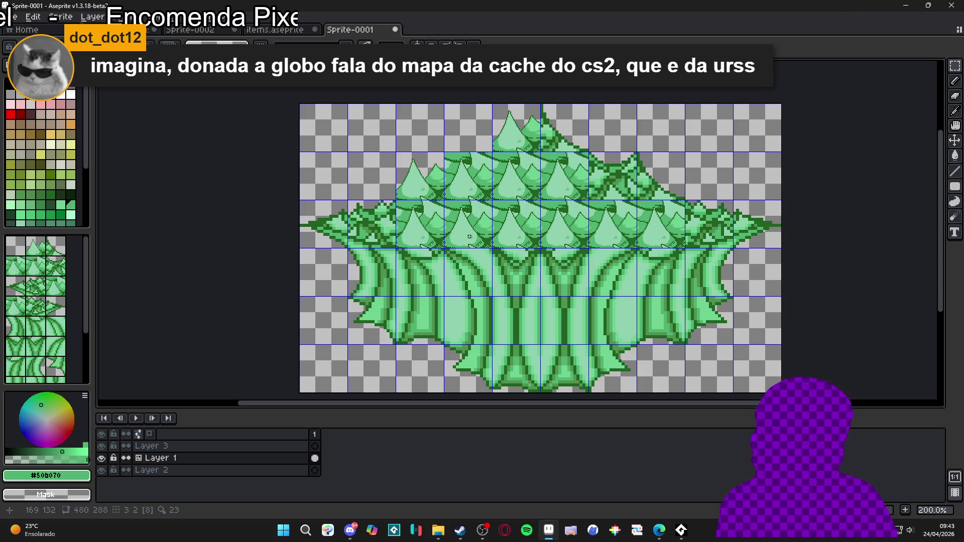
pyautogui.scroll(1, 512, 302)
pyautogui.scroll(1, 512, 302)
pyautogui.hotkey('ctrl', 'v')
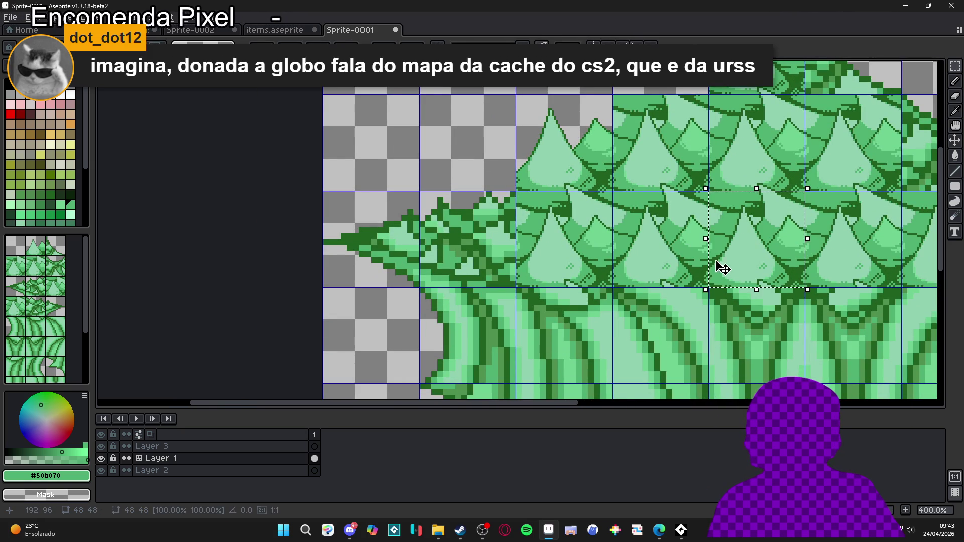
pyautogui.hotkey('shift', 'Left')
pyautogui.hotkey('shift', 'Left')
pyautogui.hotkey('shift', 'Left')
pyautogui.press('Return')
pyautogui.scroll(-1, 712, 217)
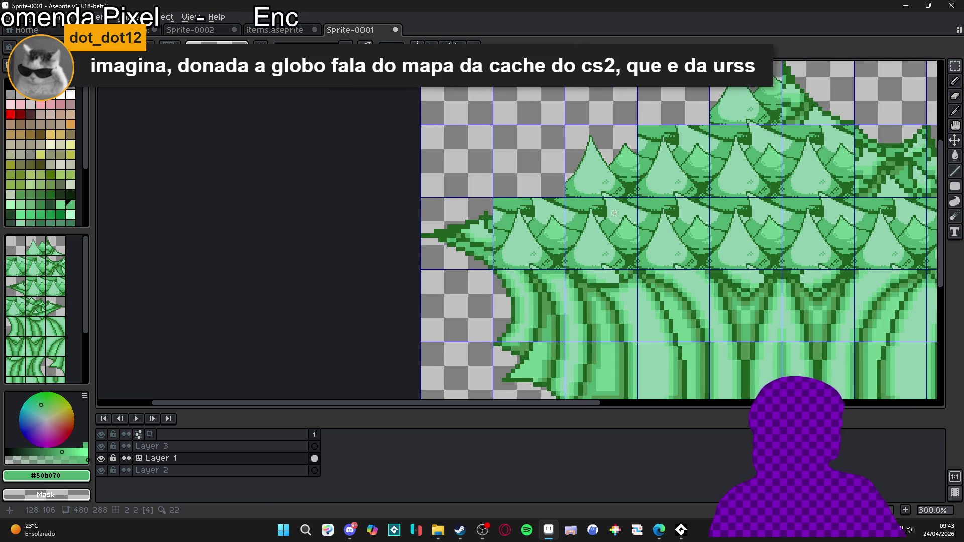
pyautogui.hscroll(3, 615, 212)
pyautogui.hscroll(1, 562, 227)
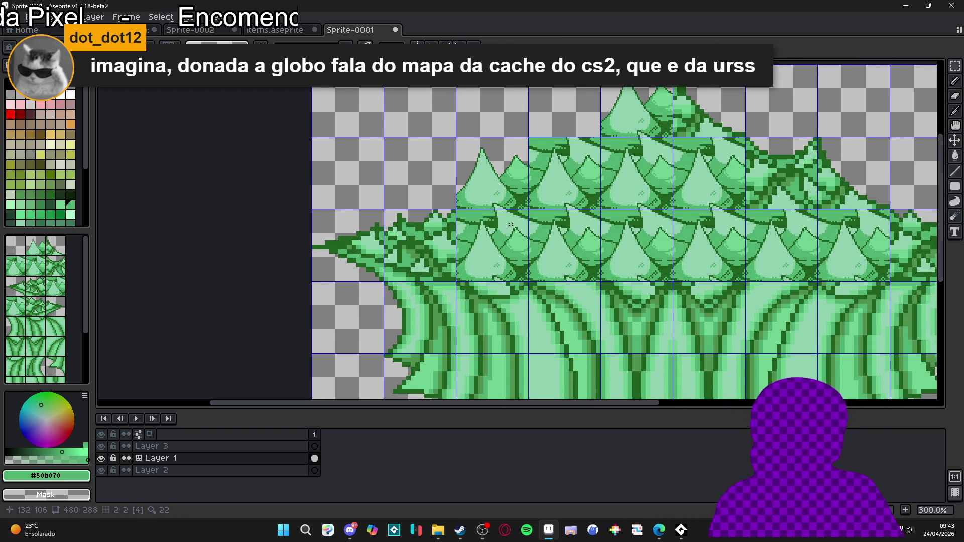
pyautogui.hscroll(-5, 511, 224)
pyautogui.scroll(2, 512, 191)
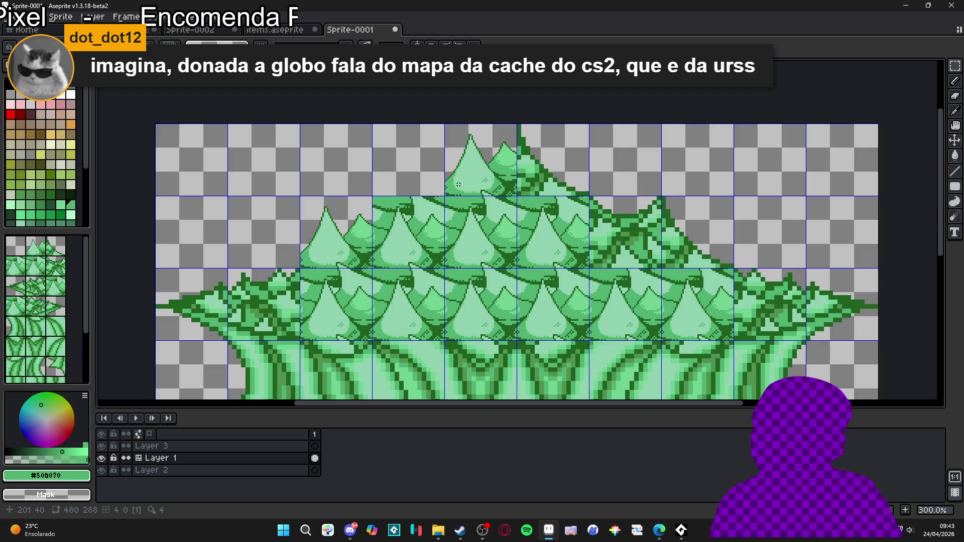
pyautogui.scroll(3, 458, 184)
pyautogui.moveTo(492, 129)
pyautogui.mouseDown()
pyautogui.moveTo(492, 107)
pyautogui.moveTo(551, 63)
pyautogui.mouseUp()
pyautogui.scroll(1, 505, 100)
pyautogui.scroll(1, 522, 88)
pyautogui.scroll(-2, 551, 173)
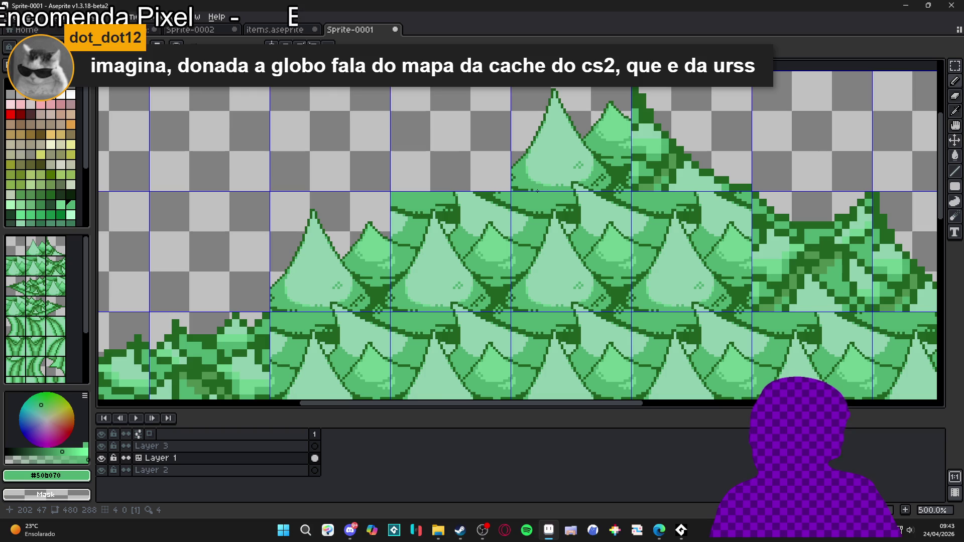
pyautogui.scroll(2, 546, 121)
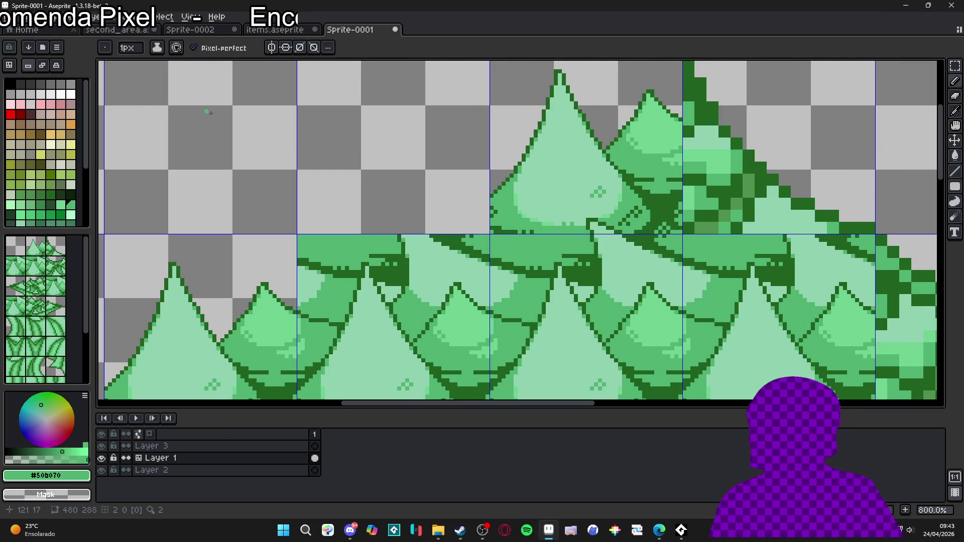
# Redraw the tall leaf's left outline in dark green #206020 and erase stray pixels beside it.
pyautogui.scroll(1, 535, 154)
pyautogui.keyDown('alt'); pyautogui.click(504, 180); pyautogui.keyUp('alt')
pyautogui.moveTo(504, 181)
pyautogui.mouseDown()
pyautogui.moveTo(472, 236)
pyautogui.moveTo(472, 259)
pyautogui.moveTo(489, 230)
pyautogui.moveTo(476, 265)
pyautogui.mouseUp()
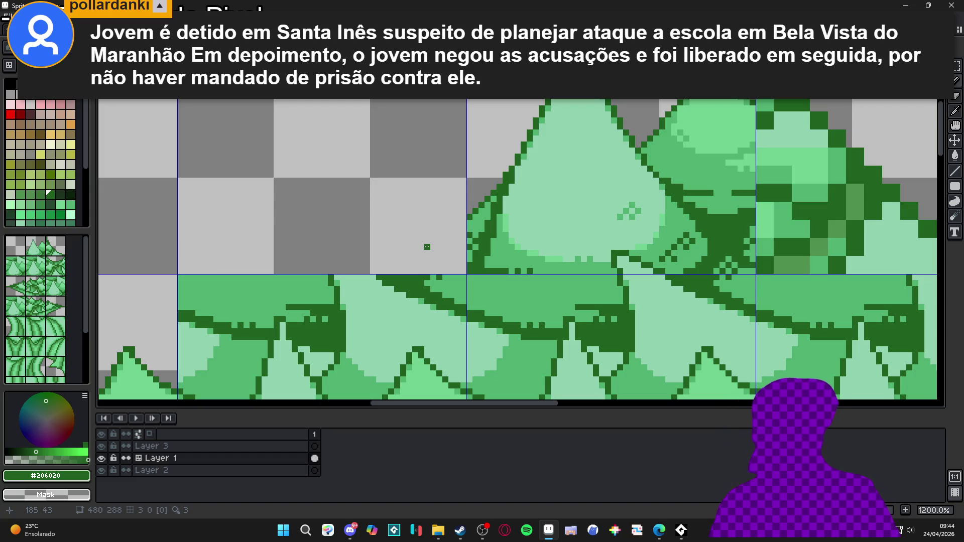
pyautogui.press('e')
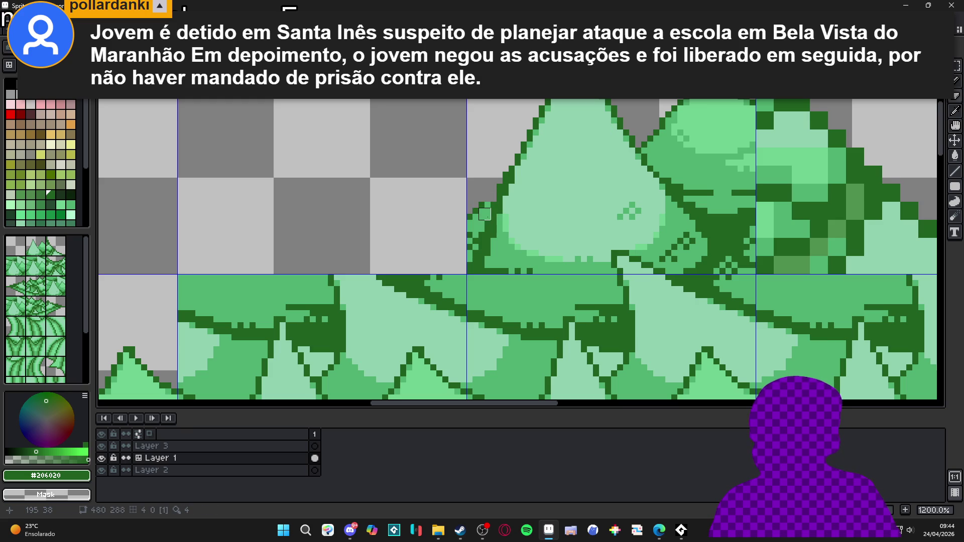
pyautogui.moveTo(473, 220); pyautogui.dragTo(466, 244)
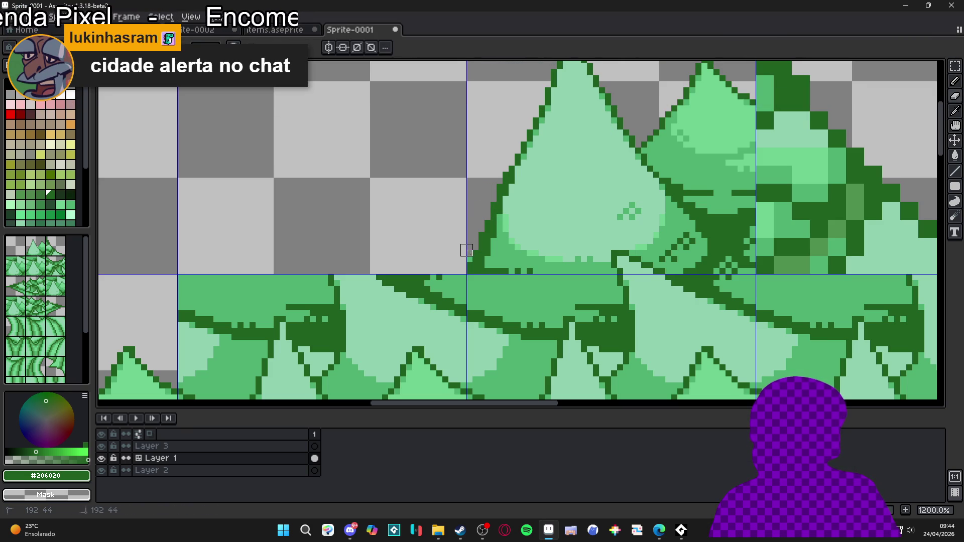
pyautogui.press('b')
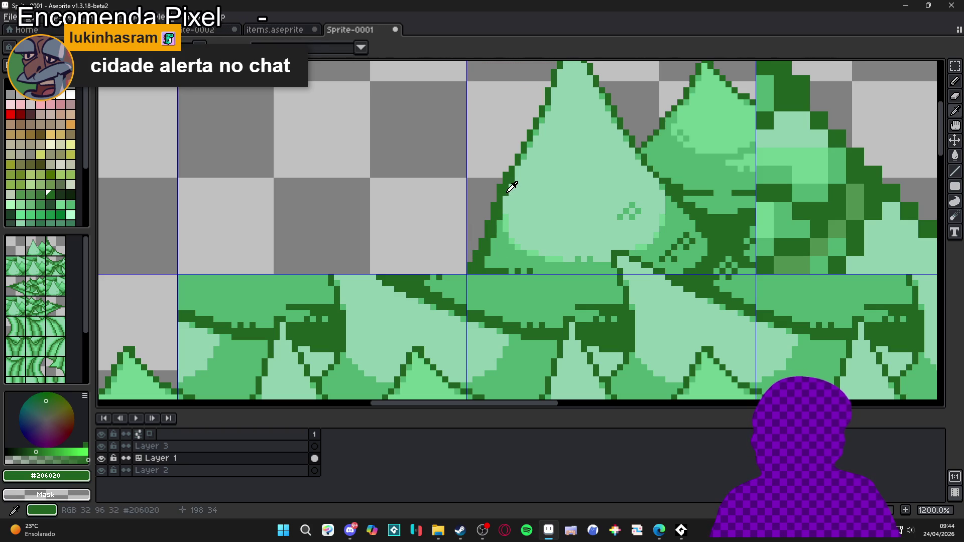
# Re-sample #206020, then erase stray dark pixels at the leaf-row seam and in the gap.
pyautogui.keyDown('alt'); pyautogui.click(507, 221); pyautogui.keyUp('alt')
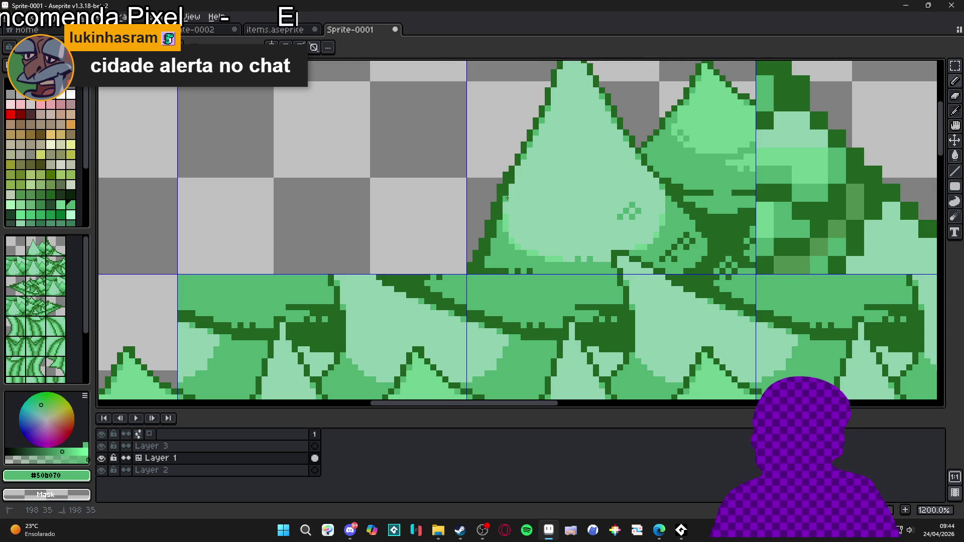
pyautogui.keyDown('alt'); pyautogui.click(484, 255); pyautogui.keyUp('alt')
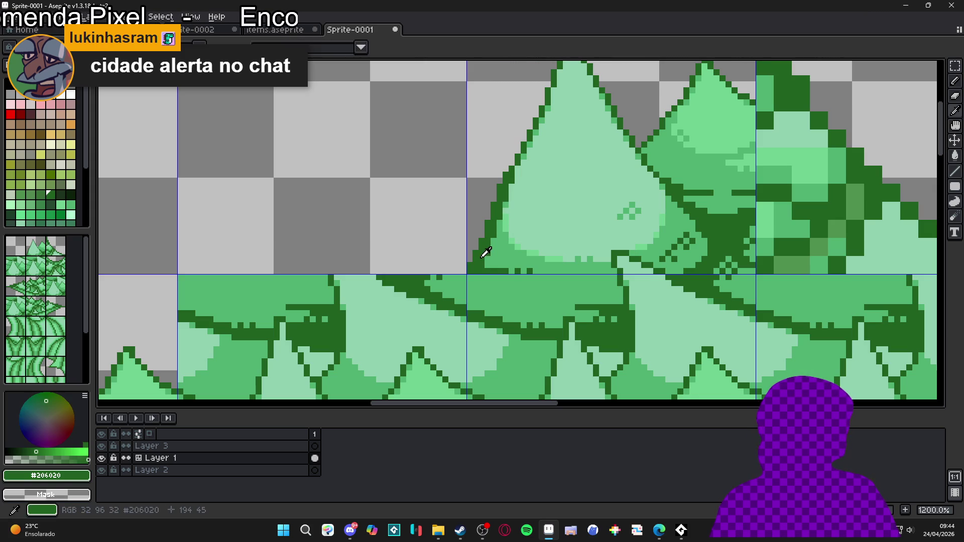
pyautogui.scroll(-5, 475, 268)
pyautogui.scroll(5, 475, 262)
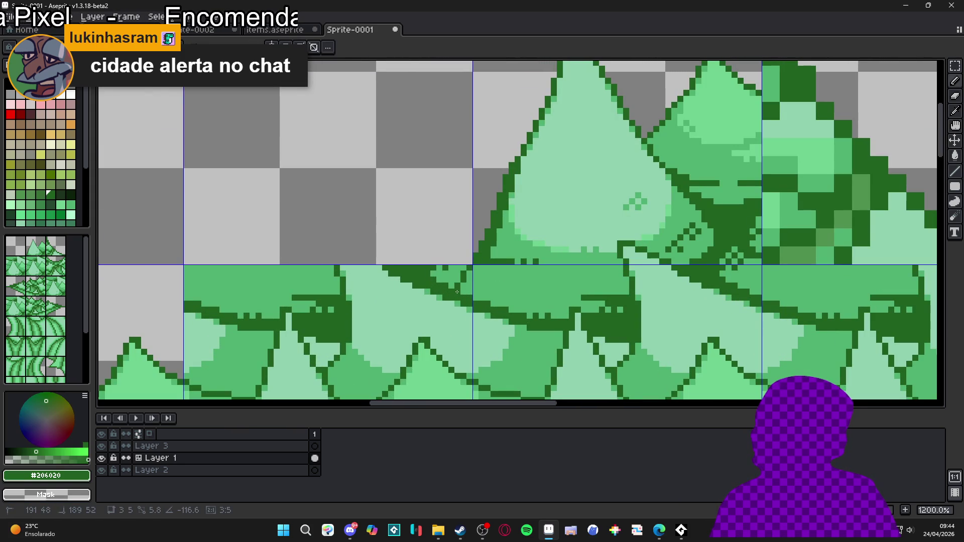
pyautogui.press('e')
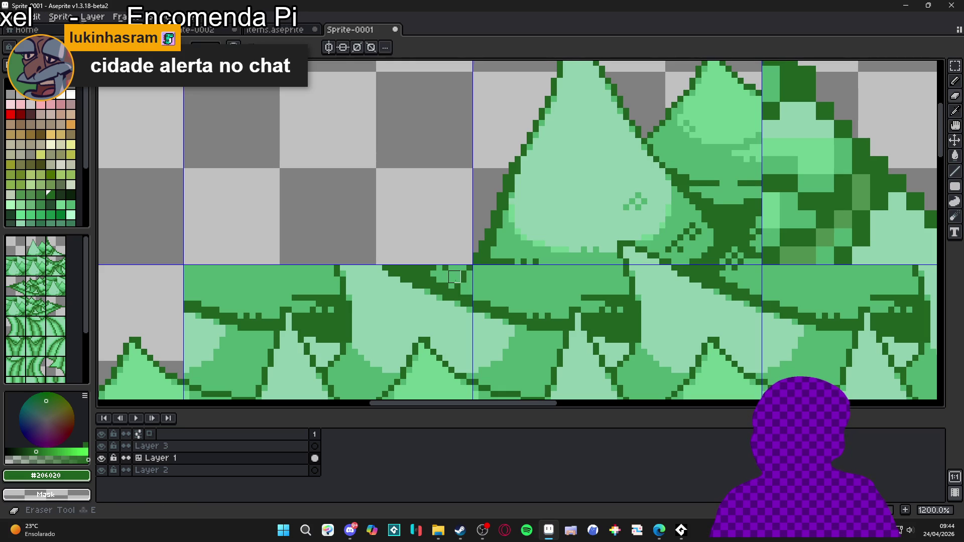
pyautogui.moveTo(455, 276)
pyautogui.mouseDown()
pyautogui.moveTo(430, 271)
pyautogui.moveTo(461, 271)
pyautogui.mouseUp()
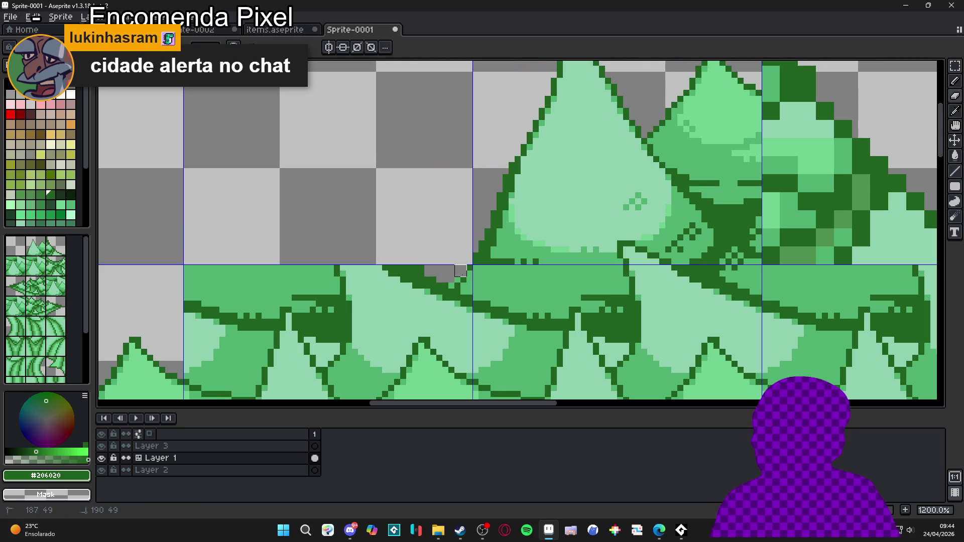
pyautogui.scroll(-4, 461, 271)
pyautogui.scroll(5, 459, 276)
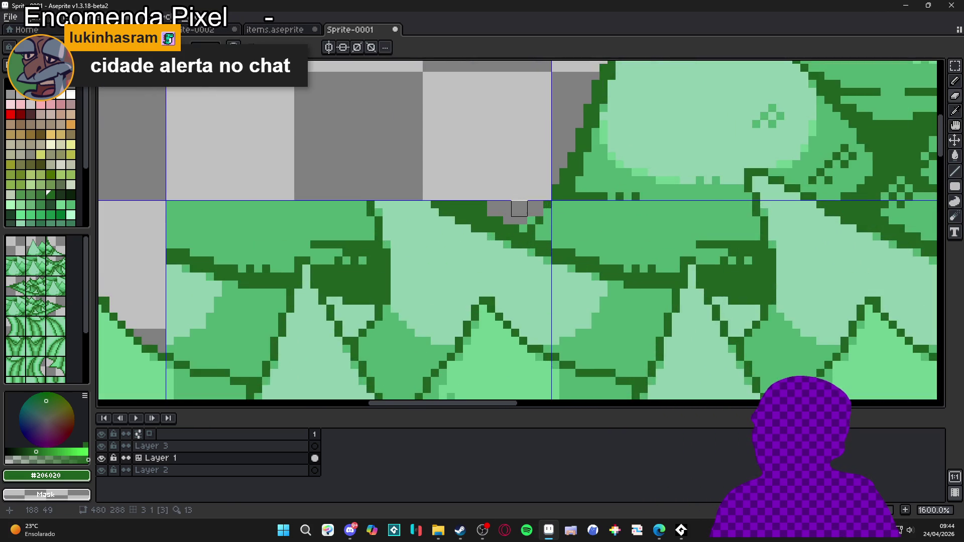
pyautogui.scroll(1, 520, 208)
pyautogui.click(533, 224)
pyautogui.click(521, 236)
# Draw a stepped dark-green outline along the gap's edge and thicken it with extra pixels.
pyautogui.press('b')
pyautogui.click(540, 212)
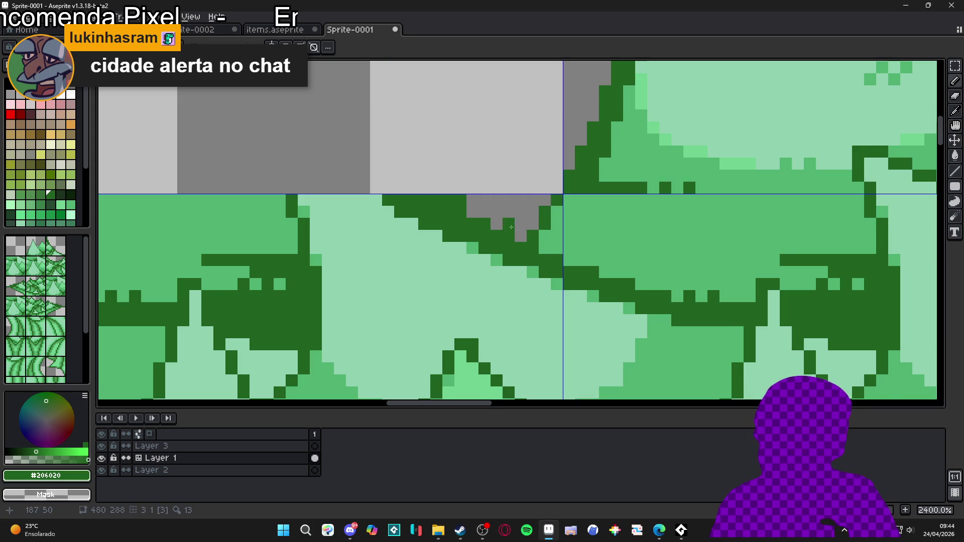
pyautogui.scroll(-3, 526, 218)
pyautogui.moveTo(526, 218); pyautogui.dragTo(543, 221)
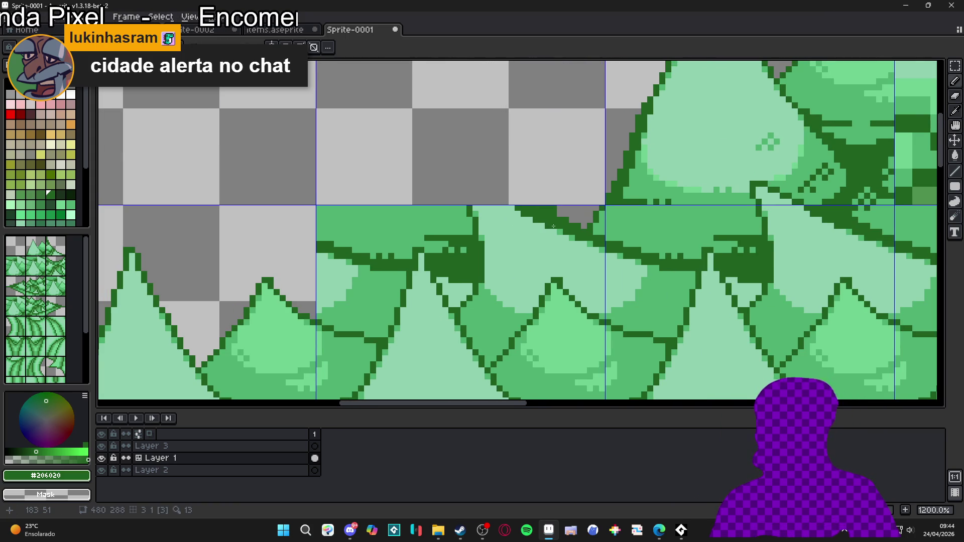
pyautogui.scroll(2, 562, 228)
pyautogui.moveTo(572, 234); pyautogui.dragTo(391, 201)
pyautogui.scroll(-4, 390, 201)
pyautogui.scroll(4, 401, 205)
pyautogui.moveTo(455, 202); pyautogui.dragTo(467, 202)
pyautogui.moveTo(393, 190)
pyautogui.mouseDown()
pyautogui.moveTo(406, 190)
pyautogui.moveTo(357, 178)
pyautogui.moveTo(382, 178)
pyautogui.moveTo(382, 190)
pyautogui.moveTo(418, 202)
pyautogui.mouseUp()
pyautogui.click(406, 214)
# Repaint excess outline pixels in light green #90d0b0 and erase leftover pixels at the seam.
pyautogui.keyDown('alt'); pyautogui.click(413, 214); pyautogui.keyUp('alt')
pyautogui.click(370, 190)
pyautogui.click(394, 202)
pyautogui.keyDown('alt'); pyautogui.click(406, 190); pyautogui.keyUp('alt')
pyautogui.click(418, 190)
pyautogui.keyDown('alt'); pyautogui.click(445, 215); pyautogui.keyUp('alt')
pyautogui.press('m')
pyautogui.moveTo(551, 202)
pyautogui.mouseDown()
pyautogui.moveTo(558, 214)
pyautogui.moveTo(400, 173)
pyautogui.moveTo(472, 173)
pyautogui.moveTo(566, 216)
pyautogui.moveTo(564, 228)
pyautogui.mouseUp()
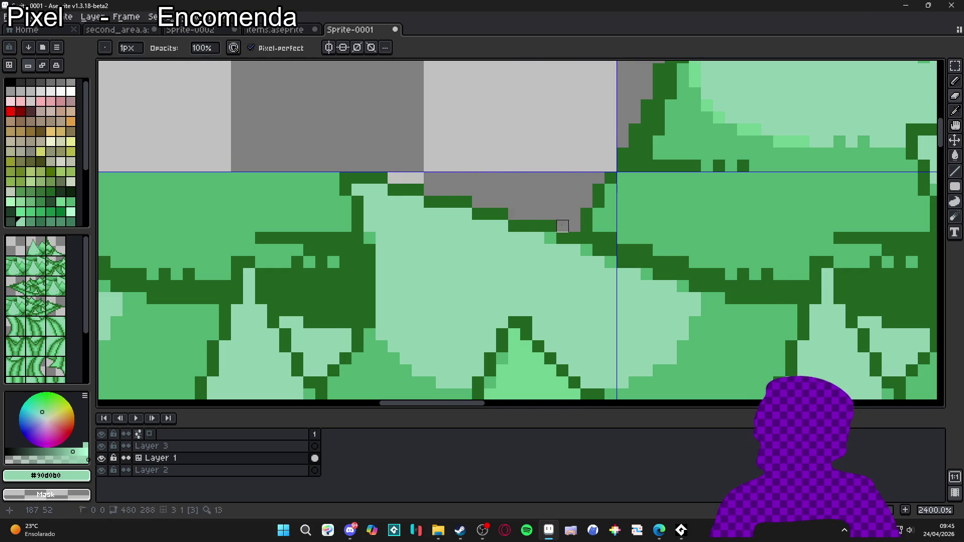
# Shrink the eraser to 1 pixel and erase the outline between the upper leaves.
pyautogui.press('-')
pyautogui.scroll(-6, 563, 236)
pyautogui.scroll(-2, 562, 242)
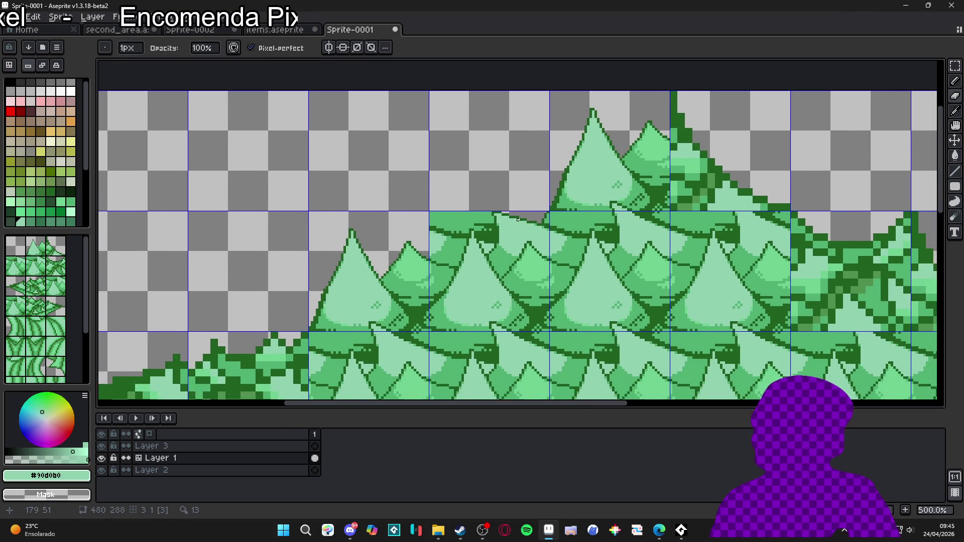
pyautogui.scroll(2, 512, 219)
pyautogui.scroll(1, 512, 219)
pyautogui.scroll(-2, 513, 206)
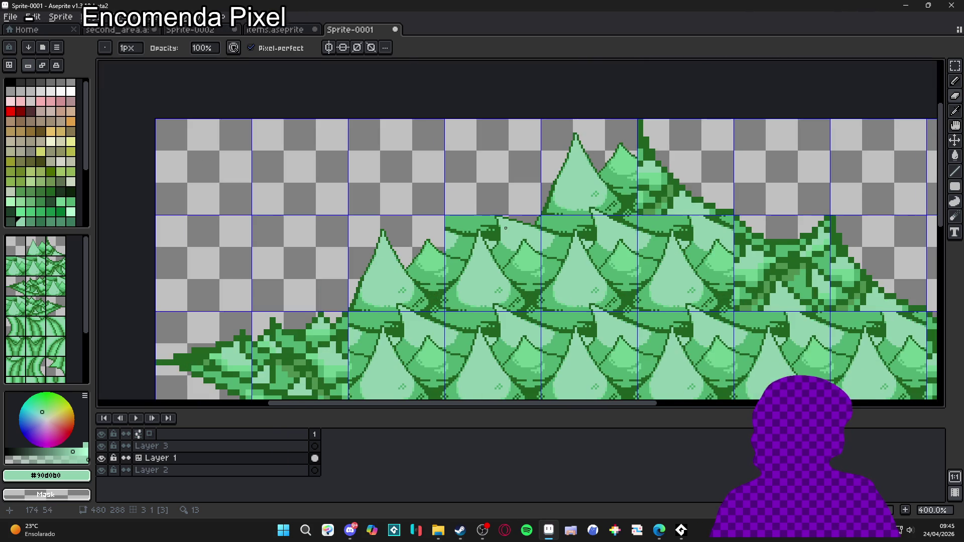
pyautogui.scroll(-1, 516, 186)
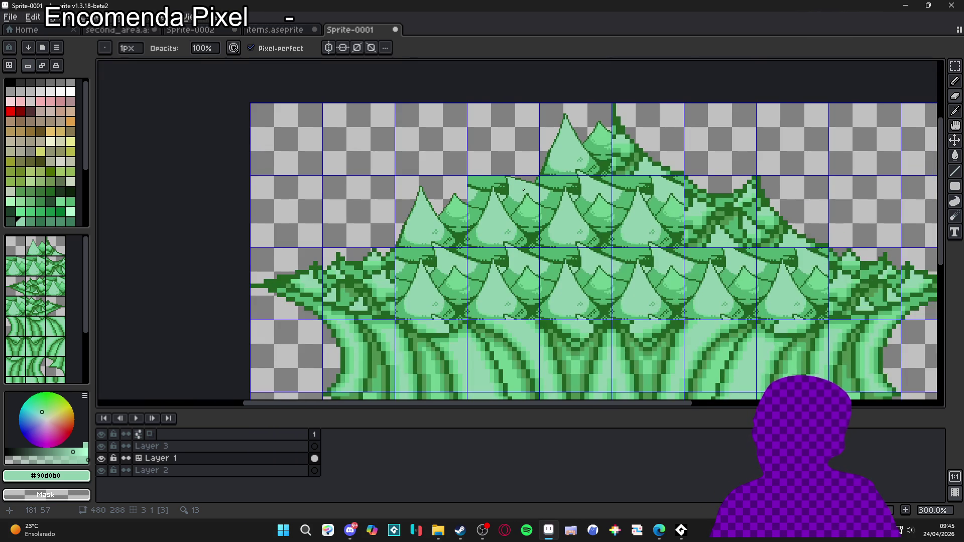
pyautogui.scroll(6, 524, 193)
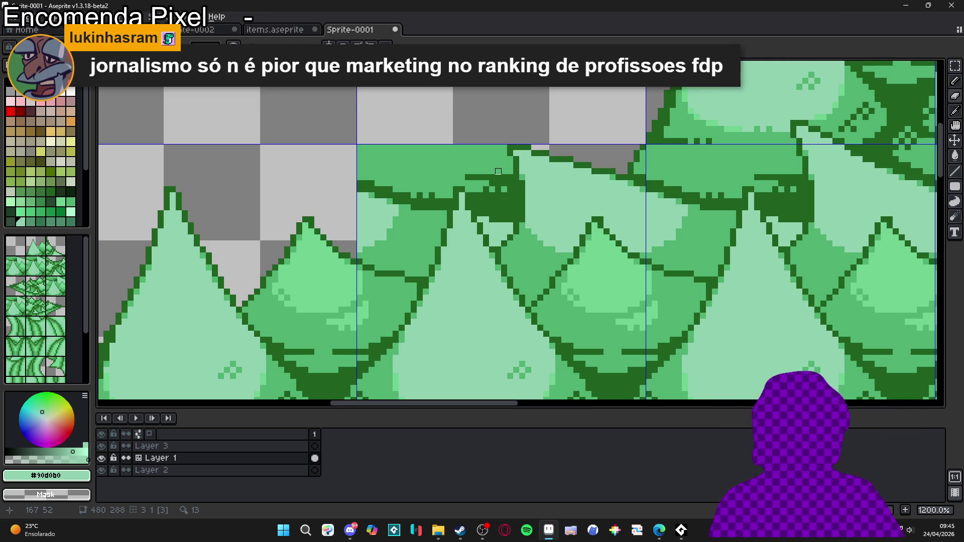
pyautogui.moveTo(501, 150)
pyautogui.mouseDown()
pyautogui.moveTo(506, 225)
pyautogui.moveTo(514, 186)
pyautogui.moveTo(513, 217)
pyautogui.mouseUp()
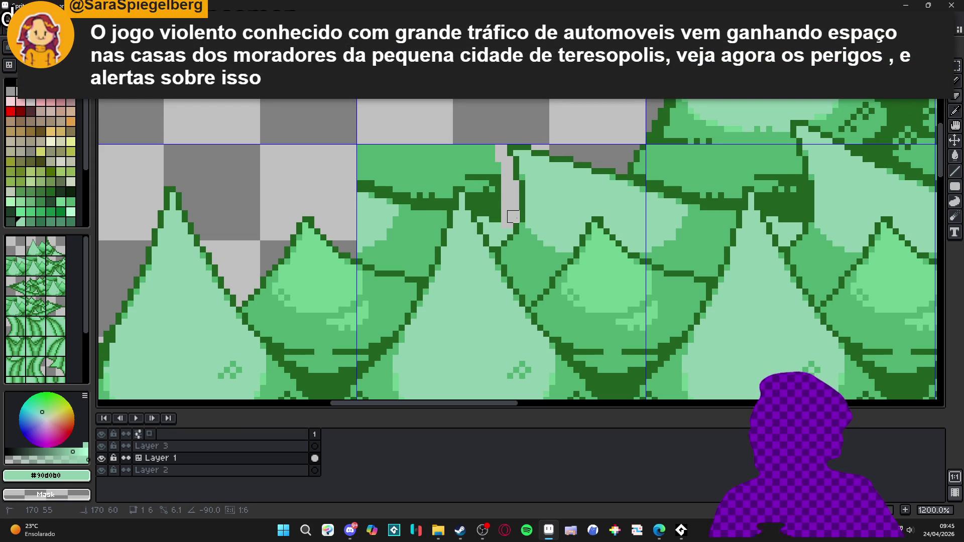
# Erase dark outline and green pixels down and along the gap, deepening it into a V-shaped notch.
pyautogui.keyDown('alt'); pyautogui.click(518, 219); pyautogui.keyUp('alt')
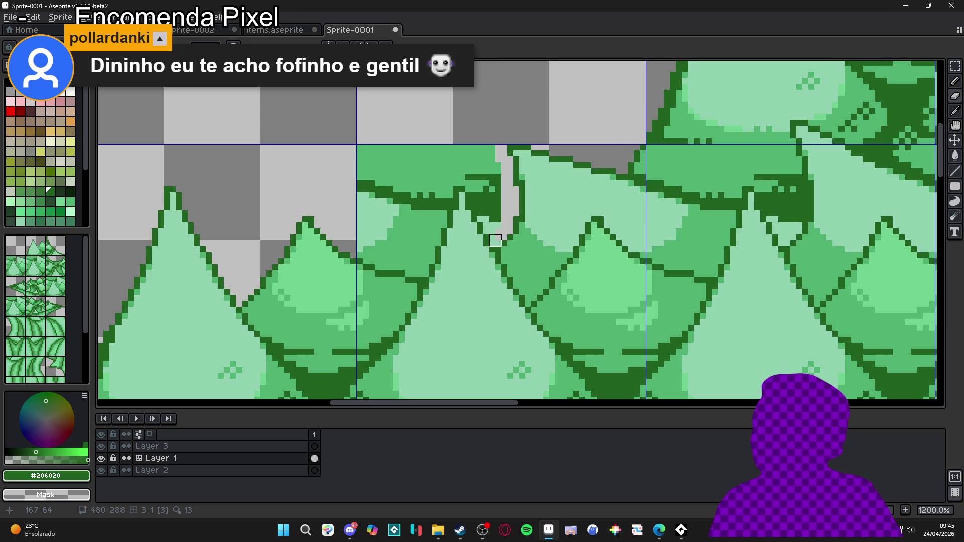
pyautogui.moveTo(490, 228)
pyautogui.mouseDown()
pyautogui.moveTo(488, 198)
pyautogui.moveTo(475, 216)
pyautogui.moveTo(482, 191)
pyautogui.moveTo(471, 204)
pyautogui.moveTo(472, 149)
pyautogui.moveTo(493, 198)
pyautogui.moveTo(495, 151)
pyautogui.moveTo(483, 175)
pyautogui.moveTo(459, 174)
pyautogui.mouseUp()
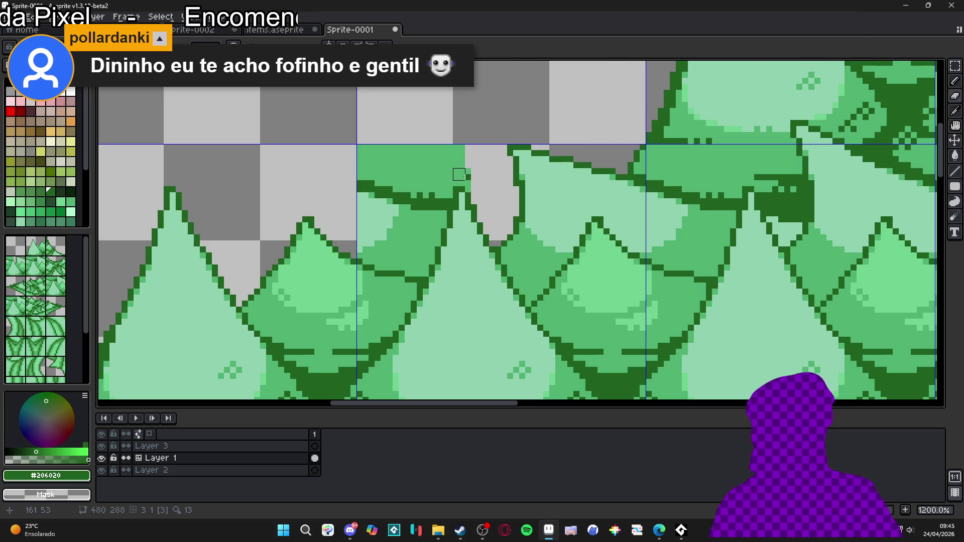
pyautogui.moveTo(460, 191)
pyautogui.mouseDown()
pyautogui.moveTo(478, 182)
pyautogui.moveTo(305, 148)
pyautogui.mouseUp()
pyautogui.press('+')
pyautogui.press('+')
pyautogui.press('+')
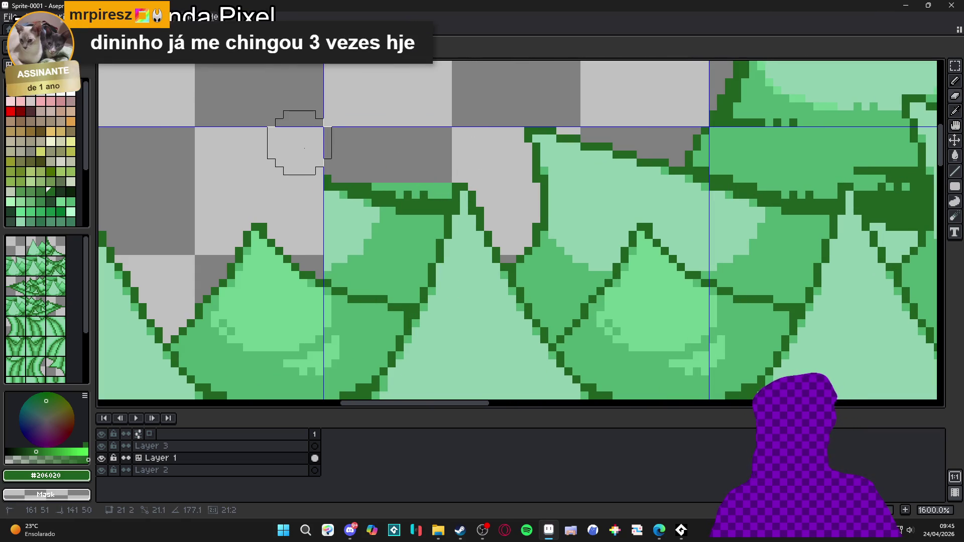
# Erase the leftover leaf piece beside the notch down to the lower leaves.
pyautogui.click(420, 199)
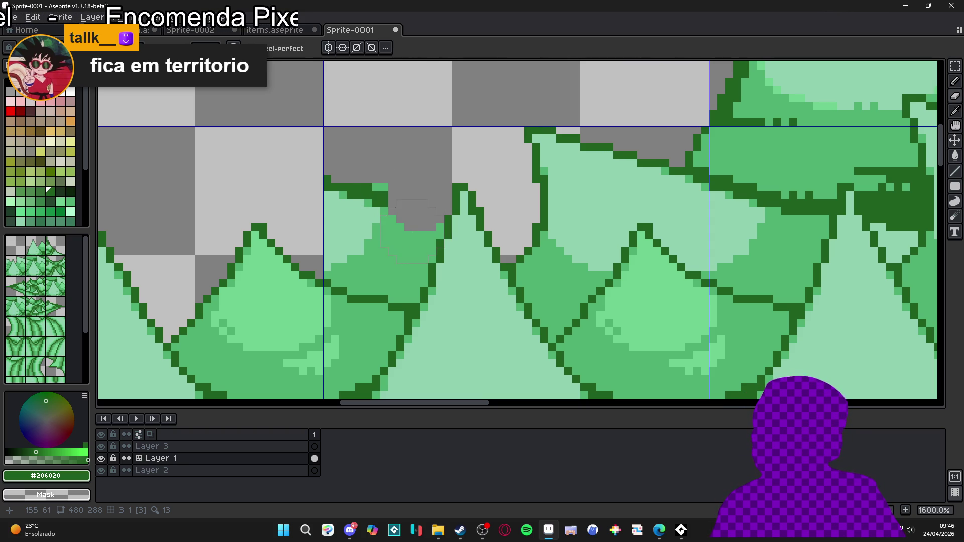
pyautogui.moveTo(412, 228)
pyautogui.mouseDown()
pyautogui.moveTo(387, 201)
pyautogui.moveTo(351, 215)
pyautogui.moveTo(349, 254)
pyautogui.moveTo(383, 274)
pyautogui.moveTo(405, 267)
pyautogui.mouseUp()
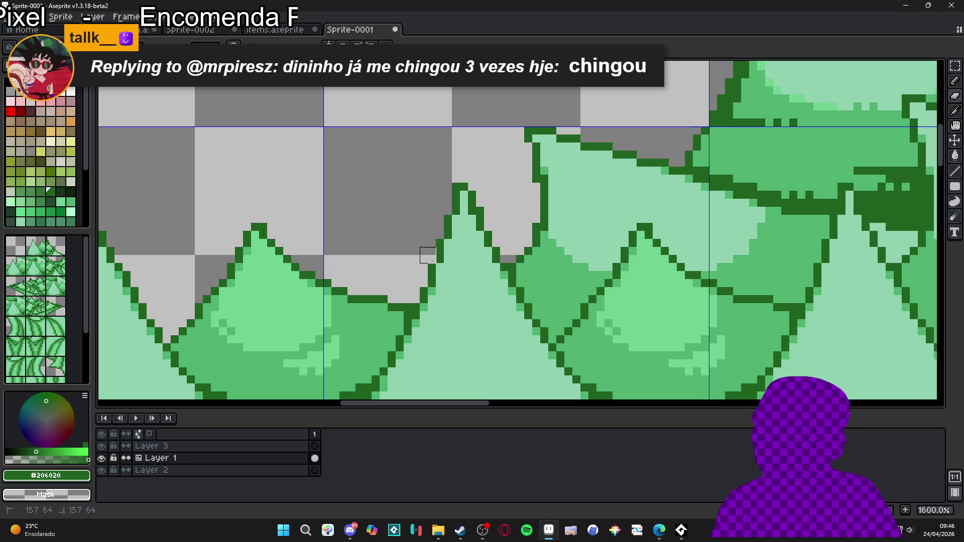
# Redraw the slope's dark-green outline, erasing stray outline pixels along its left edge.
pyautogui.scroll(-4, 432, 251)
pyautogui.scroll(-2, 432, 252)
pyautogui.scroll(-2, 432, 251)
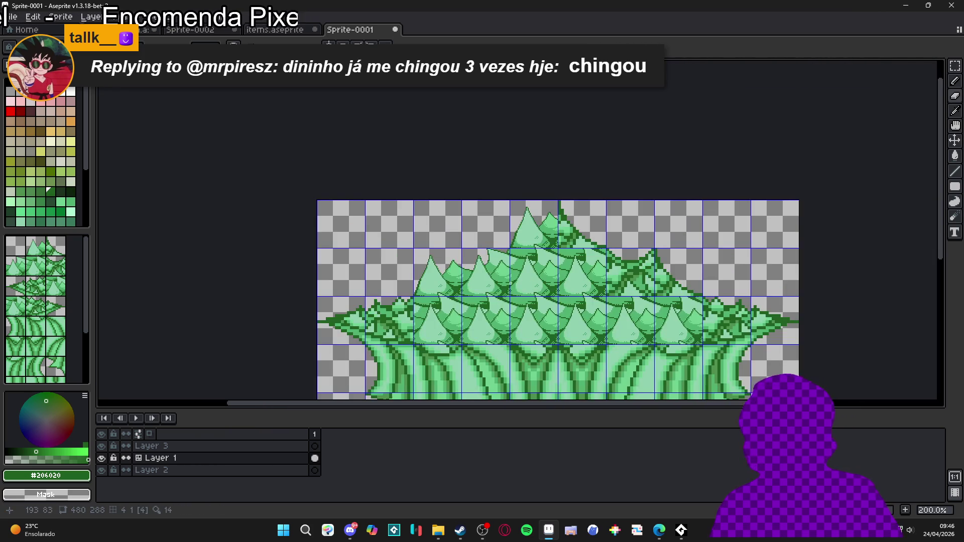
pyautogui.scroll(6, 485, 250)
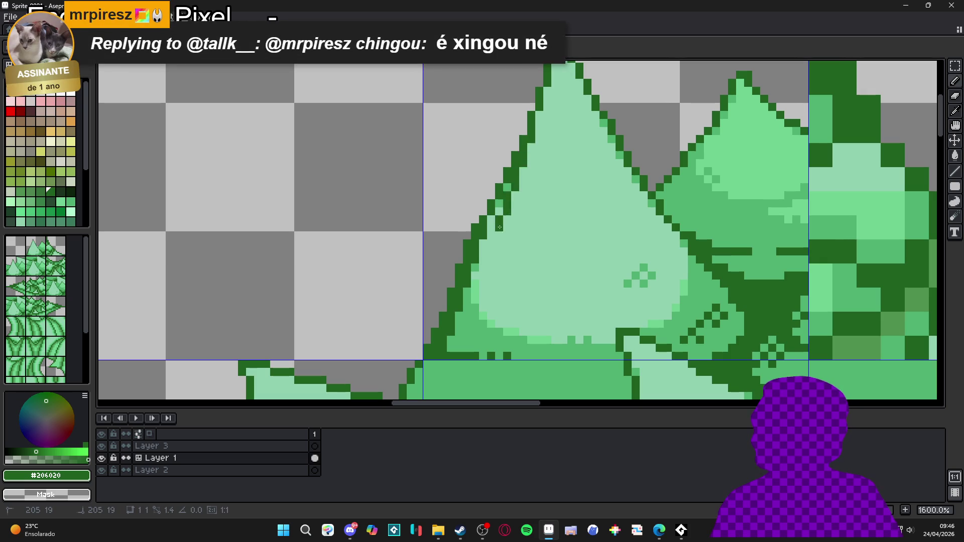
pyautogui.keyDown('shift'); pyautogui.click(531, 139); pyautogui.keyUp('shift')
pyautogui.click(445, 343)
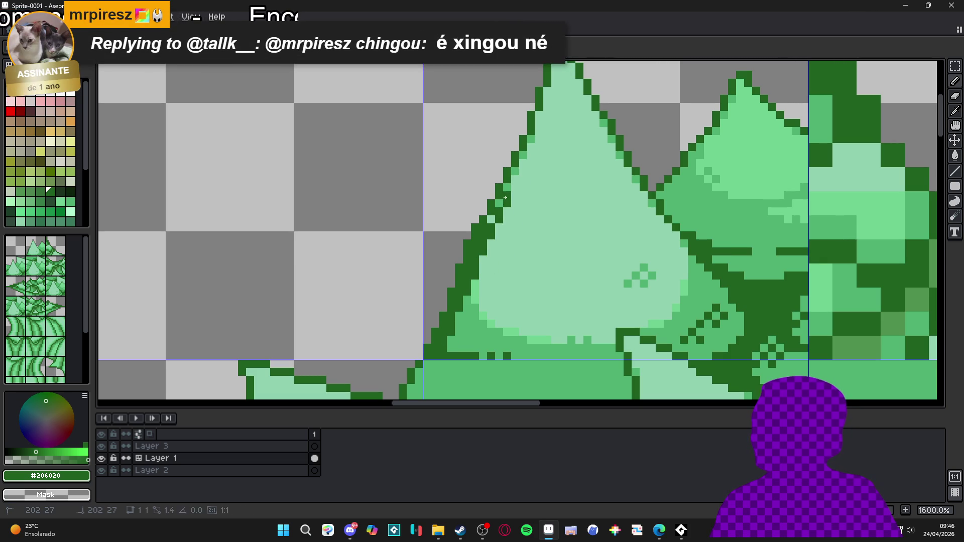
pyautogui.moveTo(499, 173)
pyautogui.mouseDown()
pyautogui.moveTo(439, 312)
pyautogui.moveTo(439, 304)
pyautogui.moveTo(447, 304)
pyautogui.moveTo(439, 329)
pyautogui.moveTo(423, 336)
pyautogui.moveTo(422, 353)
pyautogui.moveTo(439, 352)
pyautogui.moveTo(445, 337)
pyautogui.moveTo(453, 345)
pyautogui.mouseUp()
pyautogui.click(458, 349)
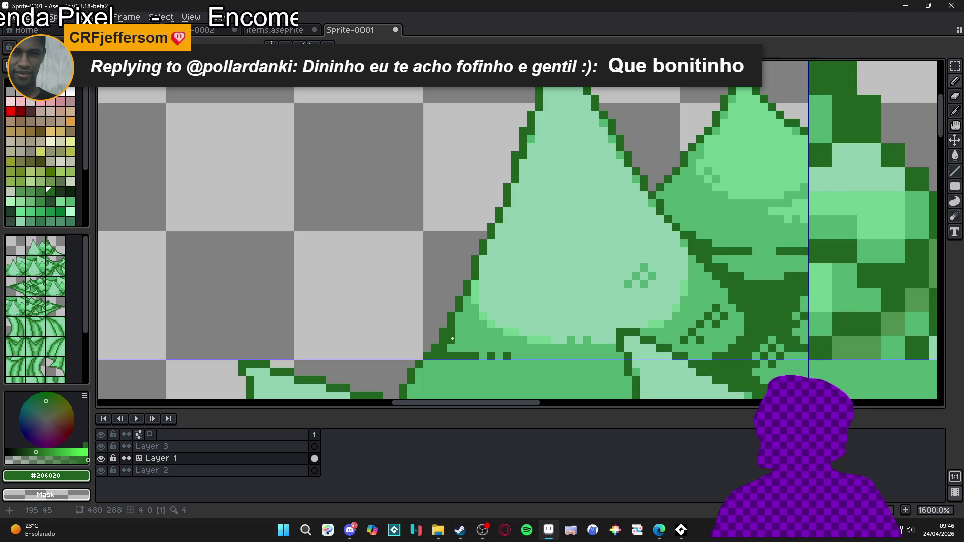
# Eyedrop the canvas to make the dark outline green #206020 the drawing colour.
pyautogui.scroll(-5, 507, 302)
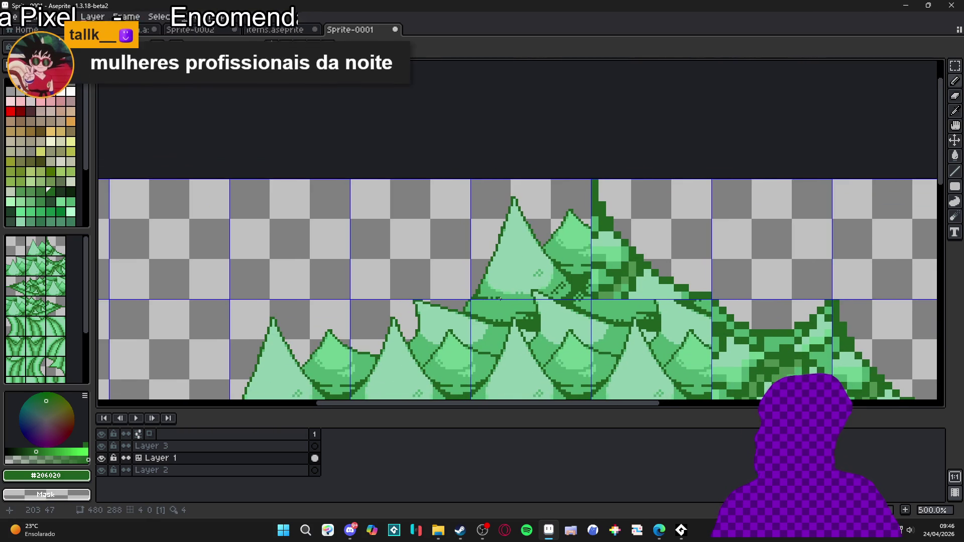
pyautogui.scroll(4, 500, 298)
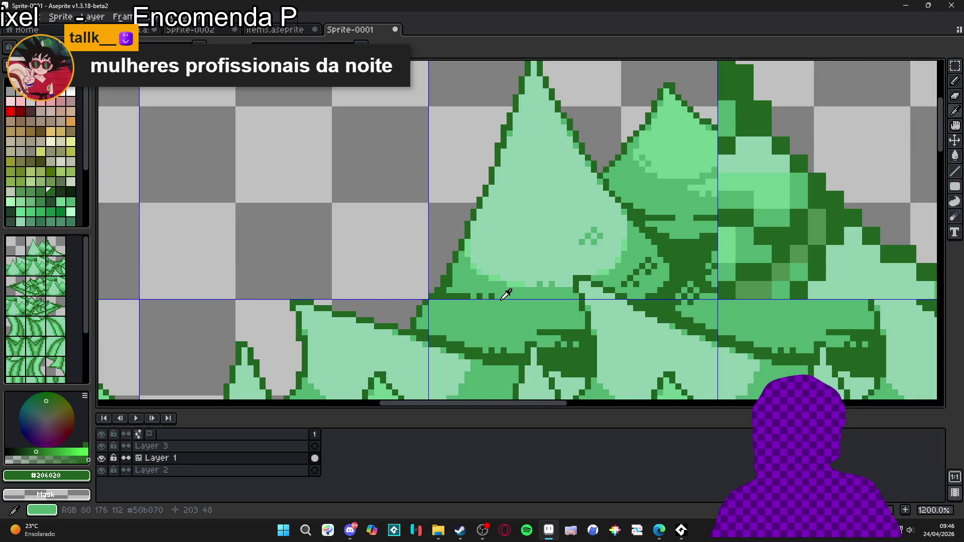
pyautogui.keyDown('alt'); pyautogui.click(511, 289); pyautogui.keyUp('alt')
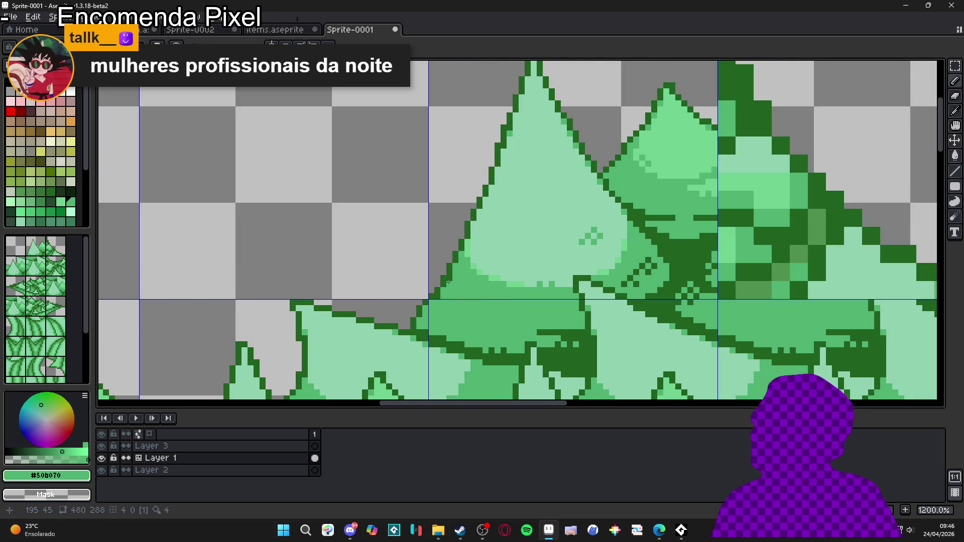
pyautogui.keyDown('alt'); pyautogui.click(442, 283); pyautogui.keyUp('alt')
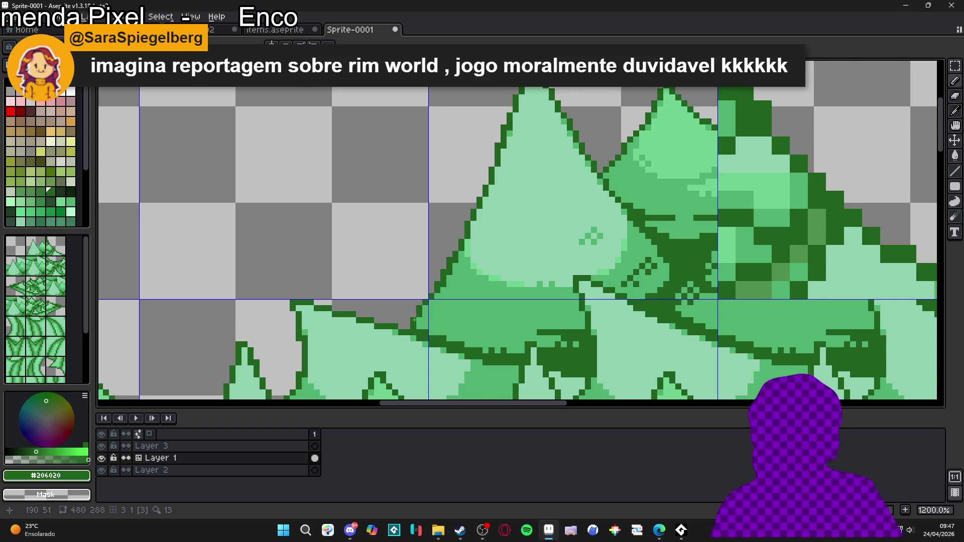
# Zoom out and pan to inspect the whole bush sprite.
pyautogui.scroll(1, 408, 325)
pyautogui.scroll(-5, 409, 325)
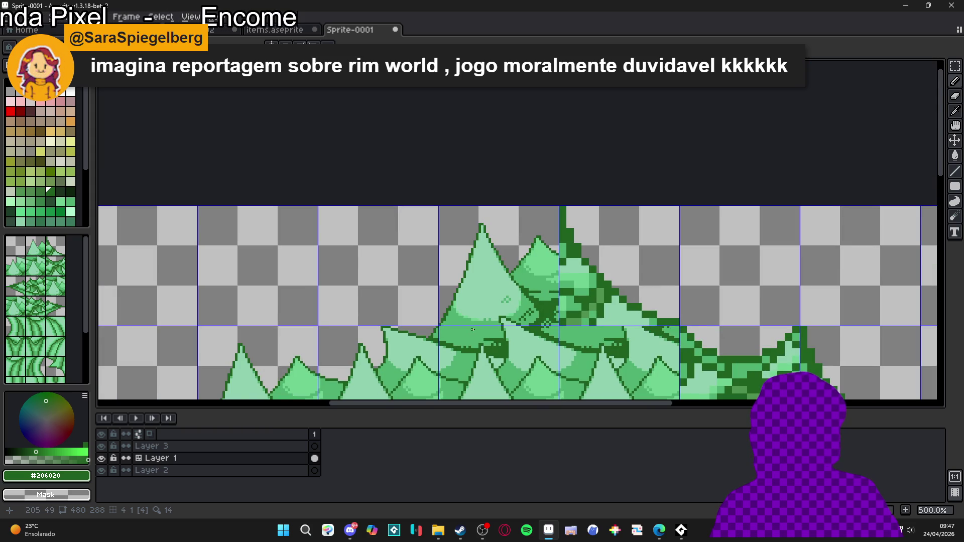
pyautogui.scroll(-1, 472, 330)
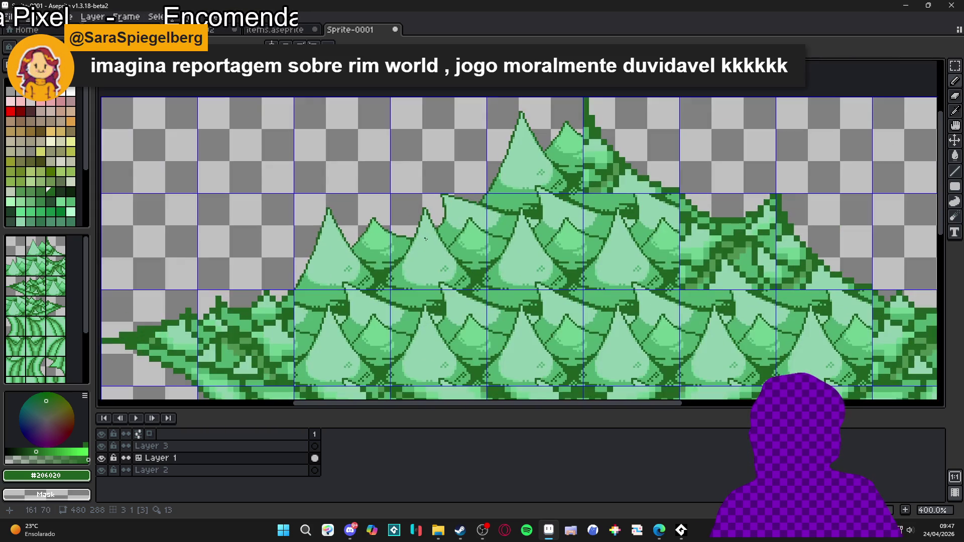
pyautogui.scroll(5, 466, 208)
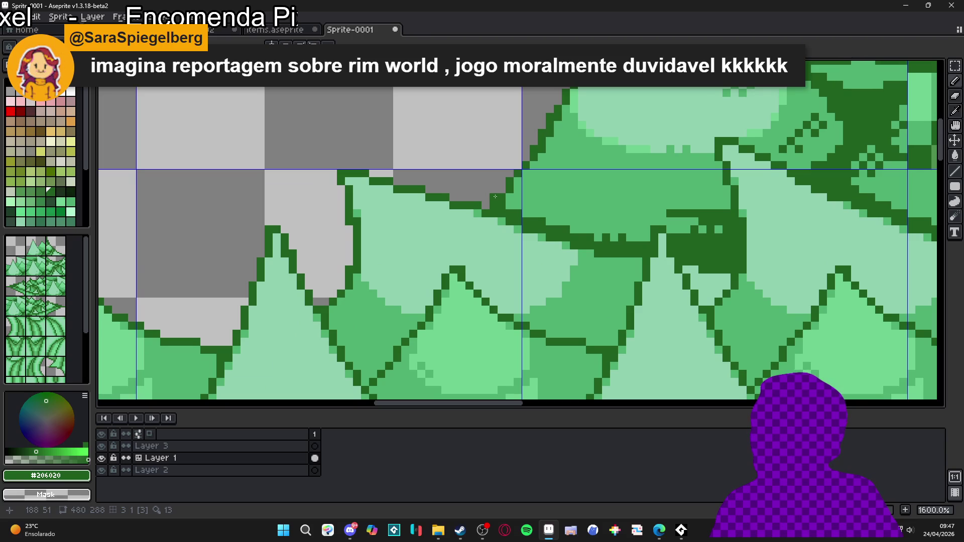
pyautogui.scroll(-4, 485, 206)
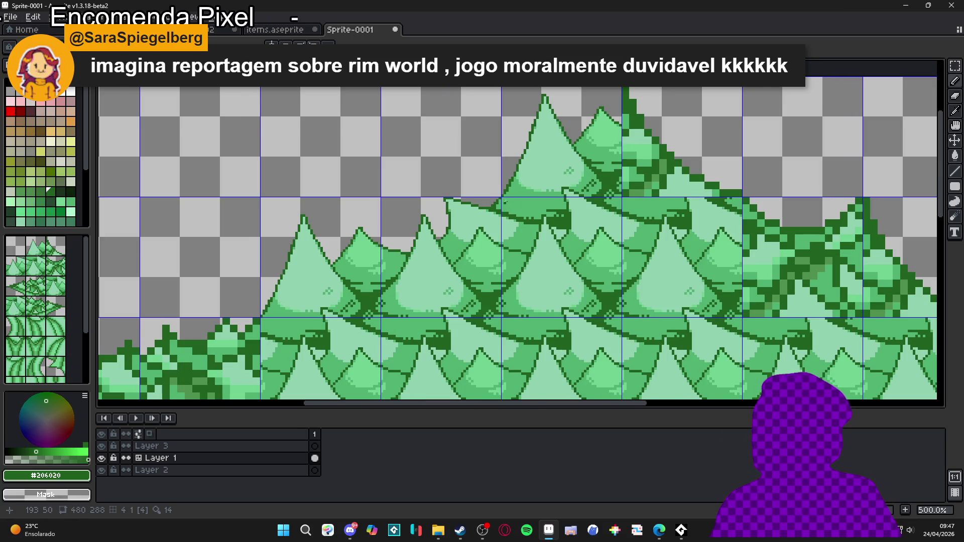
pyautogui.scroll(5, 504, 204)
pyautogui.scroll(-4, 499, 232)
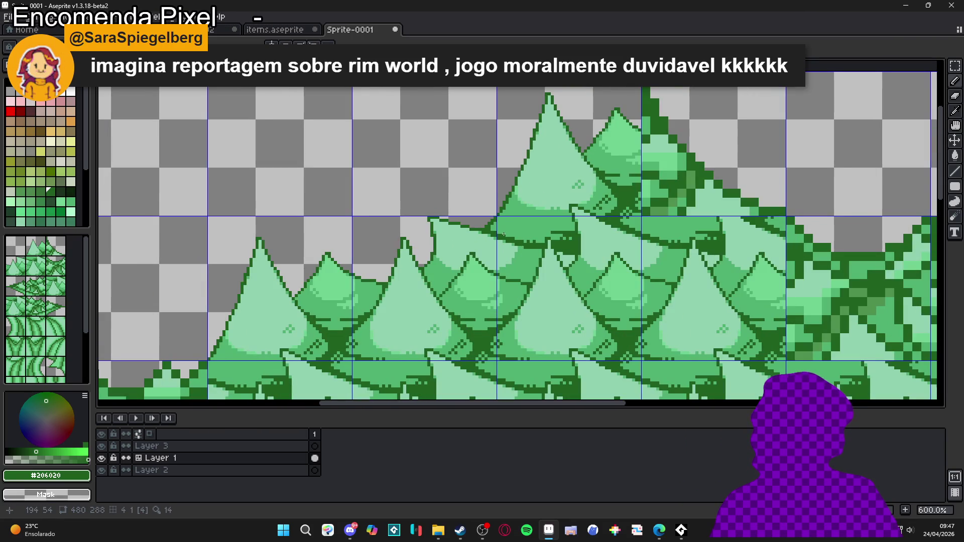
pyautogui.scroll(-1, 505, 235)
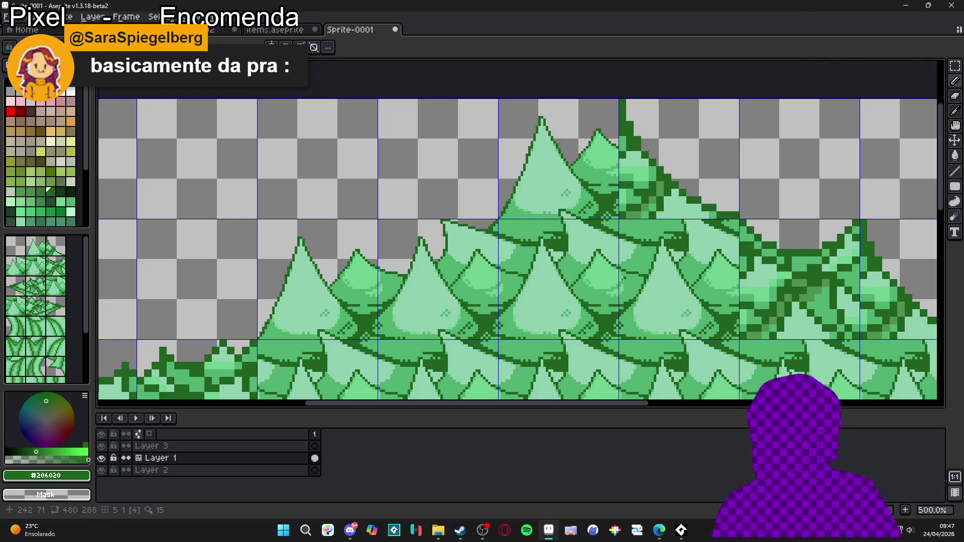
pyautogui.scroll(-1, 566, 272)
pyautogui.scroll(-1, 565, 272)
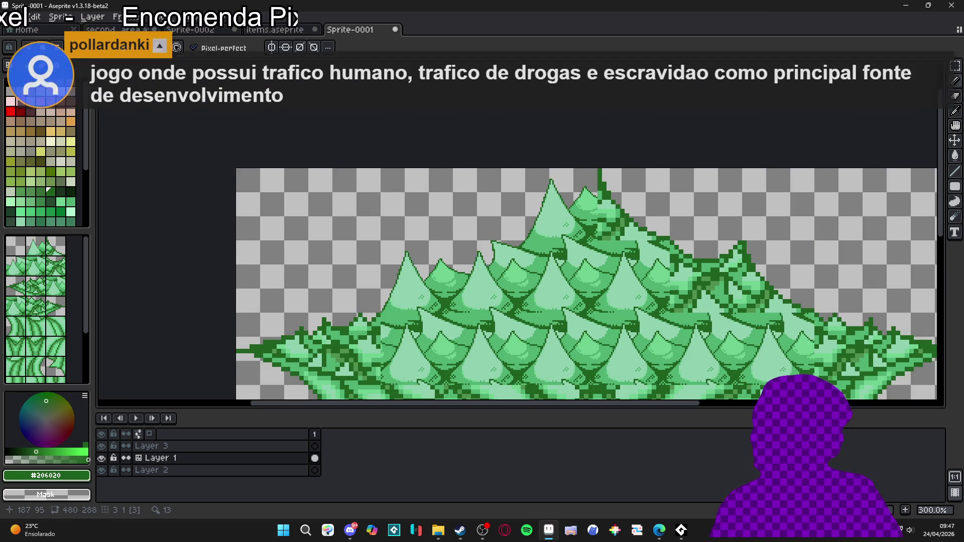
pyautogui.moveTo(525, 357); pyautogui.dragTo(572, 308)
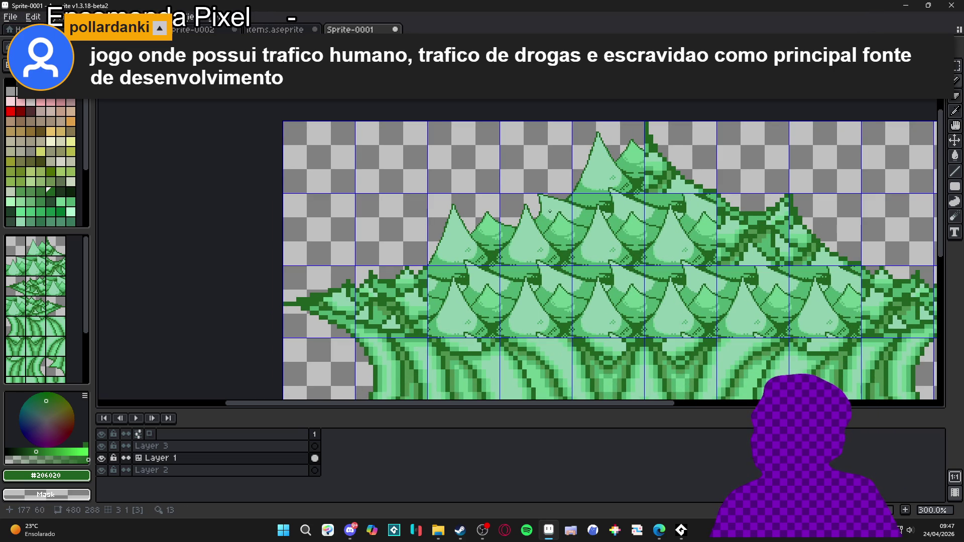
# Eyedrop a pale leaf pixel to make #90d0b0 the drawing colour.
pyautogui.scroll(9, 525, 246)
pyautogui.keyDown('alt'); pyautogui.click(525, 227); pyautogui.keyUp('alt')
pyautogui.keyDown('alt'); pyautogui.click(545, 219); pyautogui.keyUp('alt')
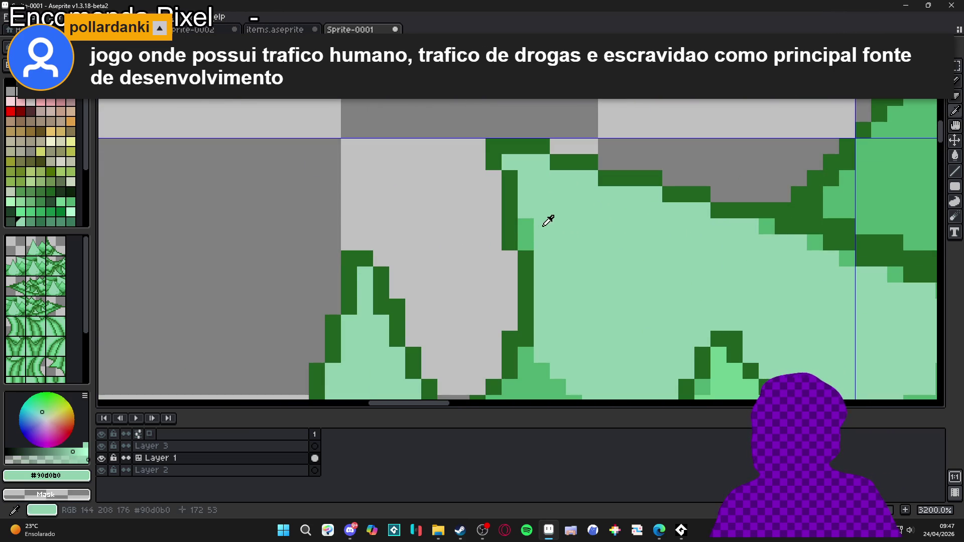
pyautogui.scroll(-1, 528, 225)
pyautogui.scroll(-3, 527, 224)
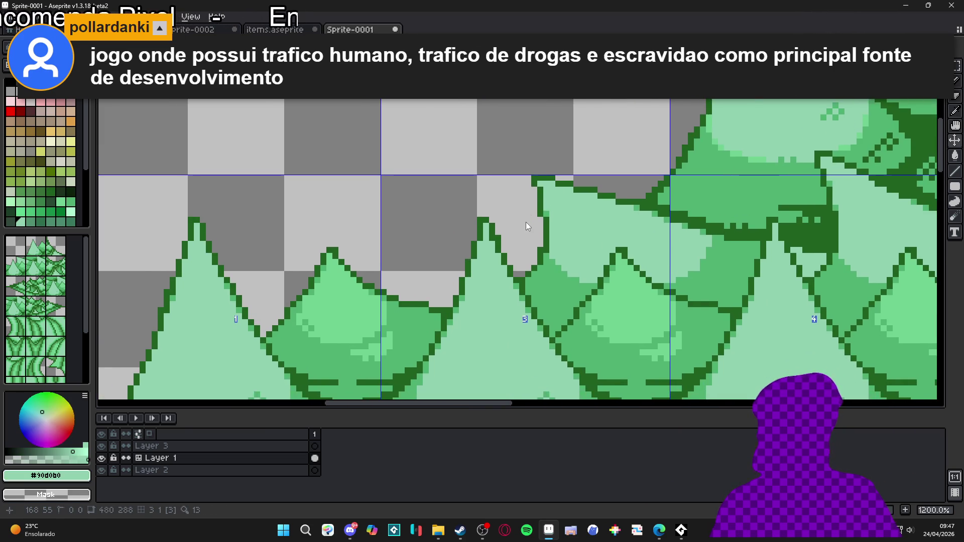
# Save the sprite in the hisano_x folder under the file name surrealist_mountain.
pyautogui.hotkey('ctrl', 's')
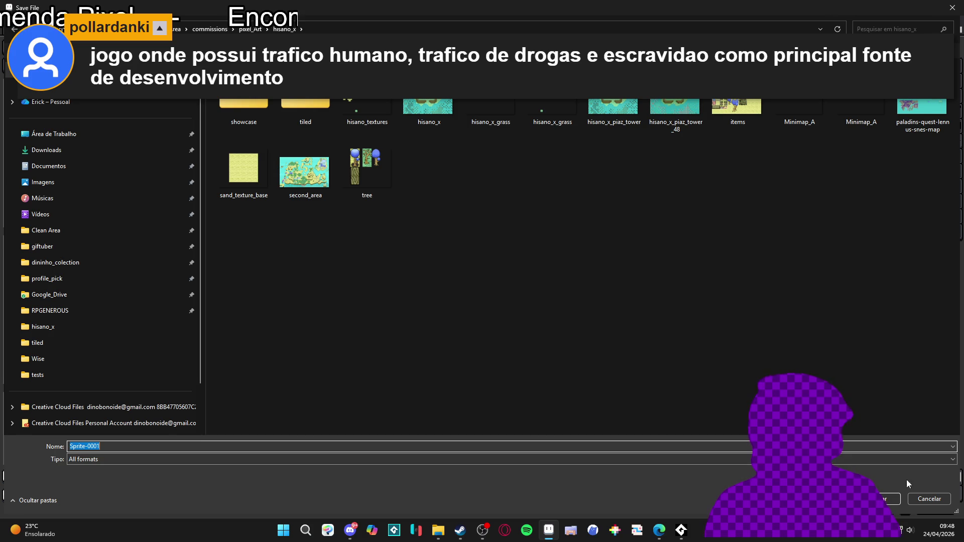
pyautogui.write('surrealist_mountain')
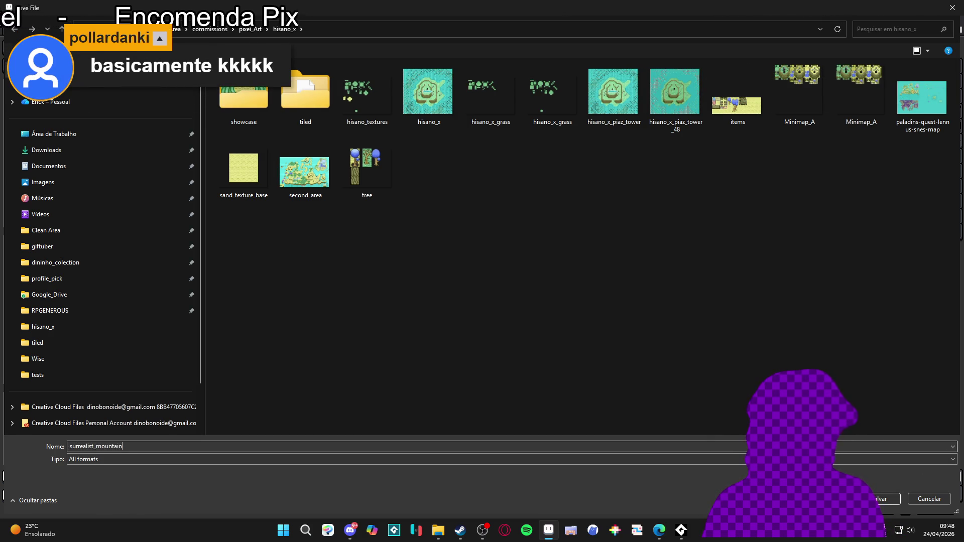
pyautogui.press('Return')
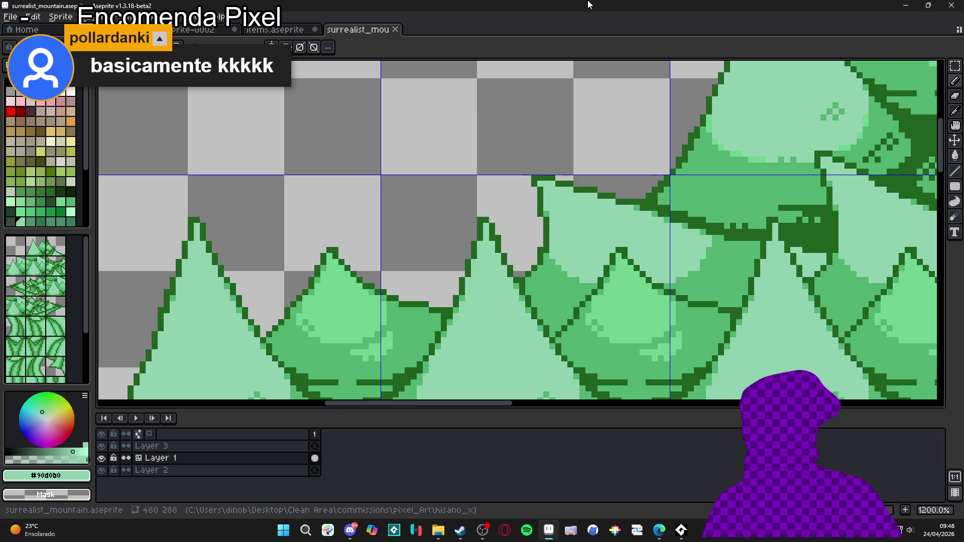
pyautogui.scroll(-5, 511, 195)
pyautogui.scroll(-1, 510, 195)
pyautogui.moveTo(505, 240); pyautogui.dragTo(524, 215)
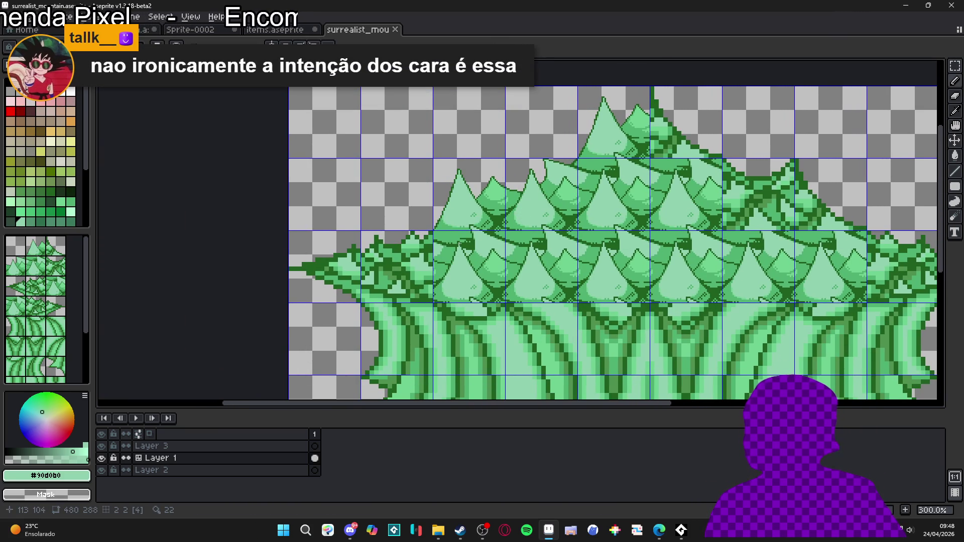
pyautogui.scroll(-1, 460, 244)
pyautogui.hotkey('ctrl', 's')
pyautogui.hotkey('ctrl', "'")
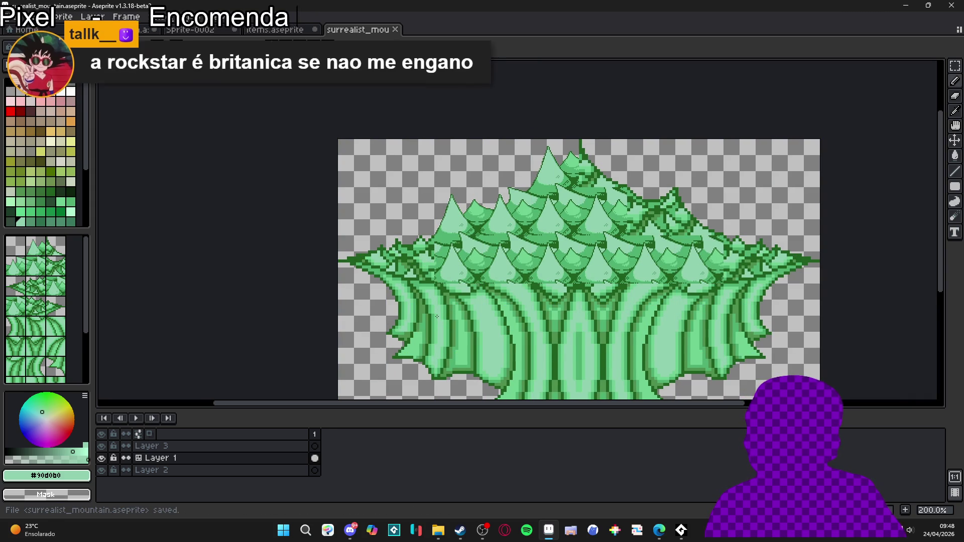
pyautogui.moveTo(449, 326); pyautogui.dragTo(439, 281)
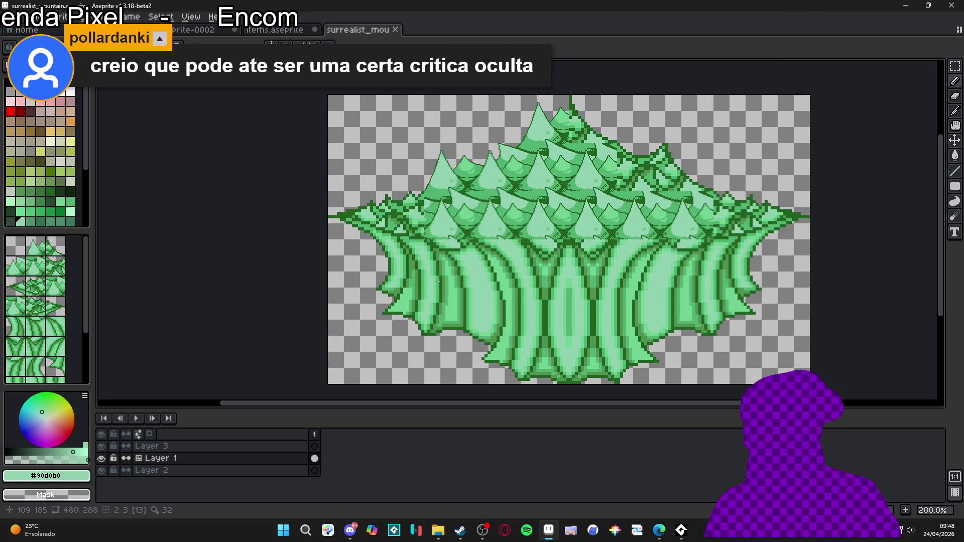
pyautogui.hotkey('ctrl', "'")
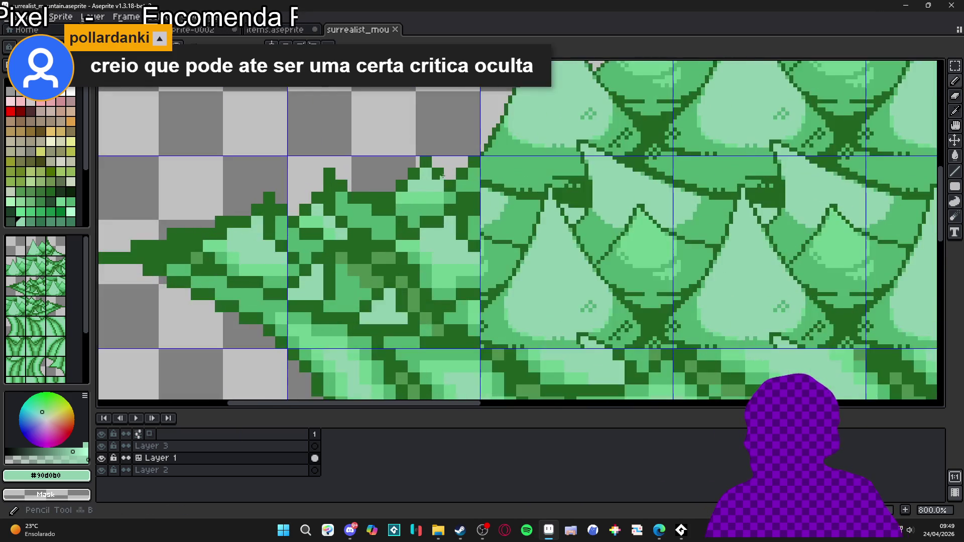
pyautogui.scroll(5, 428, 191)
pyautogui.scroll(-3, 492, 155)
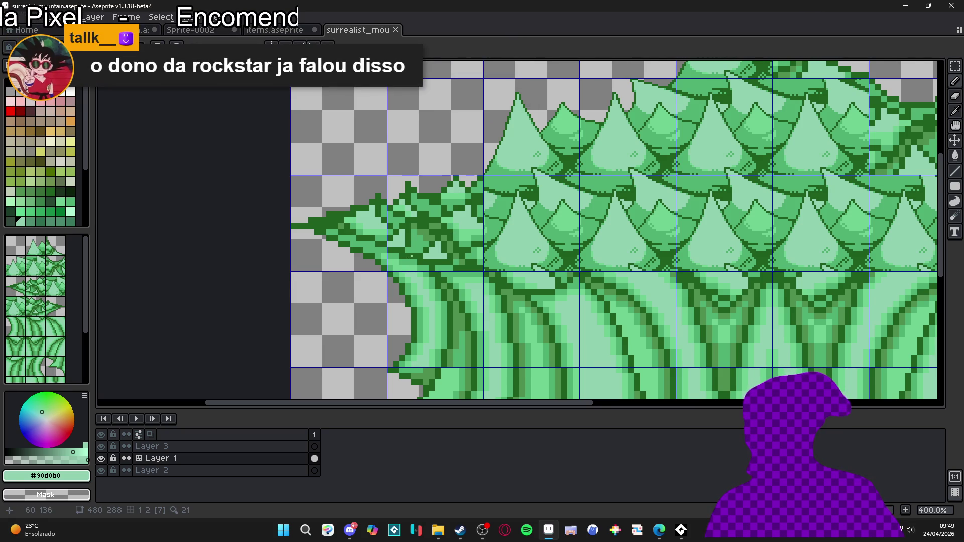
# Clear the messy left-edge leaf tile of the middle row to transparency.
pyautogui.press('m')
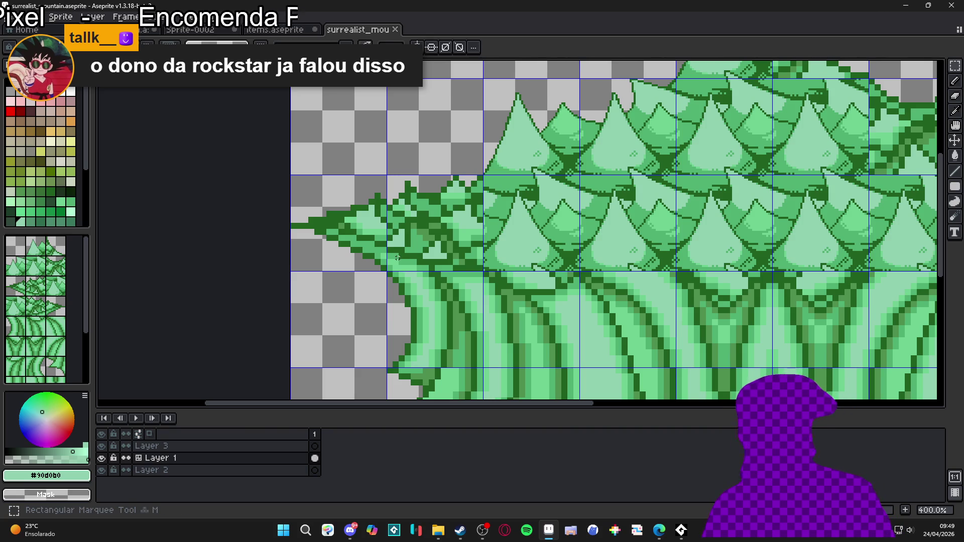
pyautogui.moveTo(420, 243); pyautogui.dragTo(418, 241)
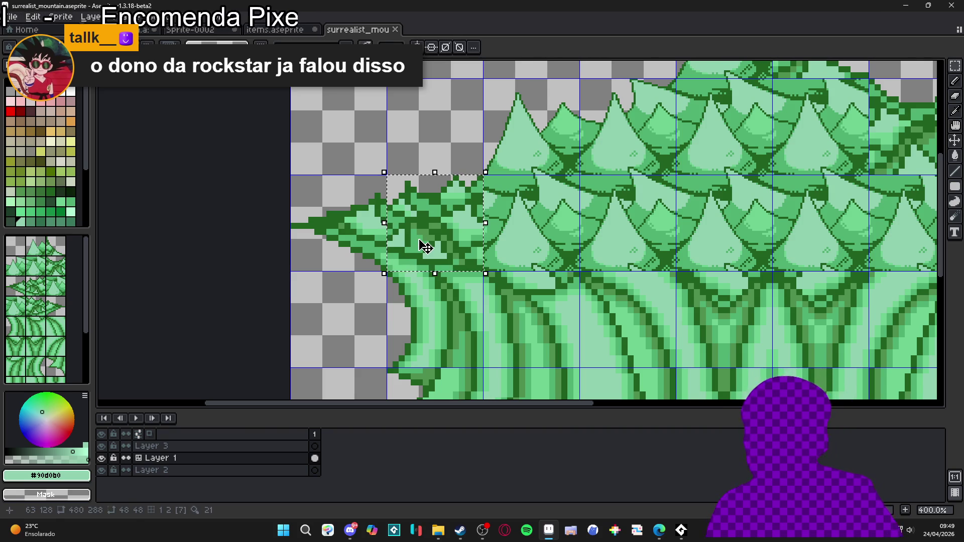
pyautogui.press('Delete')
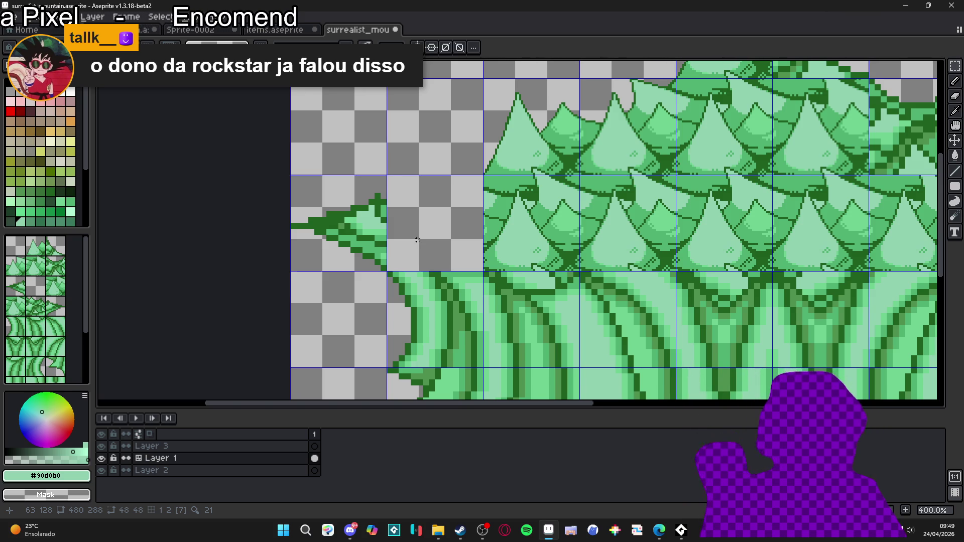
# Move a clean middle-row leaf tile copy into the empty cell, then delete it again.
pyautogui.moveTo(677, 175); pyautogui.dragTo(773, 271)
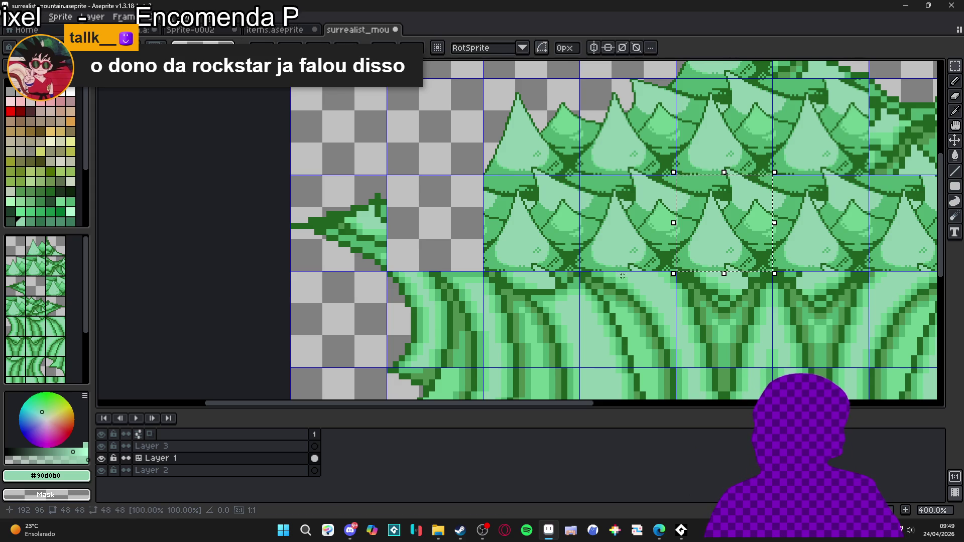
pyautogui.moveTo(484, 175); pyautogui.dragTo(580, 272)
pyautogui.moveTo(531, 222); pyautogui.dragTo(435, 223)
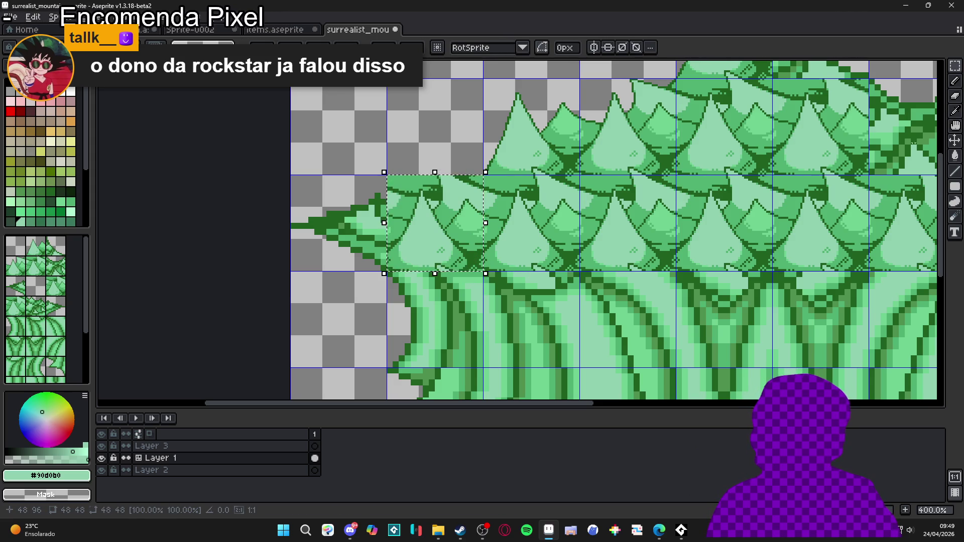
pyautogui.press('Delete')
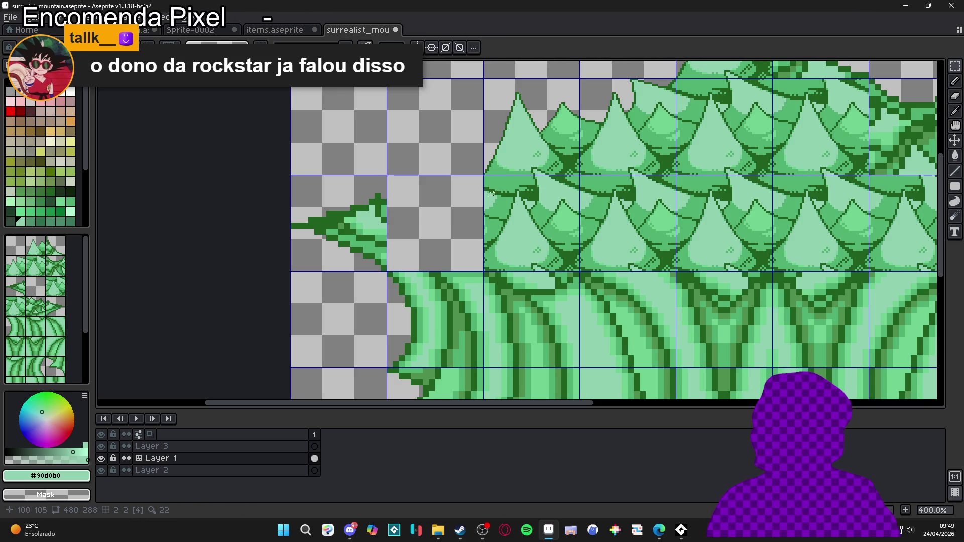
# Switch to the Pencil with the dark outline green #206020.
pyautogui.scroll(2, 478, 188)
pyautogui.press('b')
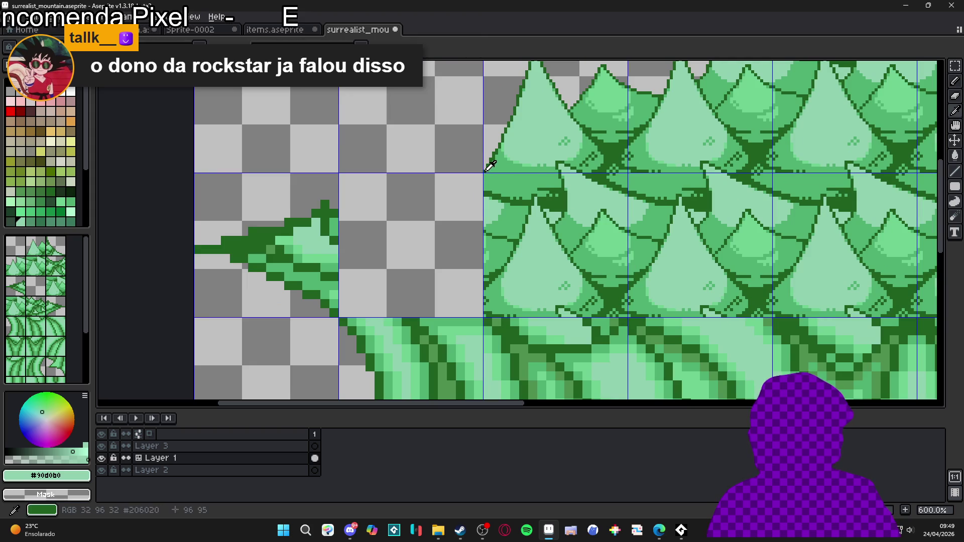
pyautogui.keyDown('alt'); pyautogui.click(483, 173); pyautogui.keyUp('alt')
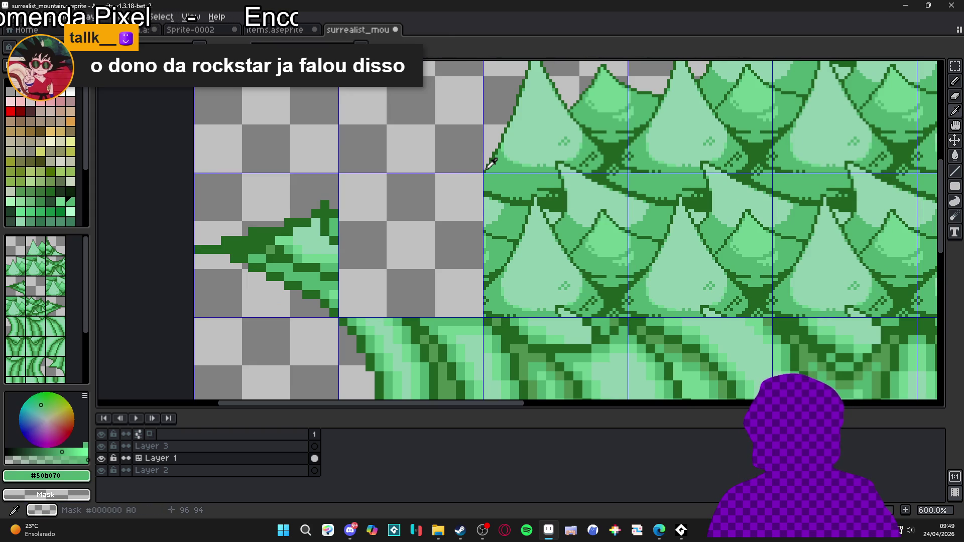
pyautogui.keyDown('alt'); pyautogui.click(475, 177); pyautogui.keyUp('alt')
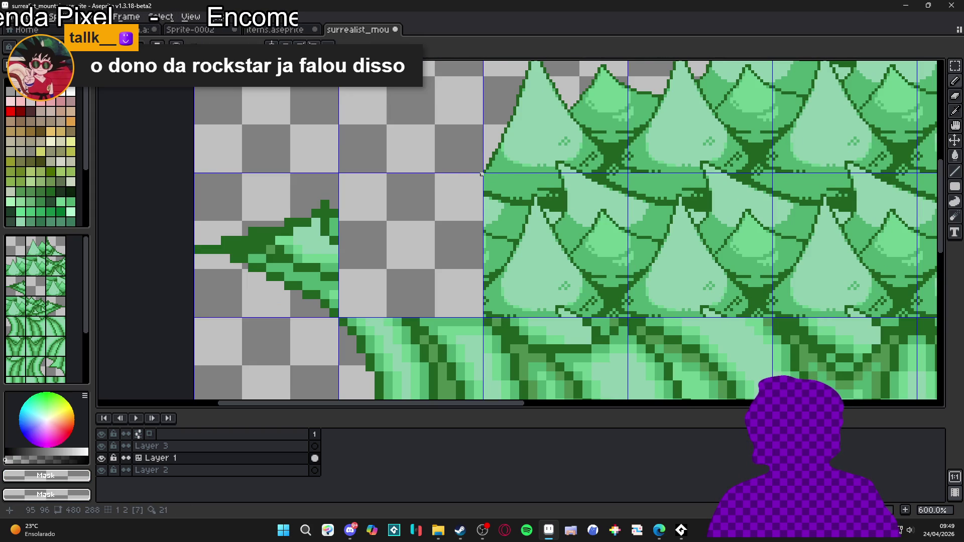
pyautogui.keyDown('alt'); pyautogui.click(485, 171); pyautogui.keyUp('alt')
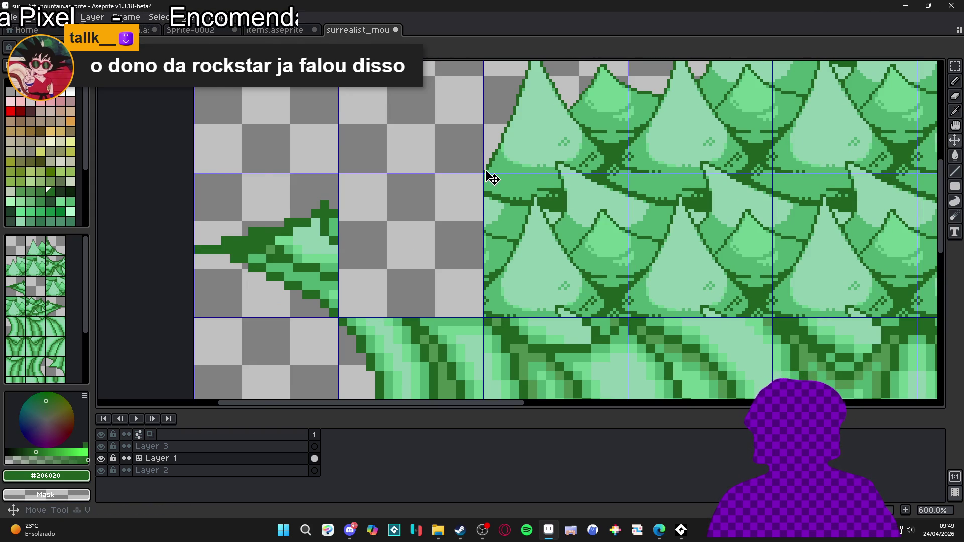
pyautogui.scroll(3, 487, 175)
pyautogui.scroll(-3, 478, 181)
pyautogui.scroll(2, 505, 181)
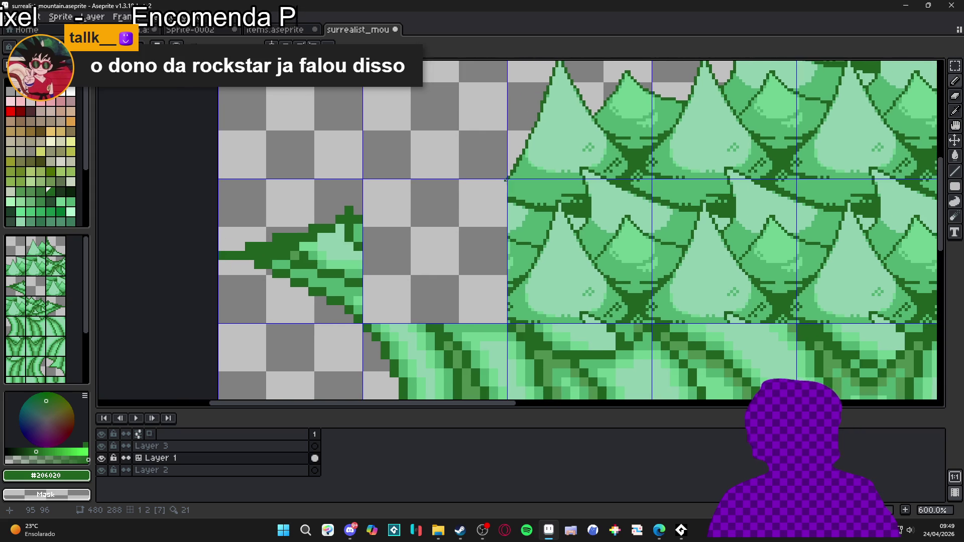
# Draw several dark-green leaf outline strokes across the left gap, redoing one diagonal shorter.
pyautogui.moveTo(504, 184)
pyautogui.mouseDown()
pyautogui.moveTo(372, 273)
pyautogui.moveTo(414, 226)
pyautogui.moveTo(460, 220)
pyautogui.mouseUp()
pyautogui.moveTo(561, 150)
pyautogui.mouseDown()
pyautogui.moveTo(367, 243)
pyautogui.moveTo(280, 236)
pyautogui.moveTo(322, 230)
pyautogui.mouseUp()
pyautogui.scroll(-4, 401, 225)
pyautogui.scroll(2, 401, 224)
pyautogui.moveTo(468, 197)
pyautogui.mouseDown()
pyautogui.moveTo(427, 187)
pyautogui.moveTo(381, 250)
pyautogui.mouseUp()
pyautogui.moveTo(466, 256)
pyautogui.mouseDown()
pyautogui.moveTo(452, 247)
pyautogui.moveTo(371, 302)
pyautogui.moveTo(342, 306)
pyautogui.mouseUp()
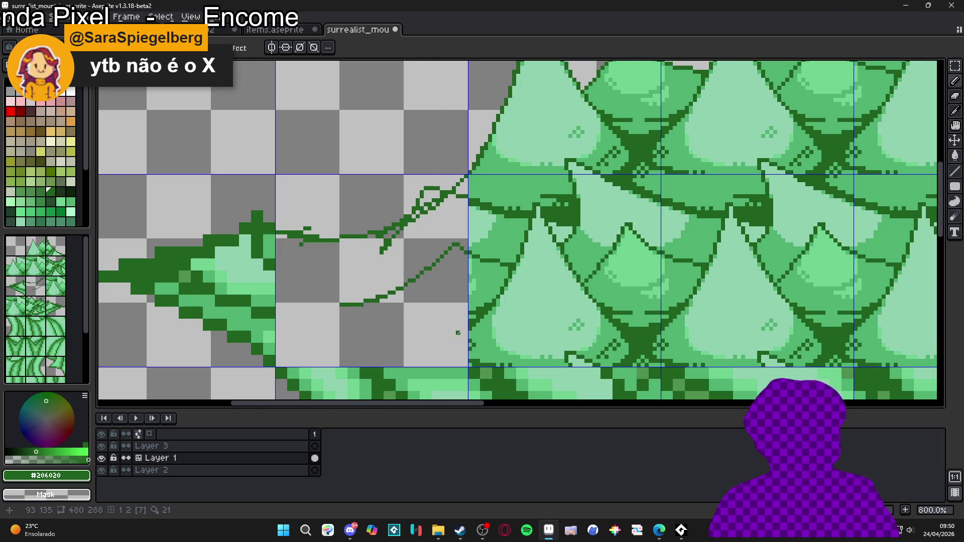
pyautogui.moveTo(466, 329)
pyautogui.mouseDown()
pyautogui.moveTo(381, 366)
pyautogui.moveTo(352, 312)
pyautogui.moveTo(333, 300)
pyautogui.moveTo(276, 313)
pyautogui.mouseUp()
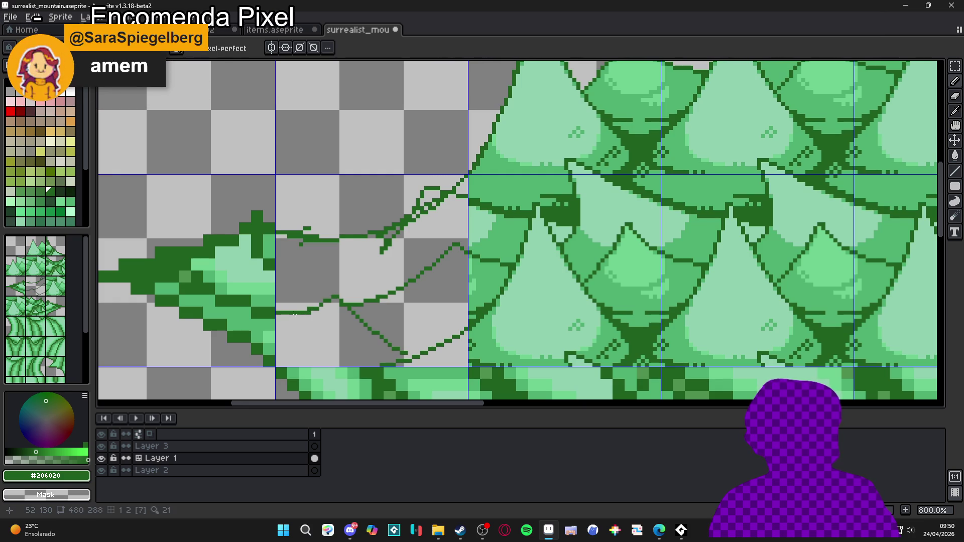
pyautogui.moveTo(382, 253); pyautogui.dragTo(320, 302)
pyautogui.hotkey('ctrl', 'z')
pyautogui.moveTo(380, 253)
pyautogui.mouseDown()
pyautogui.moveTo(363, 275)
pyautogui.moveTo(348, 264)
pyautogui.moveTo(275, 313)
pyautogui.mouseUp()
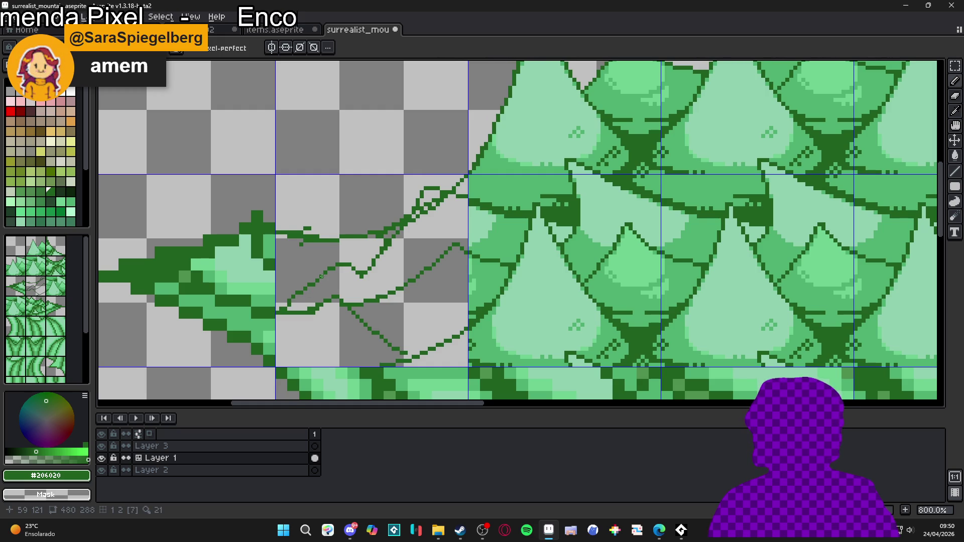
# Add a small loop and diagonal outline, removing a stray isolated pixel.
pyautogui.scroll(2, 333, 257)
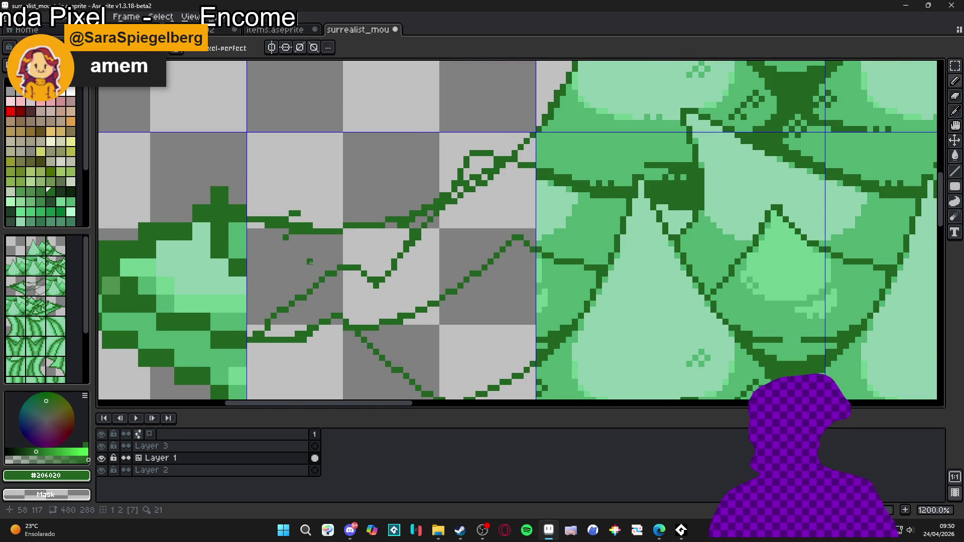
pyautogui.scroll(1, 314, 262)
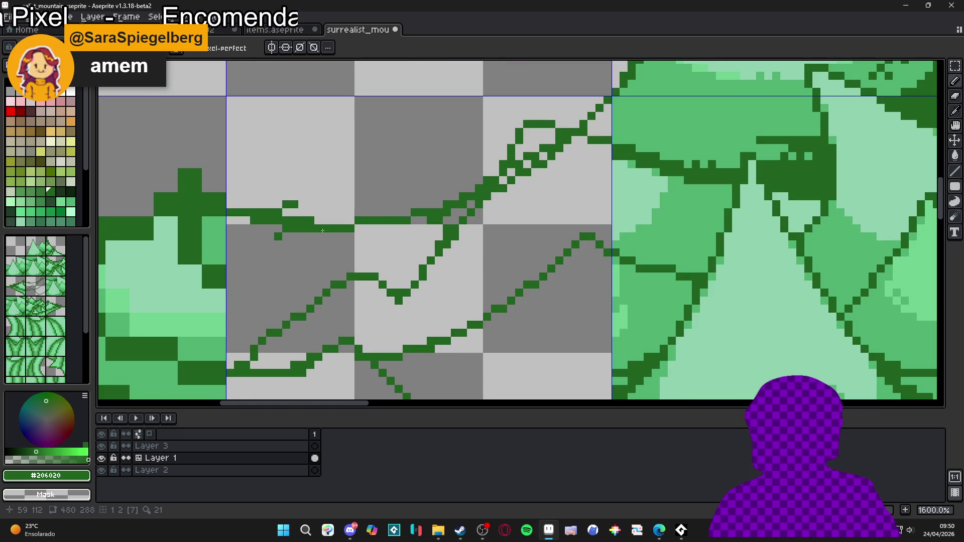
pyautogui.moveTo(279, 205)
pyautogui.mouseDown()
pyautogui.moveTo(318, 221)
pyautogui.moveTo(359, 269)
pyautogui.mouseUp()
pyautogui.click(318, 253)
pyautogui.hotkey('ctrl', 'z')
# Refine the upper outline line pixel by pixel, erasing strays and joining its right end.
pyautogui.click(290, 226)
pyautogui.moveTo(307, 224)
pyautogui.mouseDown()
pyautogui.moveTo(279, 232)
pyautogui.moveTo(254, 225)
pyautogui.moveTo(267, 224)
pyautogui.mouseUp()
pyautogui.press('b')
pyautogui.click(272, 207)
pyautogui.click(293, 196)
pyautogui.click(301, 195)
pyautogui.hotkey('ctrl', 'z')
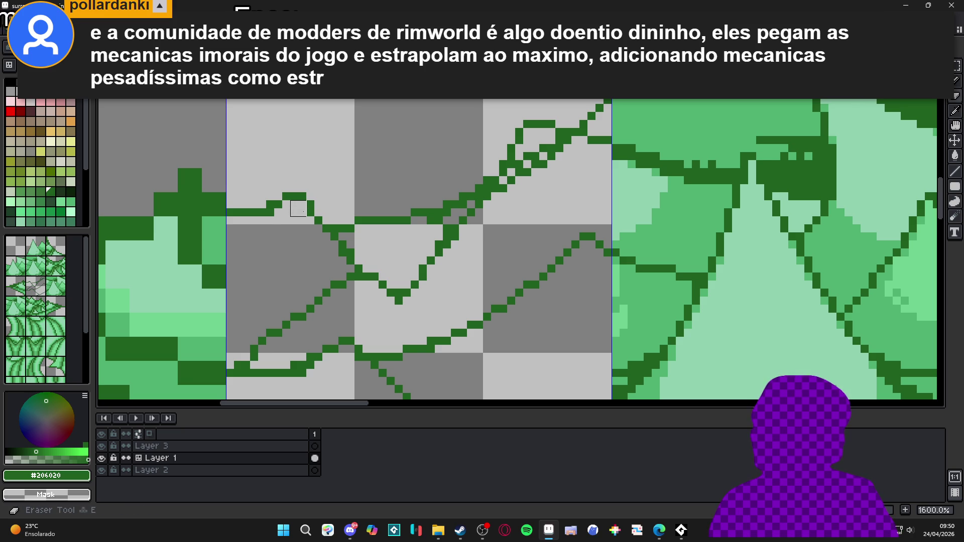
pyautogui.click(309, 189)
pyautogui.hotkey('ctrl', 'z')
pyautogui.click(310, 196)
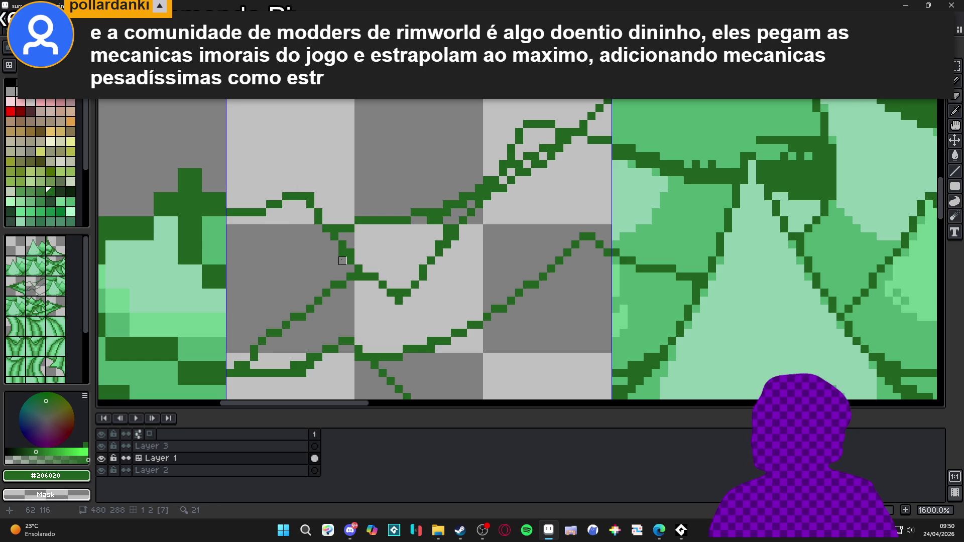
pyautogui.click(357, 260)
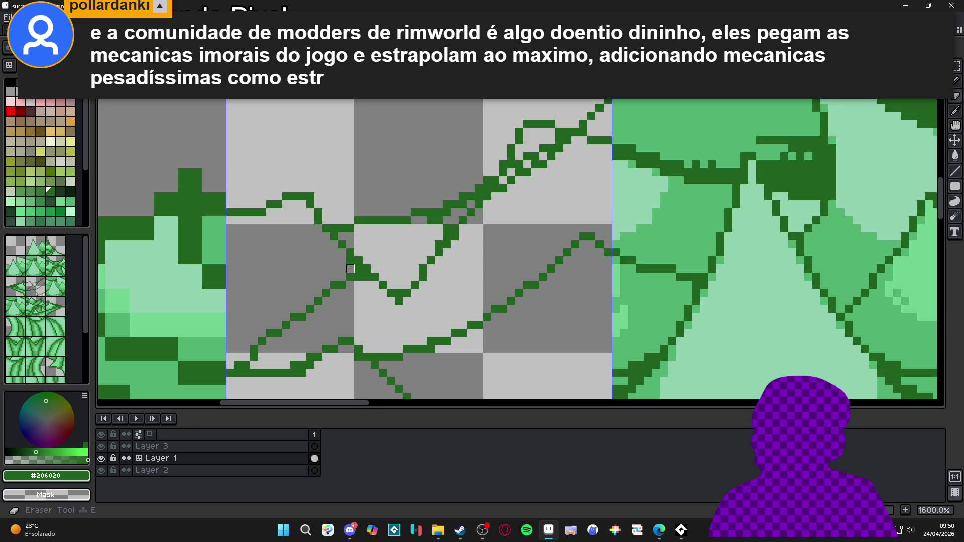
# Smooth a corner on the lower leaf outline.
pyautogui.scroll(-3, 351, 264)
pyautogui.scroll(3, 359, 277)
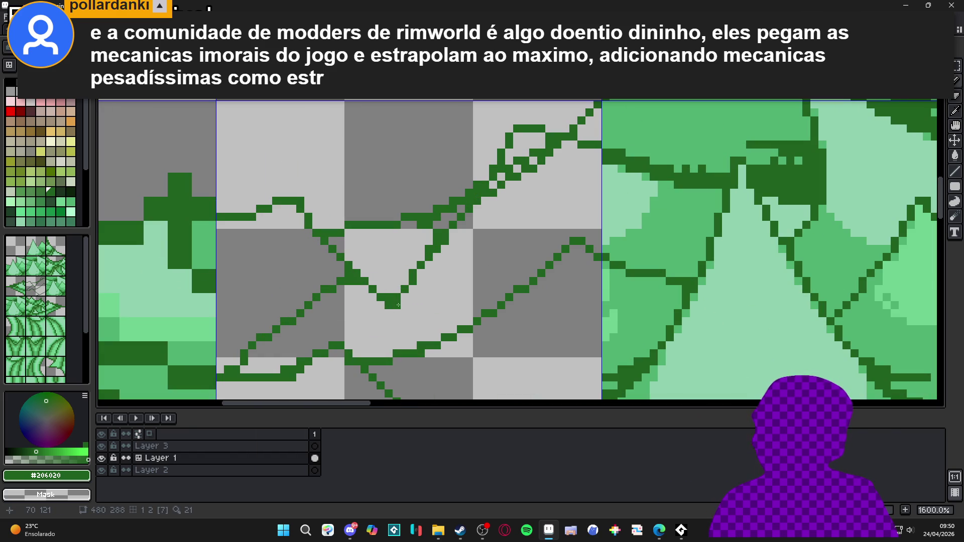
pyautogui.press('b')
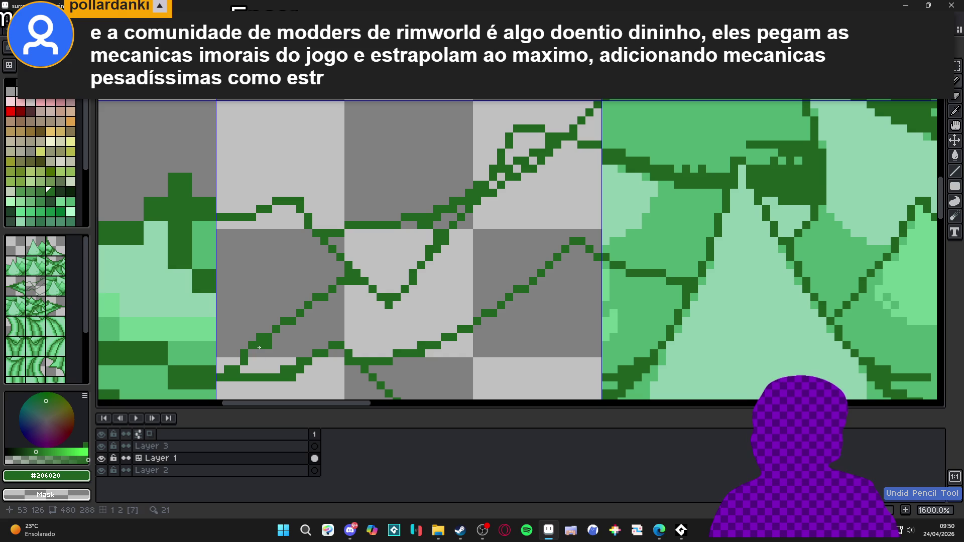
pyautogui.click(260, 345)
pyautogui.press('e')
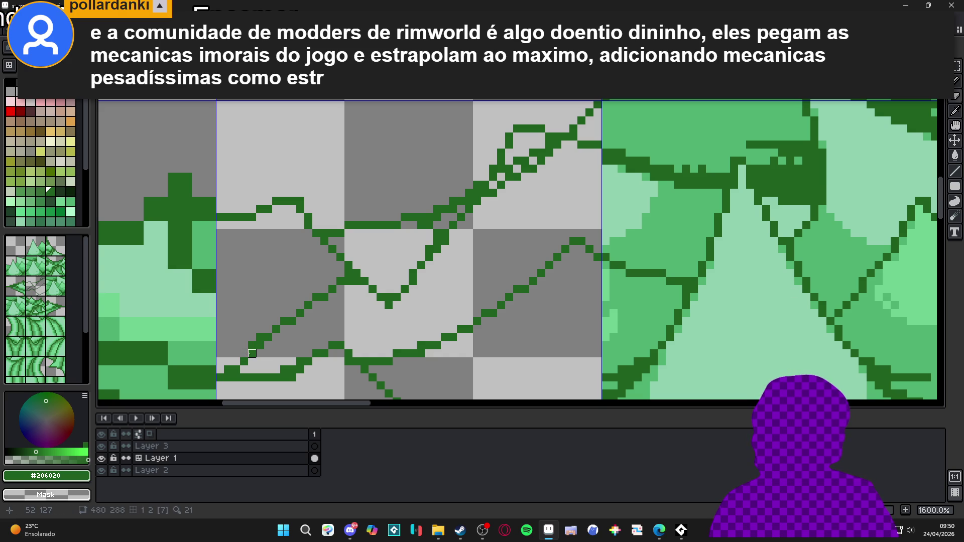
# Clean the staircase diagonal by adding a pixel and erasing extra pixels along it.
pyautogui.moveTo(261, 338); pyautogui.dragTo(292, 343)
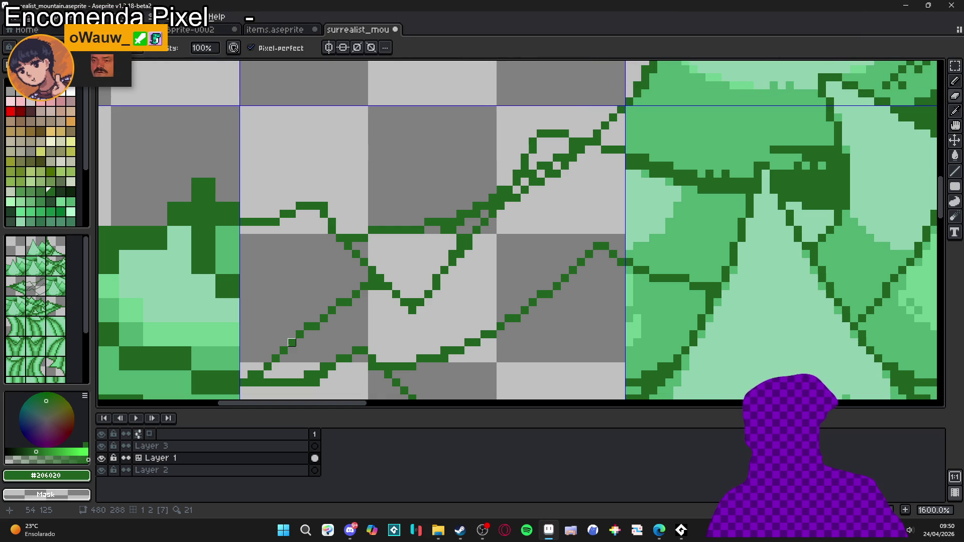
pyautogui.scroll(-2, 284, 343)
pyautogui.scroll(6, 323, 336)
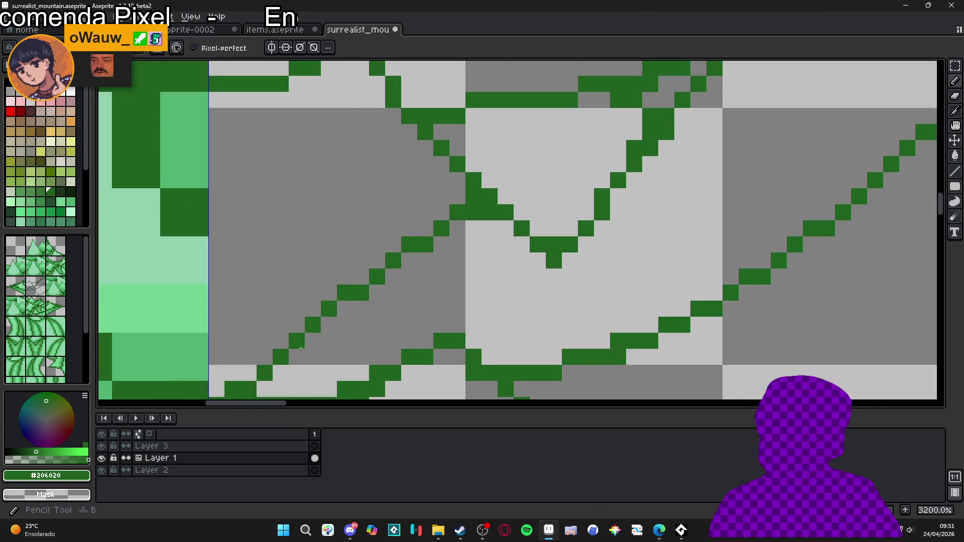
pyautogui.click(341, 313)
pyautogui.scroll(-2, 344, 312)
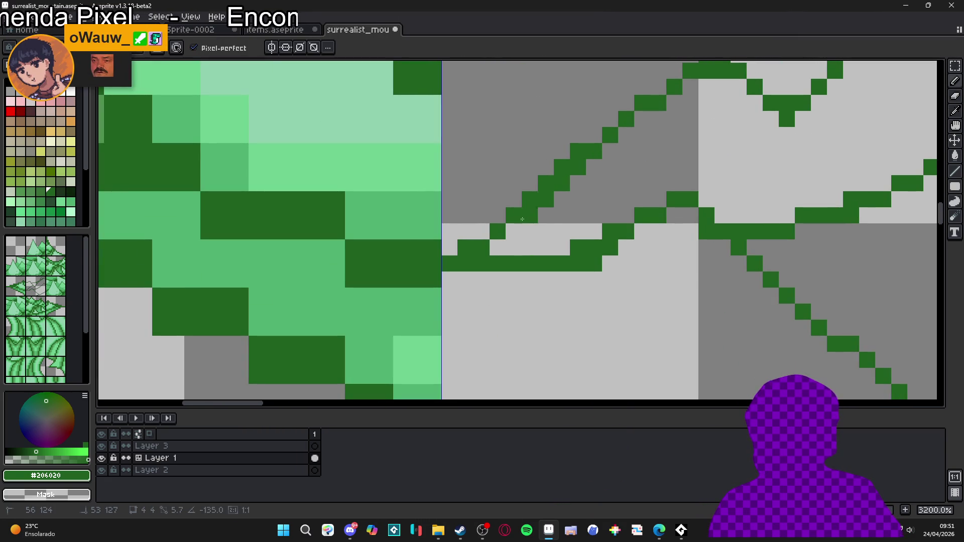
pyautogui.click(493, 250)
pyautogui.press('e')
pyautogui.moveTo(517, 226)
pyautogui.mouseDown()
pyautogui.moveTo(474, 293)
pyautogui.moveTo(456, 298)
pyautogui.mouseUp()
pyautogui.click(536, 218)
pyautogui.click(520, 235)
pyautogui.click(505, 251)
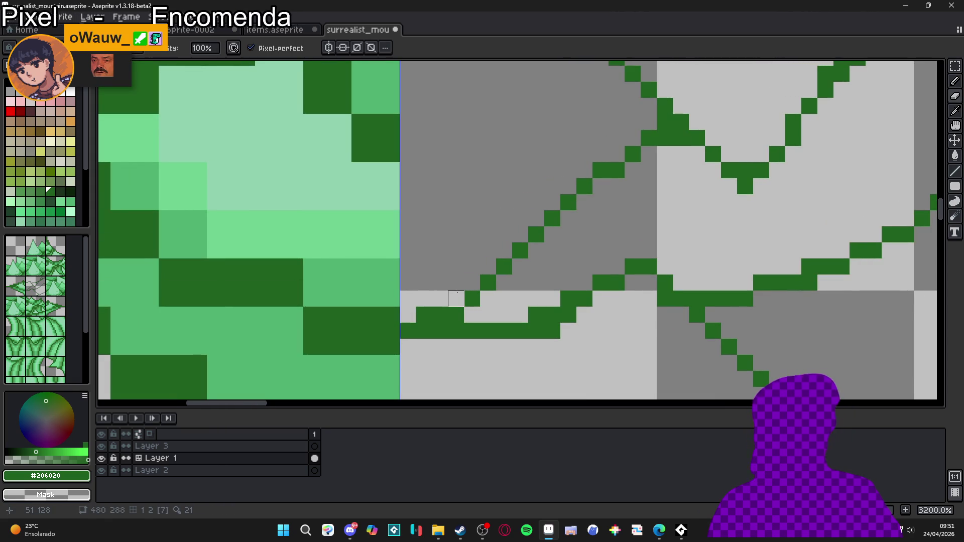
# Extend the diagonal up and right with single pixels, fixing one stray step.
pyautogui.press('b')
pyautogui.click(466, 316)
pyautogui.click(481, 302)
pyautogui.click(497, 286)
pyautogui.click(513, 270)
pyautogui.press('e')
pyautogui.click(465, 301)
pyautogui.press('b')
pyautogui.click(465, 302)
pyautogui.click(449, 302)
pyautogui.click(481, 318)
# Erase doubled pixels from the diagonal and re-place single pixels along it.
pyautogui.press('e')
pyautogui.click(481, 318)
pyautogui.click(465, 318)
pyautogui.click(481, 302)
pyautogui.click(497, 286)
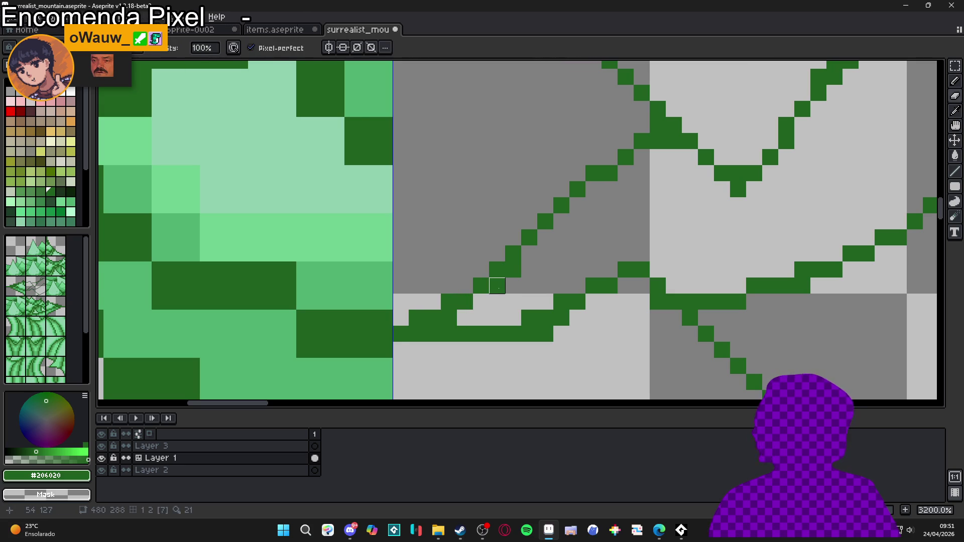
pyautogui.press('b')
pyautogui.click(497, 285)
pyautogui.click(529, 253)
pyautogui.click(545, 238)
# Adjust the pixels near the diagonal's top end into clean steps.
pyautogui.scroll(3, 552, 246)
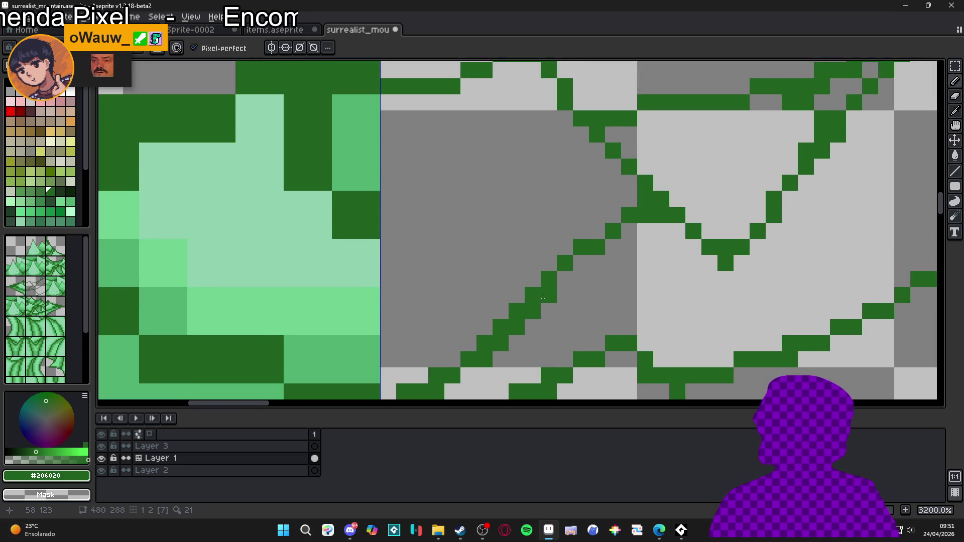
pyautogui.moveTo(569, 269); pyautogui.dragTo(576, 266)
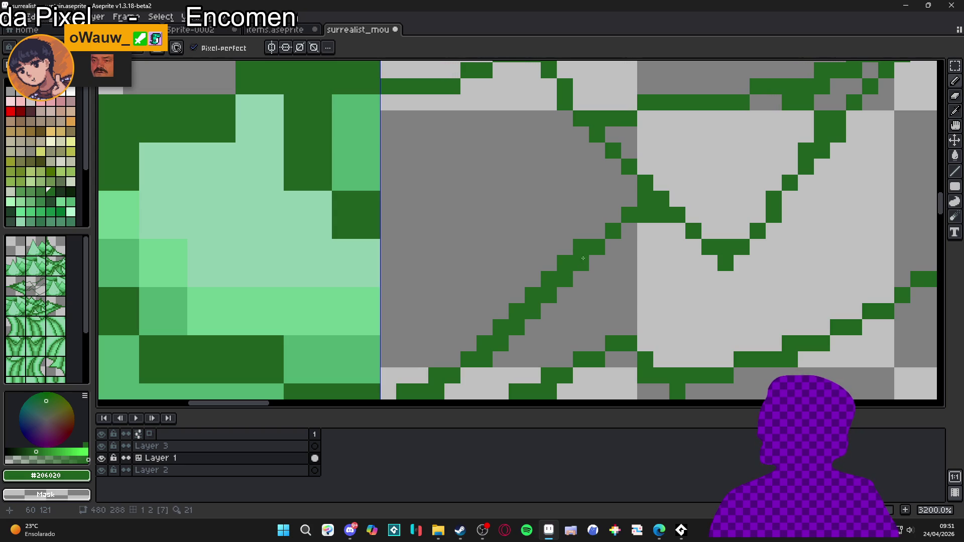
pyautogui.click(613, 215)
pyautogui.press('e')
pyautogui.click(630, 214)
pyautogui.click(645, 214)
pyautogui.press('b')
pyautogui.click(597, 230)
# Erase a stray pixel near the lower line and thin the diagonal to one pixel wide.
pyautogui.press('e')
pyautogui.scroll(-2, 525, 325)
pyautogui.scroll(2, 480, 358)
pyautogui.click(480, 358)
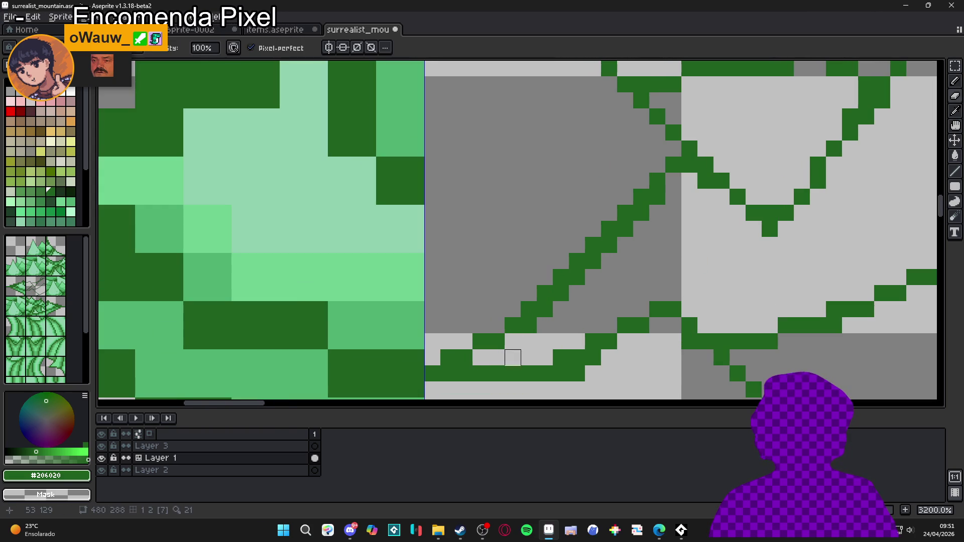
pyautogui.moveTo(529, 325)
pyautogui.mouseDown()
pyautogui.moveTo(593, 277)
pyautogui.moveTo(673, 148)
pyautogui.mouseUp()
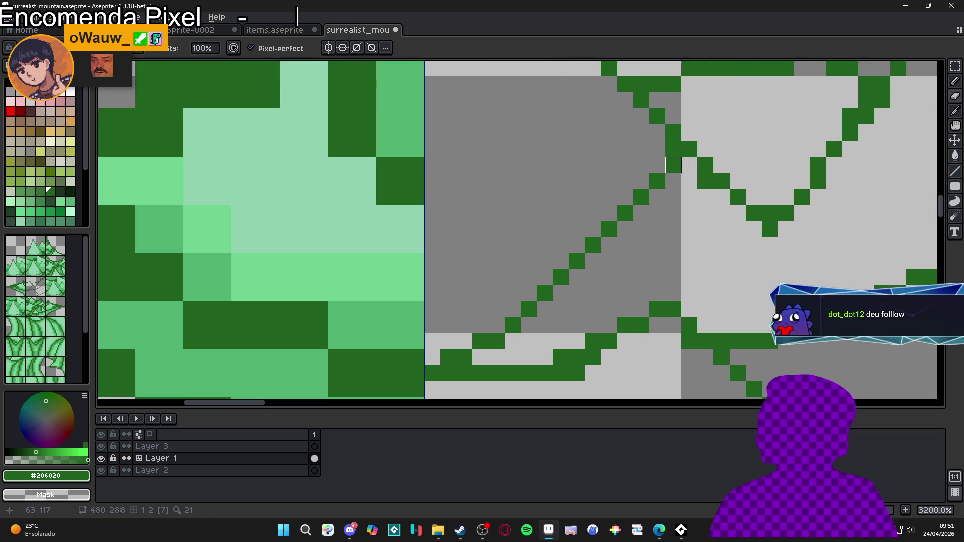
# Erase the leftover pixels at the end of the lower outline row.
pyautogui.scroll(-4, 656, 229)
pyautogui.moveTo(655, 229)
pyautogui.mouseDown()
pyautogui.moveTo(653, 261)
pyautogui.moveTo(601, 272)
pyautogui.mouseUp()
pyautogui.scroll(1, 648, 271)
pyautogui.scroll(-1, 647, 279)
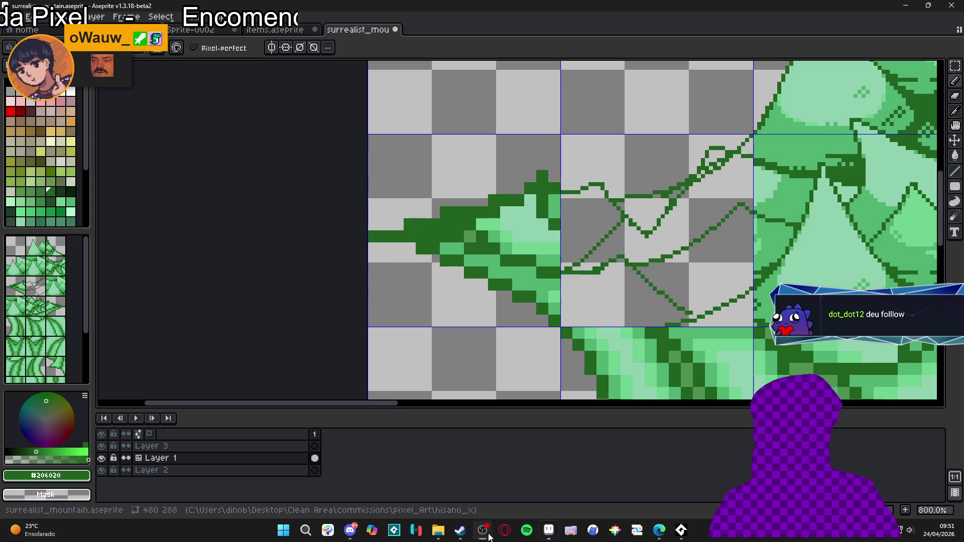
pyautogui.scroll(5, 573, 289)
pyautogui.press('e')
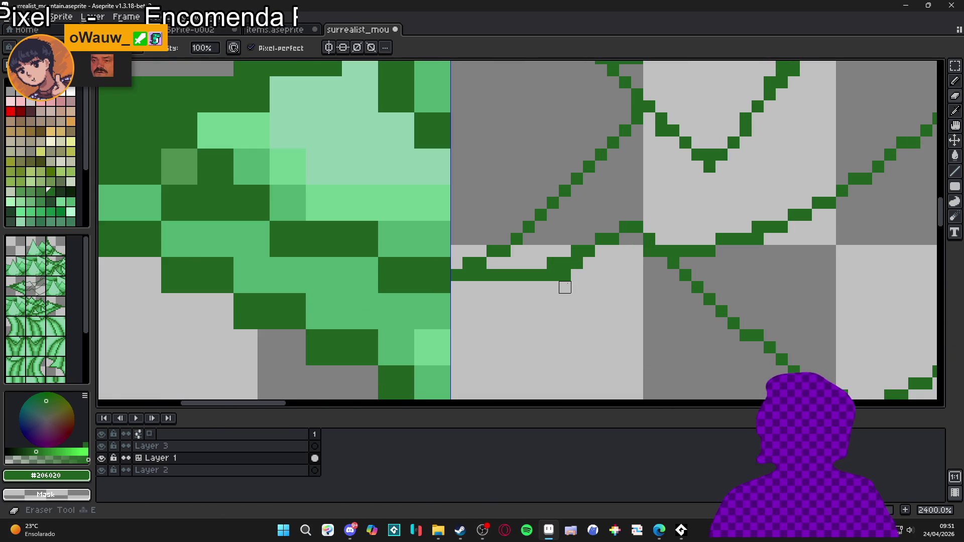
pyautogui.moveTo(553, 275); pyautogui.dragTo(565, 274)
pyautogui.click(577, 263)
pyautogui.press('b')
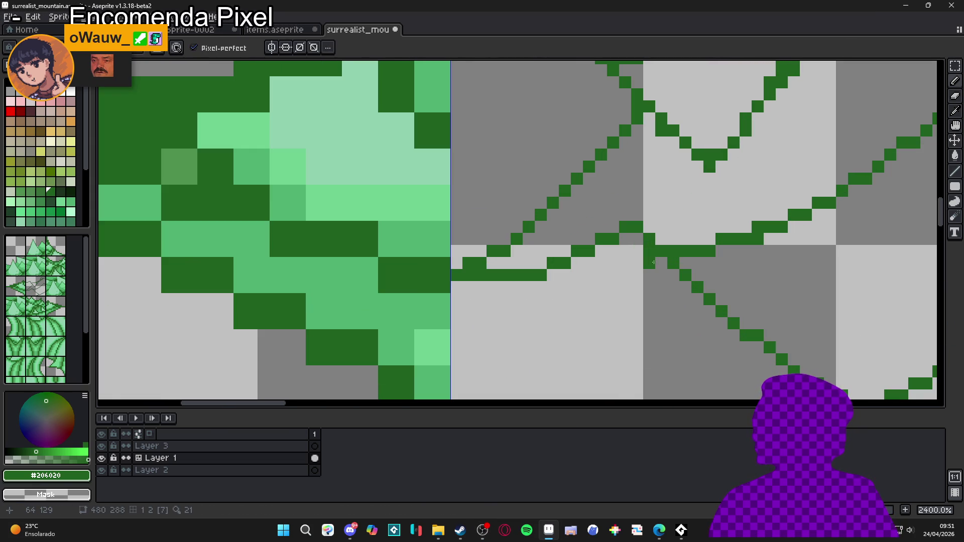
# Extend the lower V curve to the right and erase a stray pixel on it.
pyautogui.scroll(-5, 654, 261)
pyautogui.scroll(3, 677, 328)
pyautogui.moveTo(676, 328); pyautogui.dragTo(693, 323)
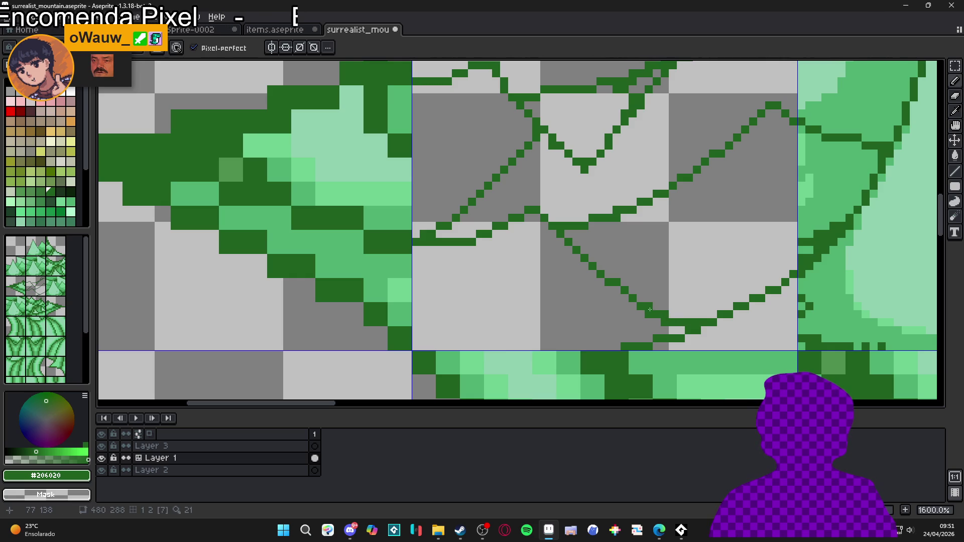
pyautogui.press('e')
pyautogui.click(649, 315)
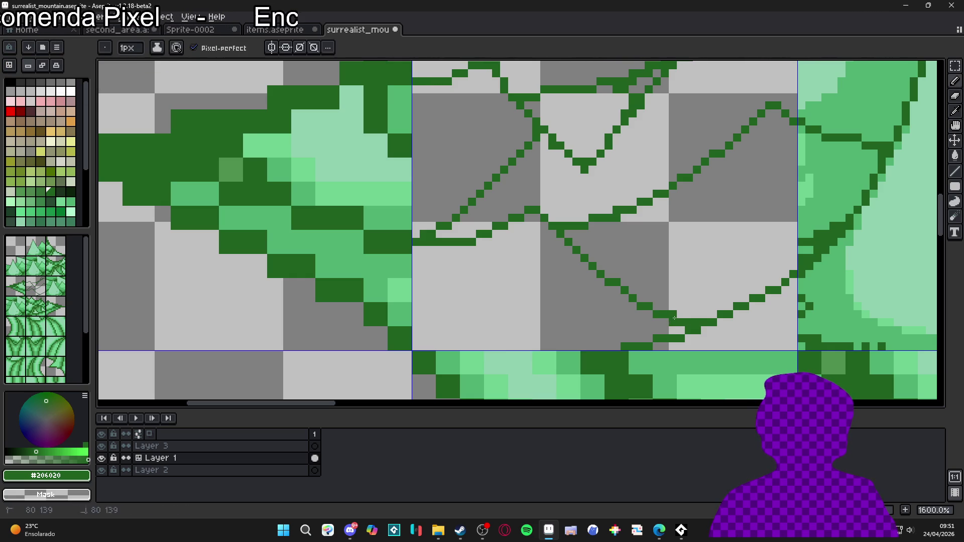
# Zoom out to view the whole bush and save surrealist_mountain.aseprite.
pyautogui.scroll(-3, 657, 319)
pyautogui.scroll(-2, 629, 321)
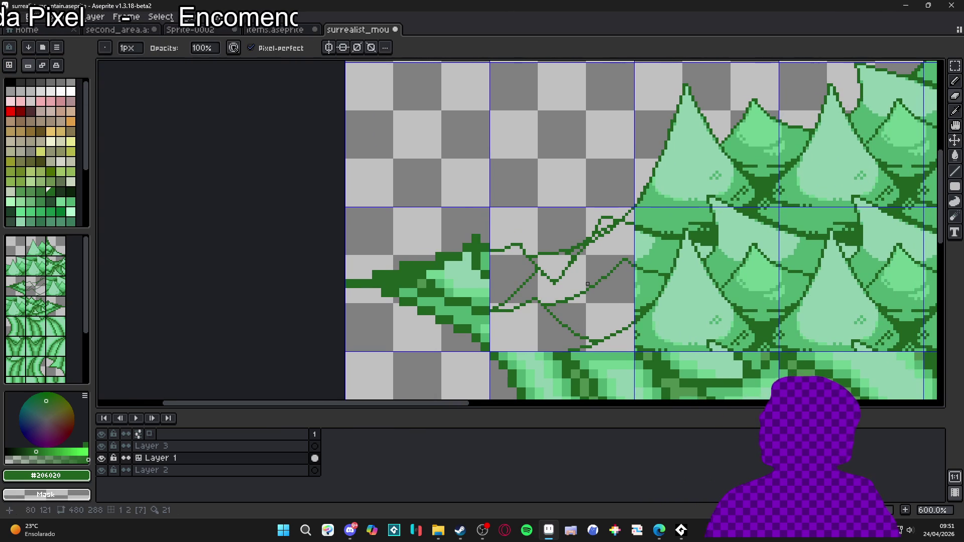
pyautogui.scroll(-3, 615, 299)
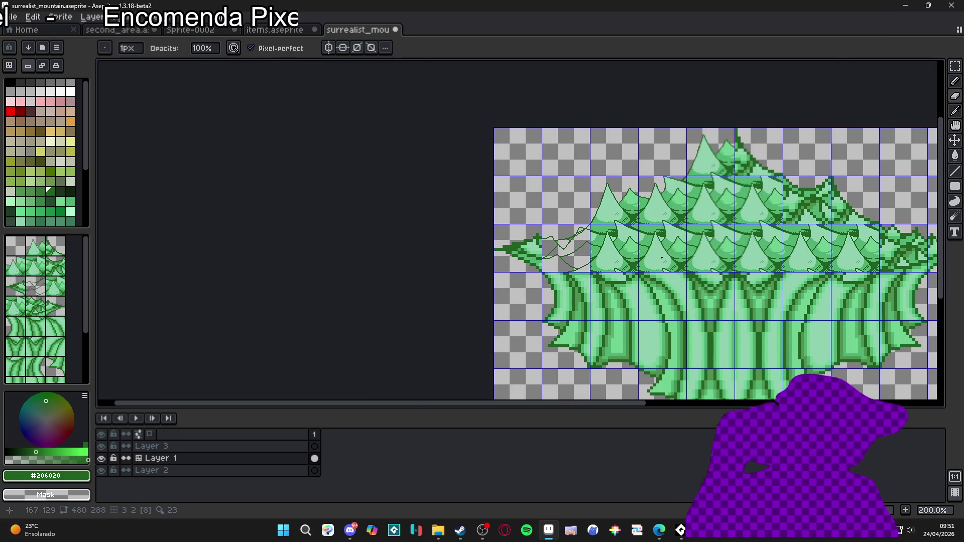
pyautogui.hscroll(2, 578, 251)
pyautogui.hotkey('ctrl', 's')
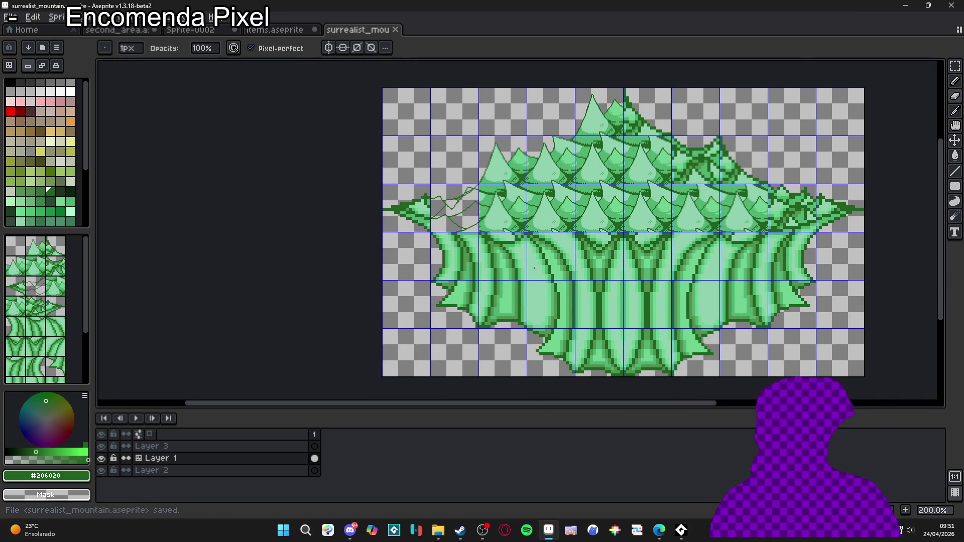
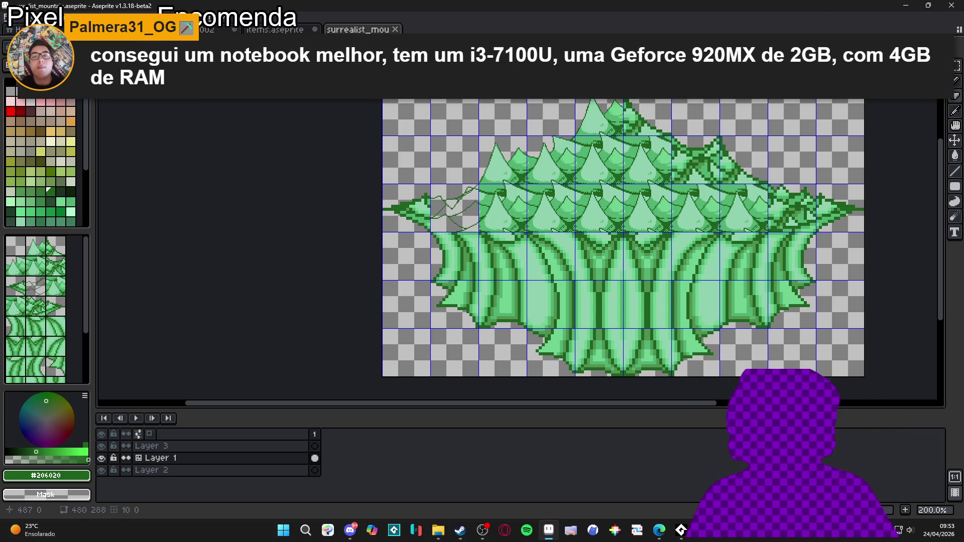
# Zoom in on the upper sketch line, flatten its first stair-stepped run and erase stray dark pixels.
pyautogui.scroll(3, 474, 196)
pyautogui.scroll(2, 452, 229)
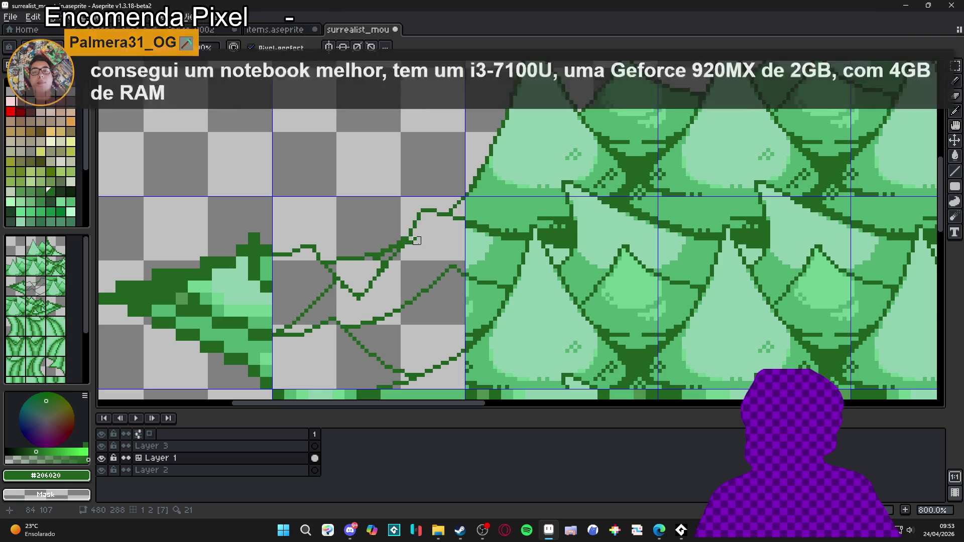
pyautogui.moveTo(412, 250); pyautogui.dragTo(431, 253)
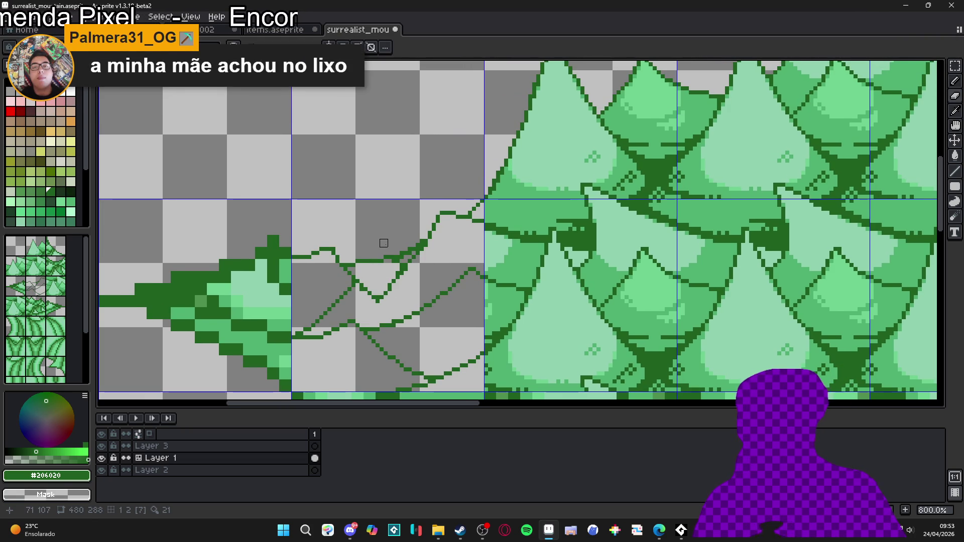
pyautogui.scroll(3, 384, 243)
pyautogui.moveTo(414, 240); pyautogui.dragTo(442, 240)
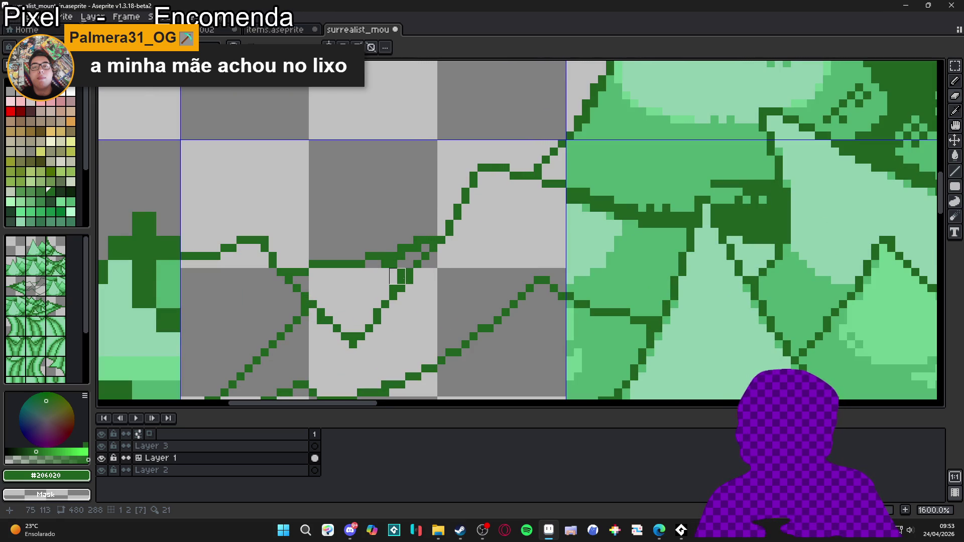
pyautogui.press('b')
pyautogui.press('e')
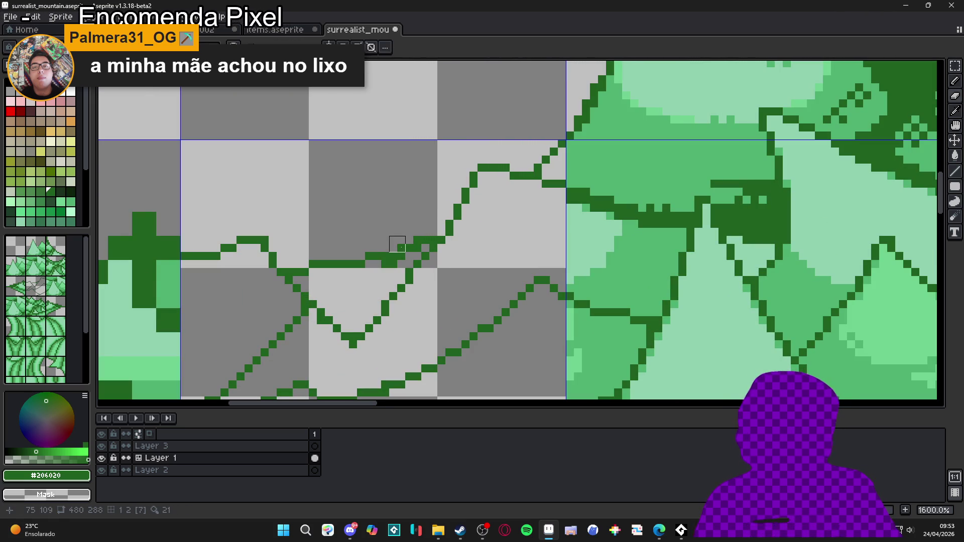
pyautogui.click(389, 265)
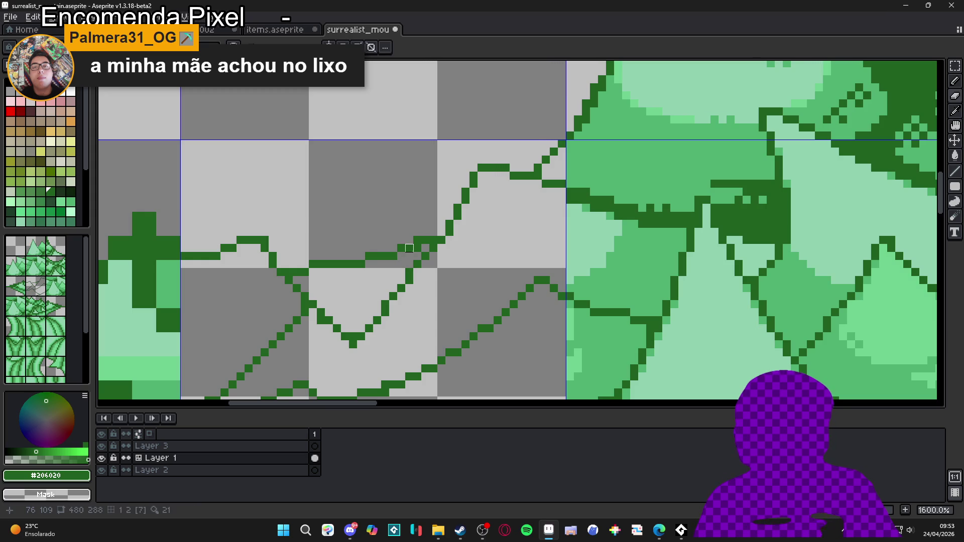
# Reshape the middle steps of the dark green line and extend its flat run leftward.
pyautogui.press('b')
pyautogui.click(439, 232)
pyautogui.press('e')
pyautogui.press('b')
pyautogui.moveTo(409, 247); pyautogui.dragTo(410, 241)
pyautogui.click(394, 248)
pyautogui.press('e')
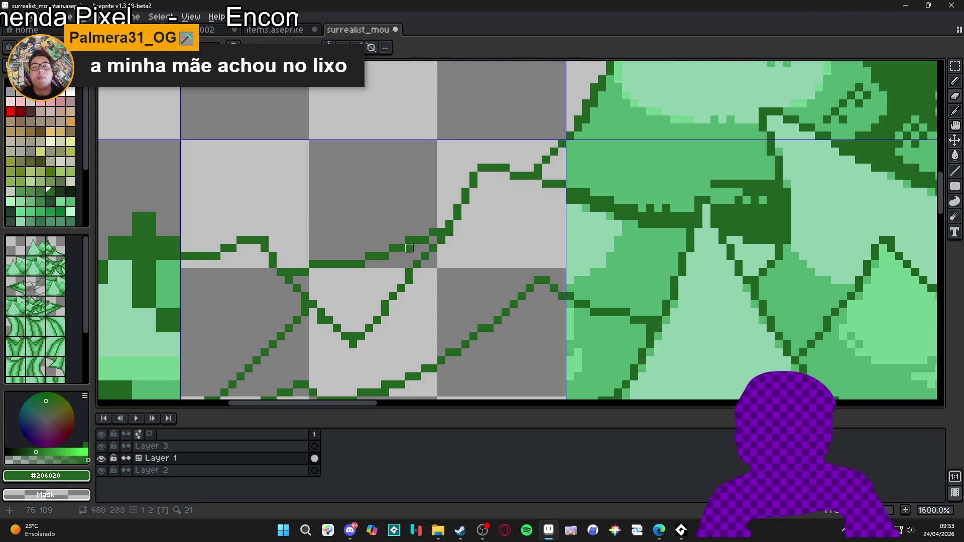
pyautogui.press('b')
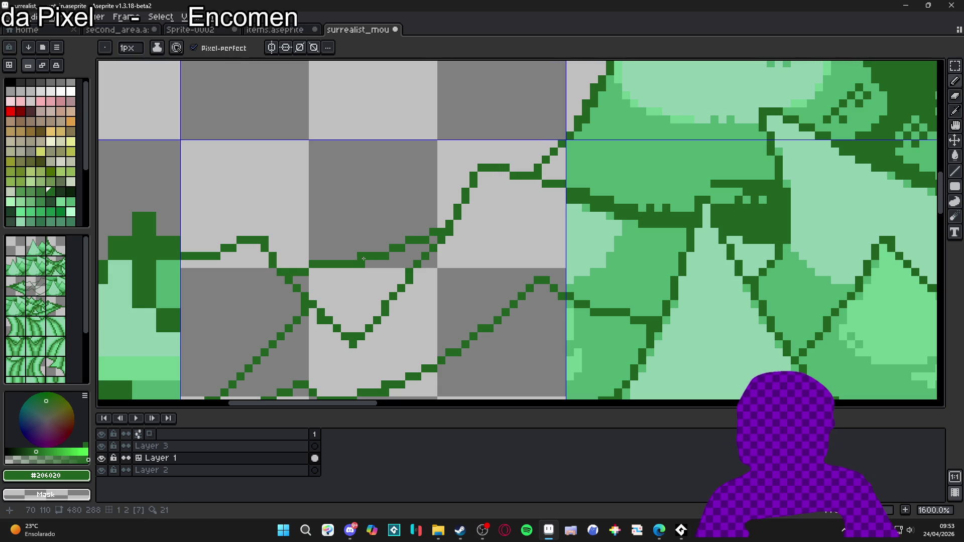
pyautogui.click(361, 256)
pyautogui.moveTo(353, 256)
pyautogui.mouseDown()
pyautogui.moveTo(345, 256)
pyautogui.moveTo(361, 264)
pyautogui.mouseUp()
# Shift one step a pixel left and add a dark pixel at the line's right end.
pyautogui.press('e')
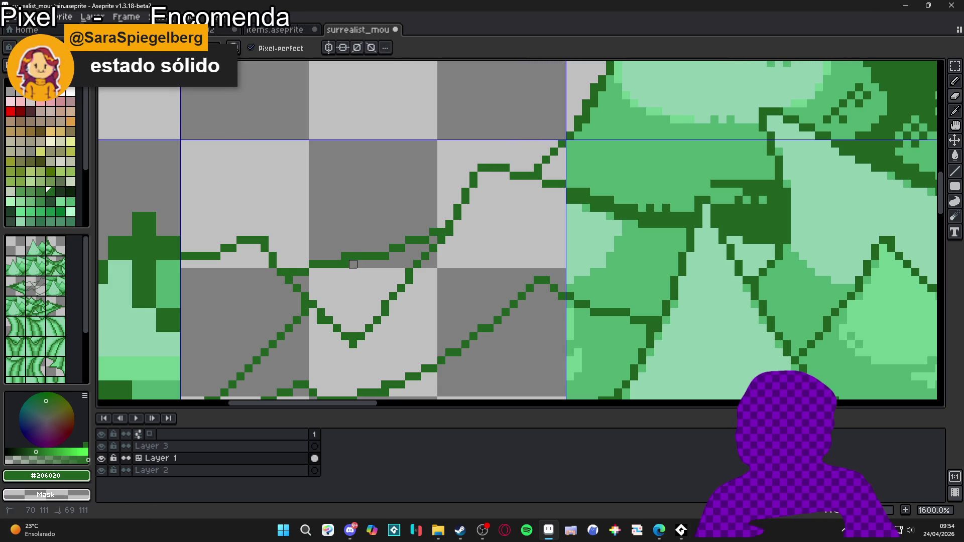
pyautogui.press('b')
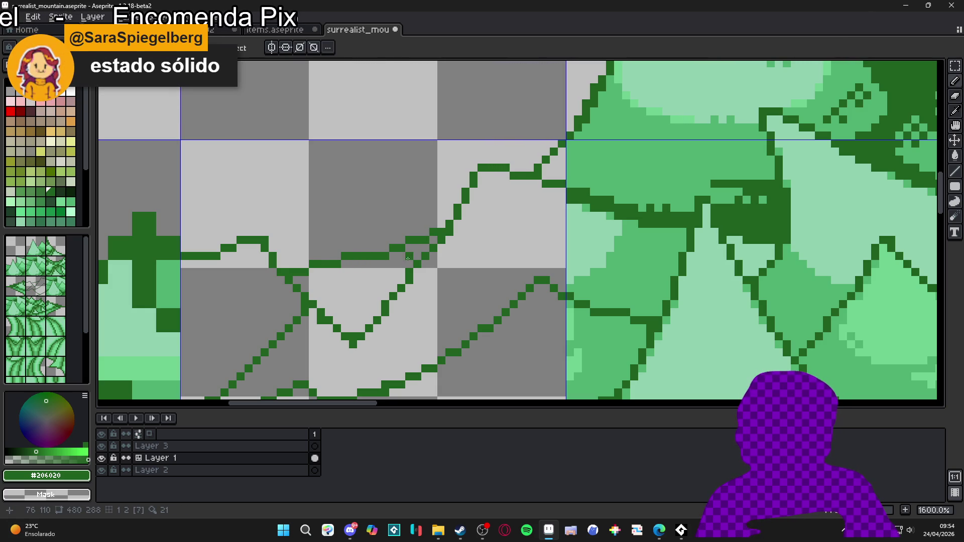
pyautogui.click(386, 248)
pyautogui.press('e')
pyautogui.click(386, 256)
pyautogui.press('b')
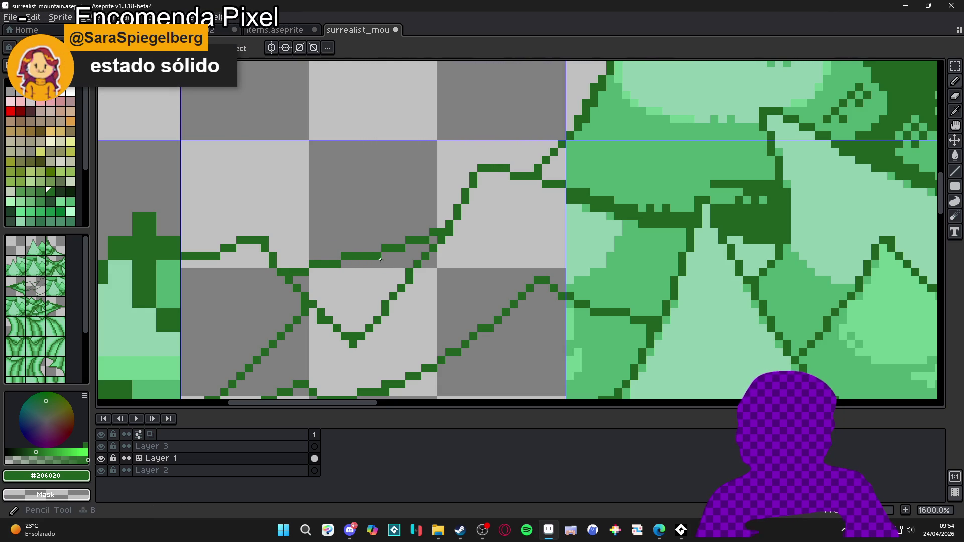
pyautogui.click(442, 224)
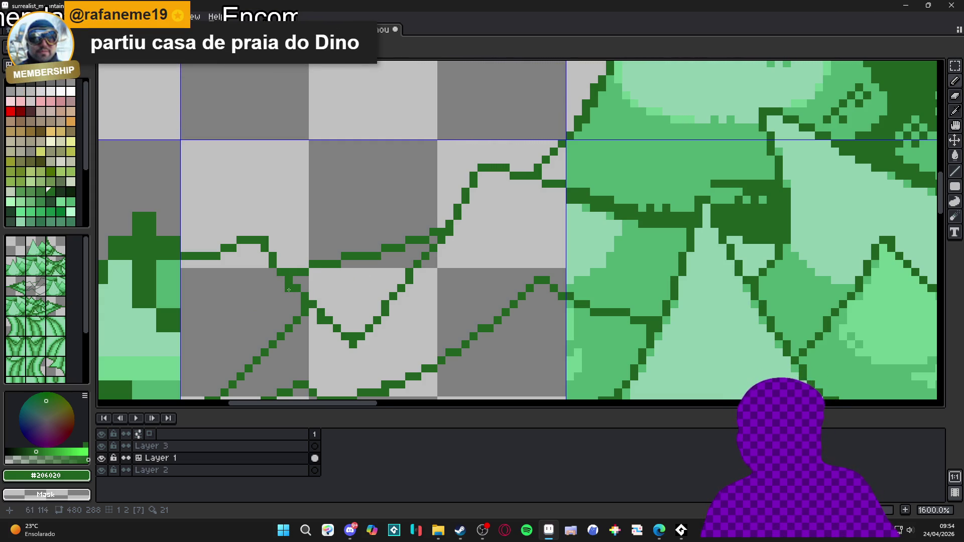
# Draw a flat pencil segment that joins the two parts of the upper sketch line.
pyautogui.scroll(4, 285, 292)
pyautogui.moveTo(277, 256); pyautogui.dragTo(349, 251)
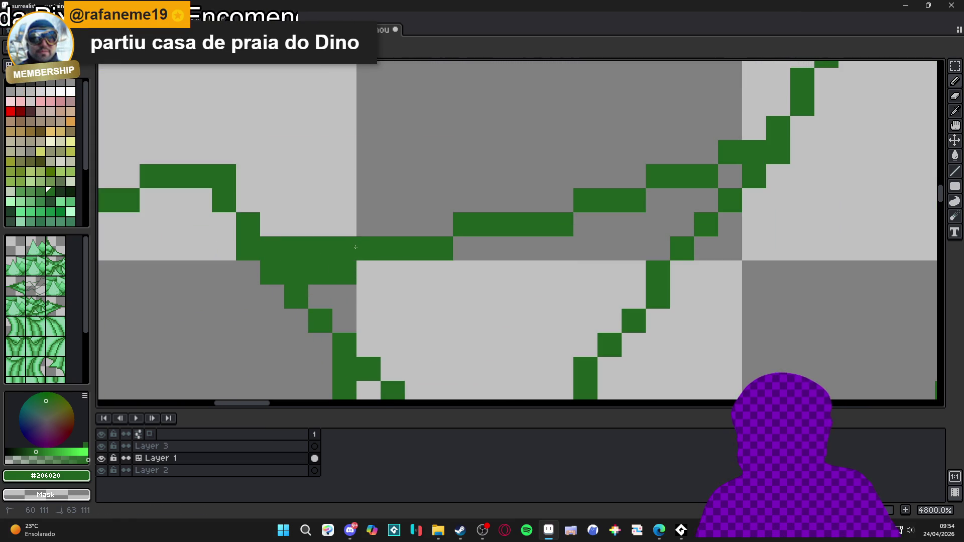
pyautogui.scroll(-3, 333, 285)
pyautogui.scroll(3, 333, 285)
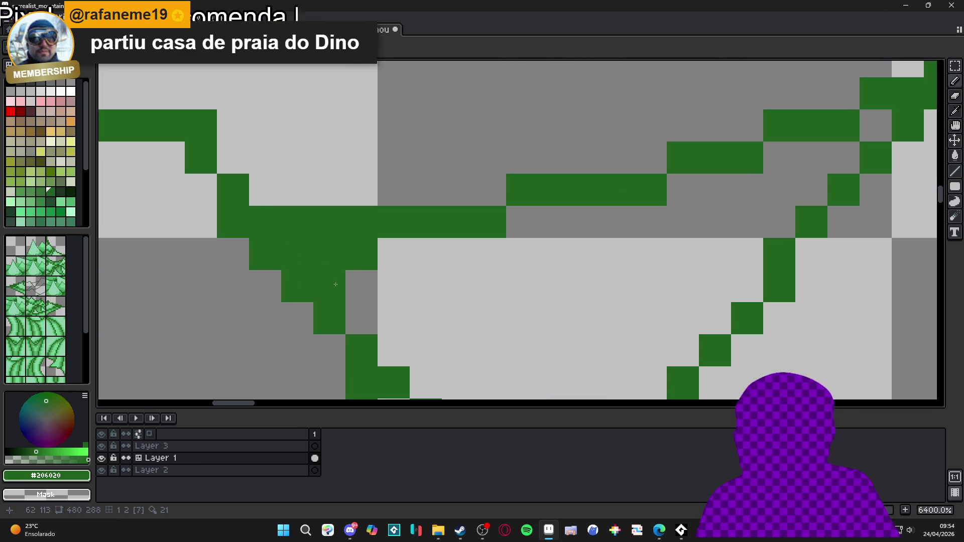
pyautogui.scroll(-4, 333, 284)
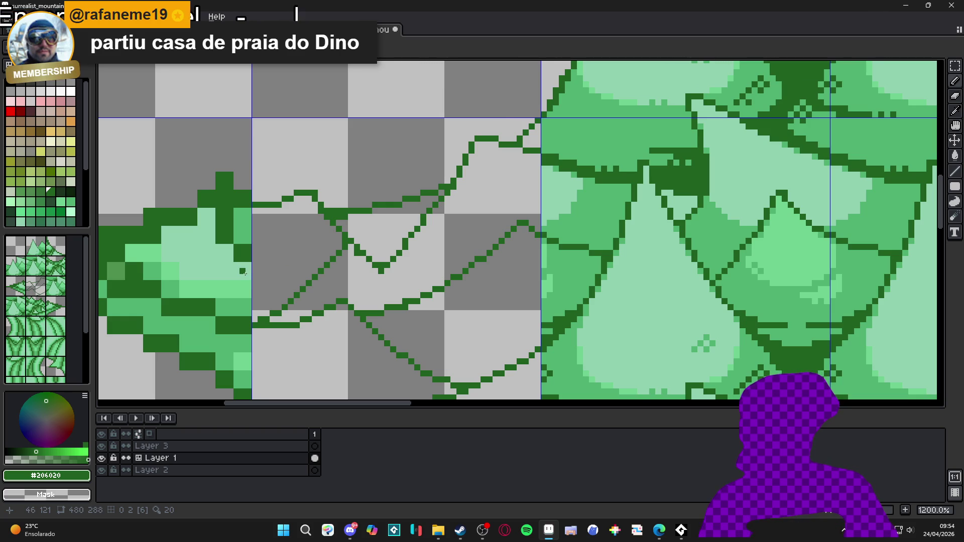
pyautogui.scroll(-3, 263, 288)
pyautogui.scroll(3, 263, 288)
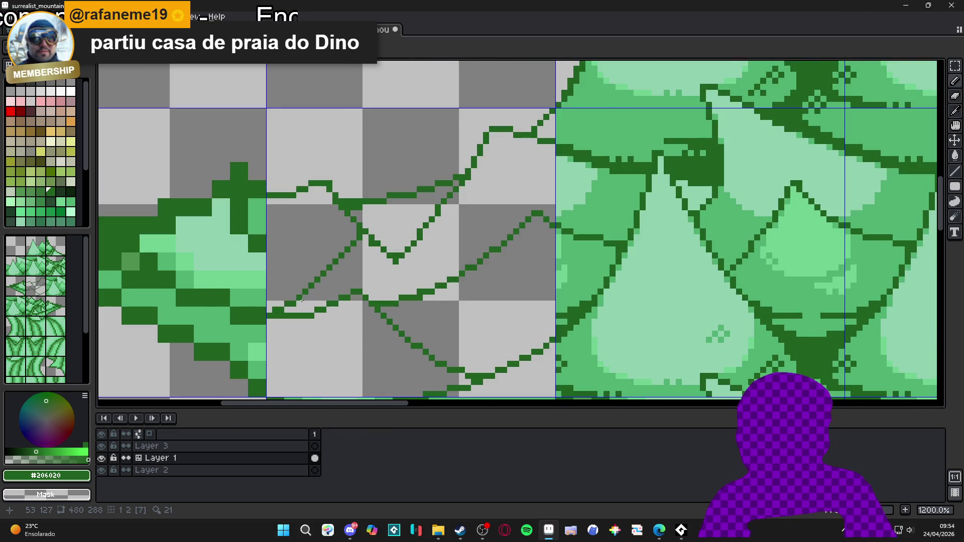
pyautogui.scroll(3, 288, 285)
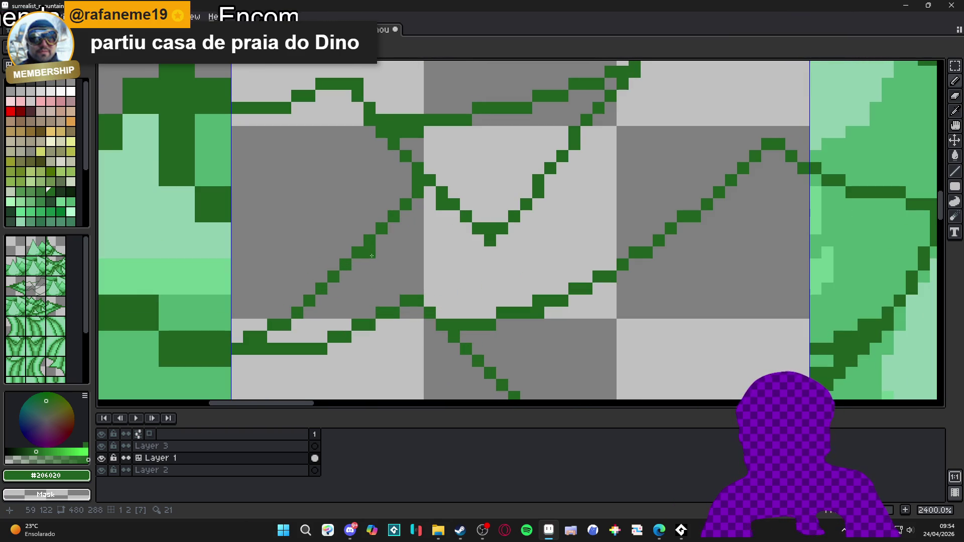
# Add and erase pixels along the diagonal and lower sketch lines to form clean single-pixel steps.
pyautogui.click(358, 263)
pyautogui.click(346, 275)
pyautogui.click(333, 287)
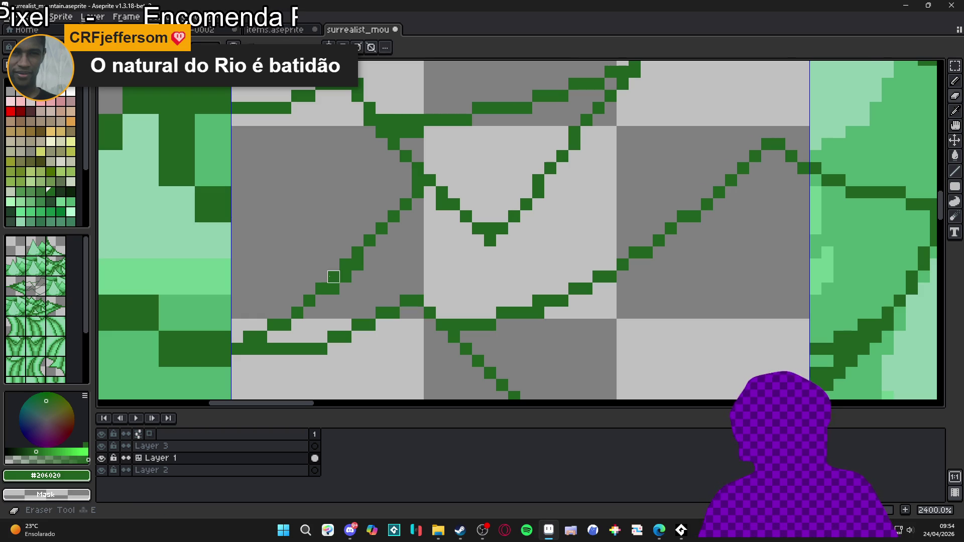
pyautogui.rightClick(346, 265)
pyautogui.rightClick(322, 289)
pyautogui.click(322, 302)
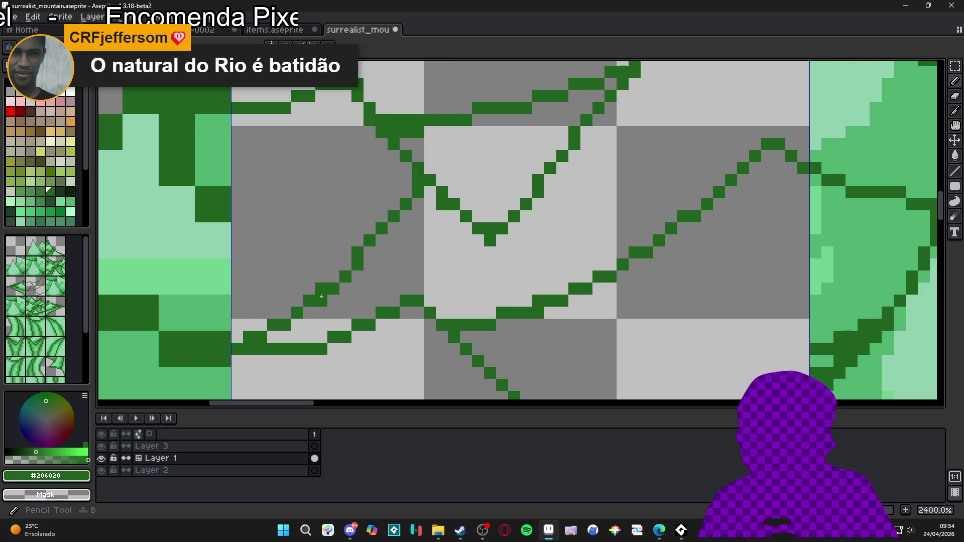
pyautogui.click(285, 313)
pyautogui.rightClick(286, 325)
pyautogui.click(261, 313)
pyautogui.click(262, 324)
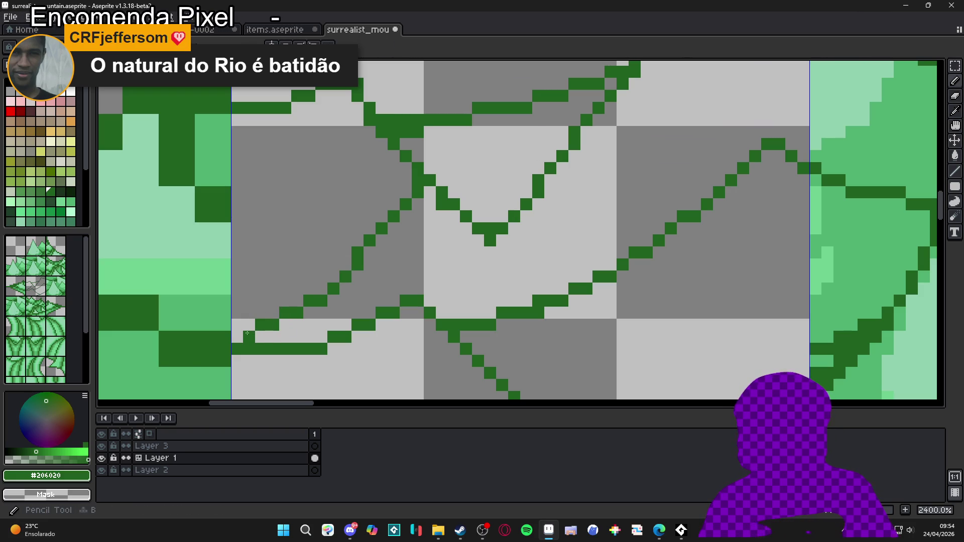
pyautogui.scroll(-5, 274, 329)
pyautogui.scroll(5, 275, 329)
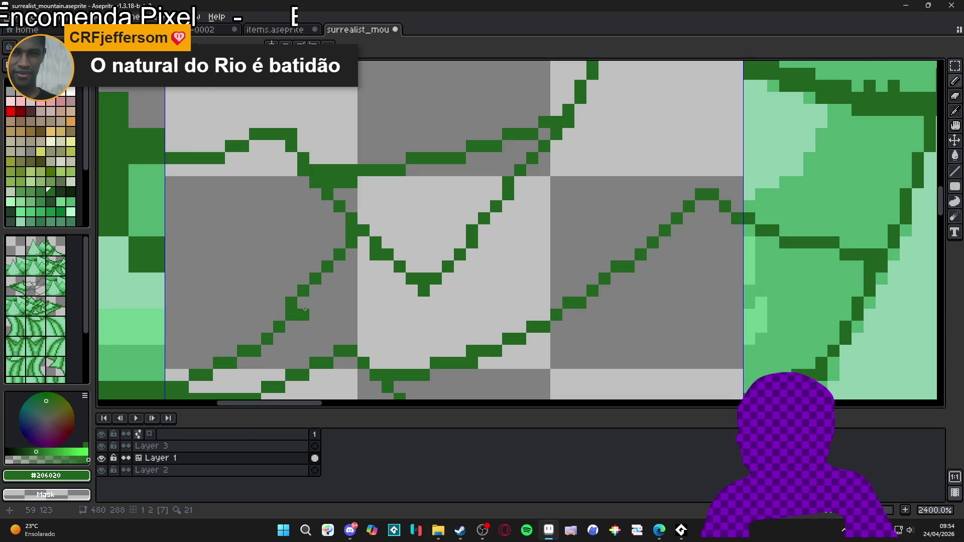
# Replace misplaced diagonal pixels, add one green pixel to the upper line, and recentre on the left tip.
pyautogui.press('e')
pyautogui.rightClick(303, 291)
pyautogui.click(315, 291)
pyautogui.rightClick(315, 278)
pyautogui.click(328, 279)
pyautogui.press('b')
pyautogui.click(343, 238)
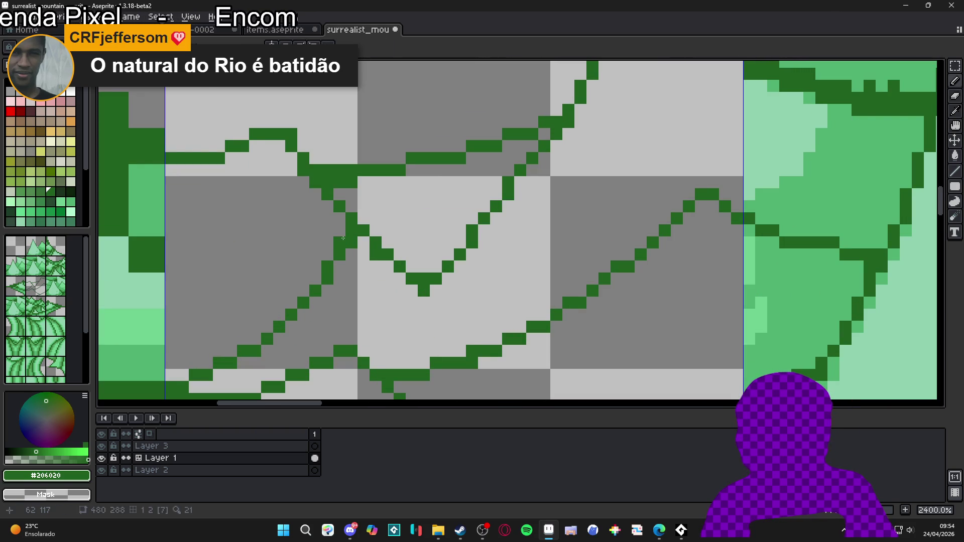
pyautogui.scroll(-4, 358, 318)
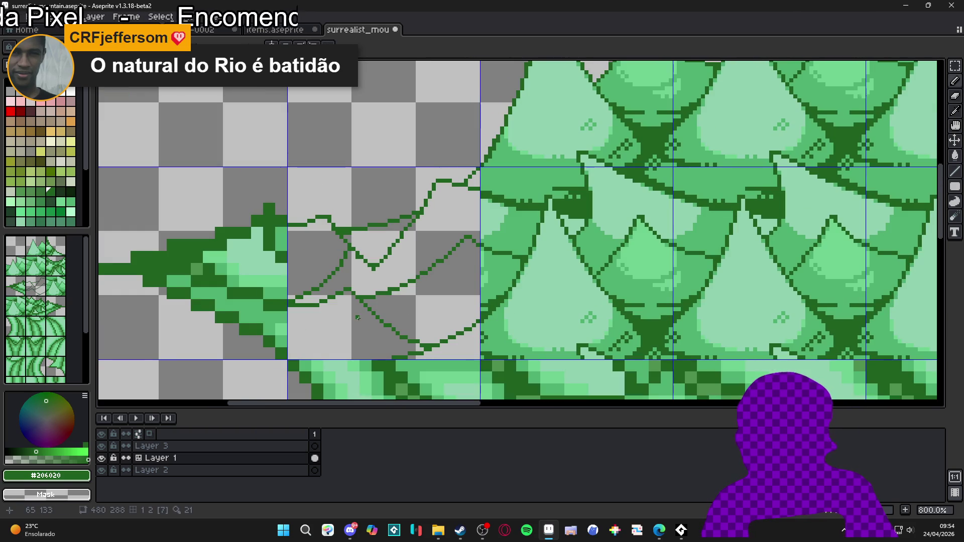
pyautogui.moveTo(370, 298); pyautogui.dragTo(330, 283)
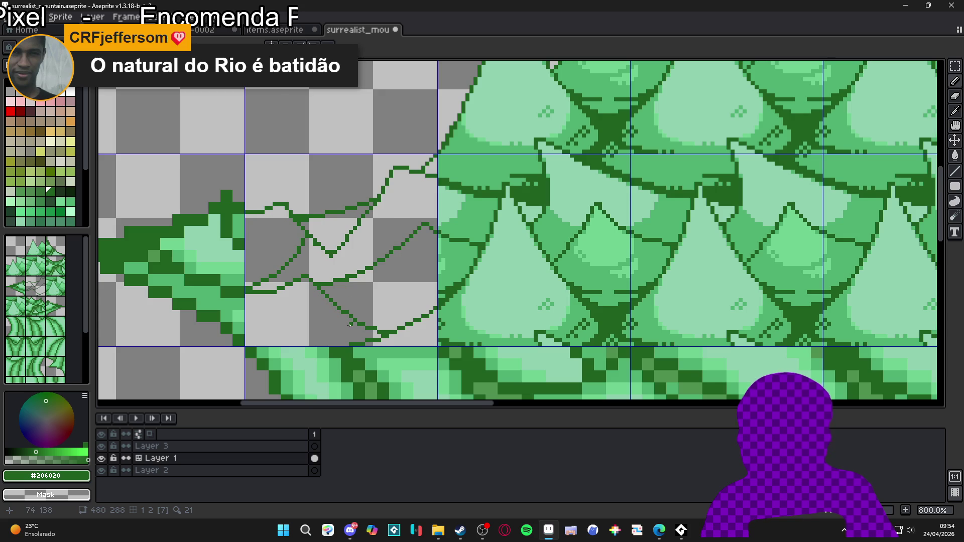
pyautogui.scroll(3, 350, 325)
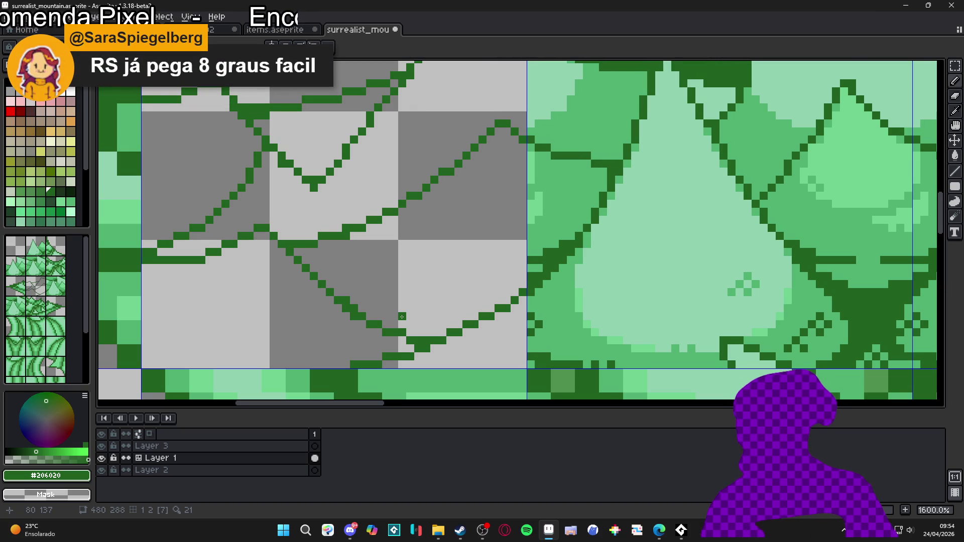
# Zoom out and save surrealist_mountain.aseprite with Ctrl+S.
pyautogui.scroll(-1, 402, 316)
pyautogui.scroll(-1, 414, 319)
pyautogui.hotkey('ctrl', 's')
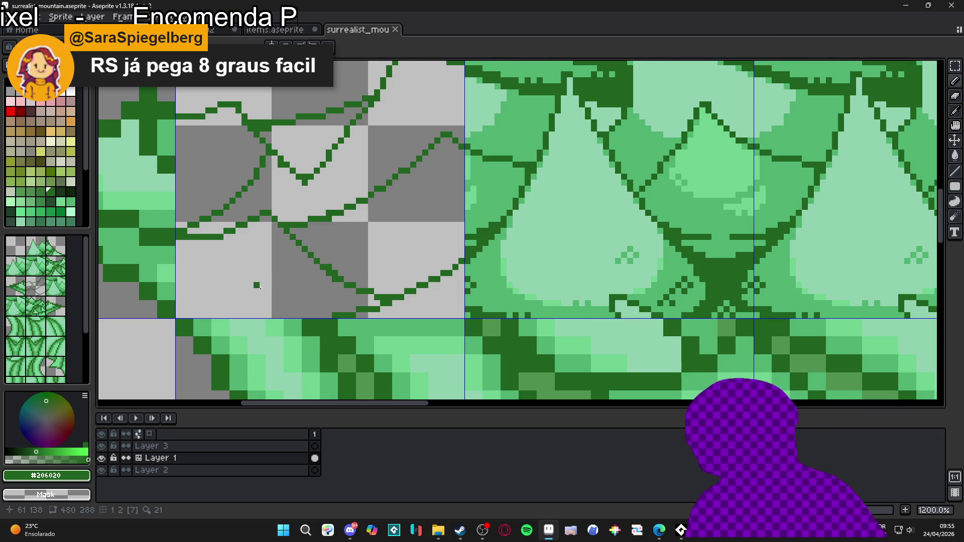
pyautogui.scroll(1, 342, 217)
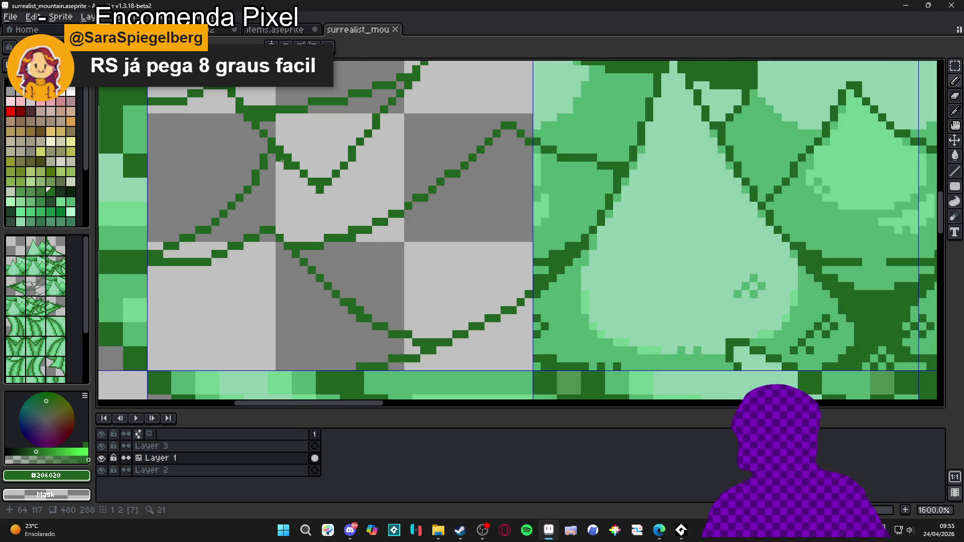
pyautogui.scroll(-4, 306, 181)
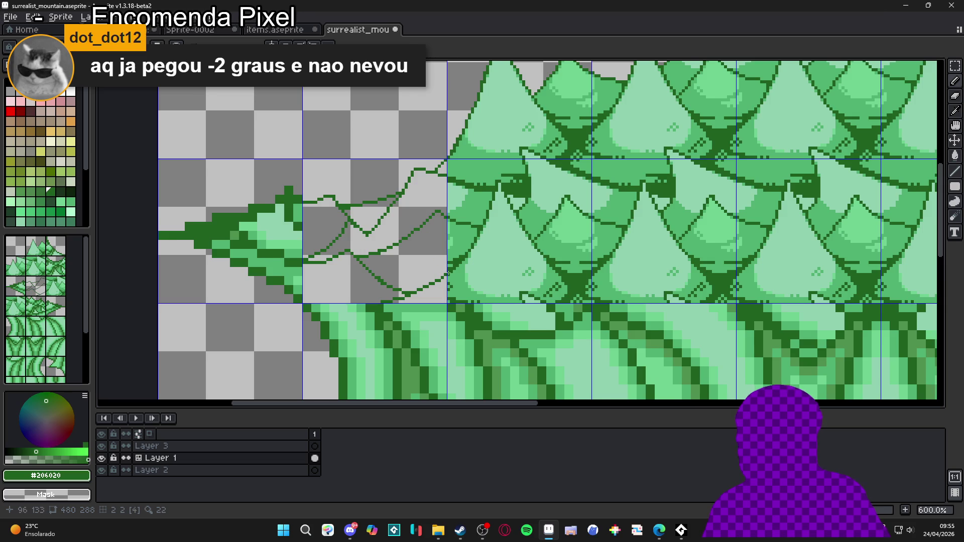
# Flood-fill the grey gaps between the sketch lines with mid green #50b070.
pyautogui.scroll(1, 446, 273)
pyautogui.press('g')
pyautogui.click(417, 296)
pyautogui.click(335, 280)
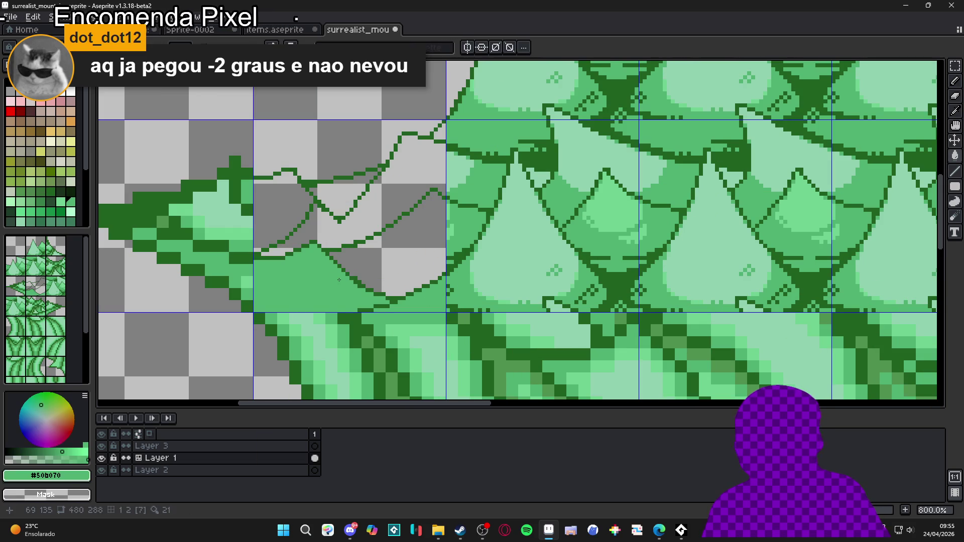
pyautogui.click(397, 241)
pyautogui.click(407, 181)
pyautogui.click(282, 216)
pyautogui.click(325, 205)
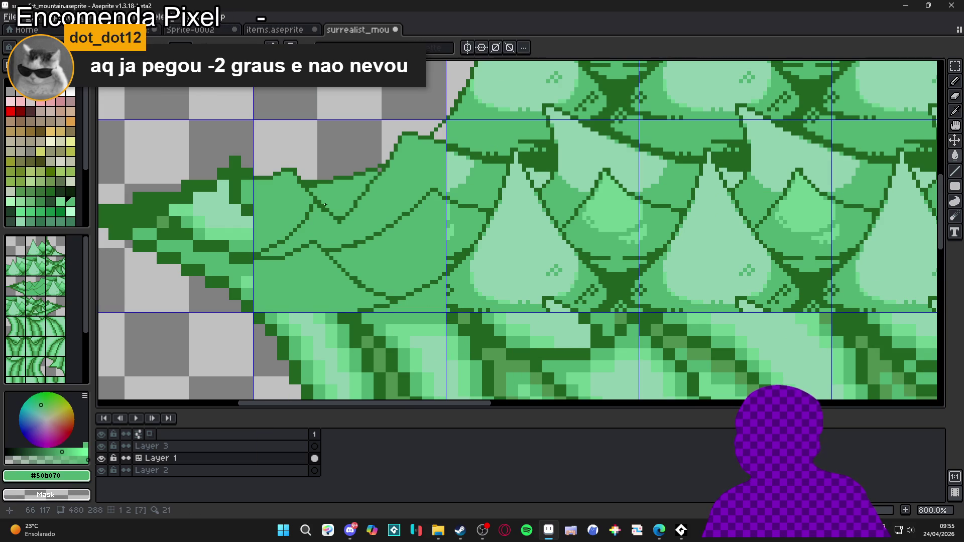
# Draw a straight dark #206020 diagonal outline and cover the old sketch lines with mid green.
pyautogui.scroll(5, 316, 199)
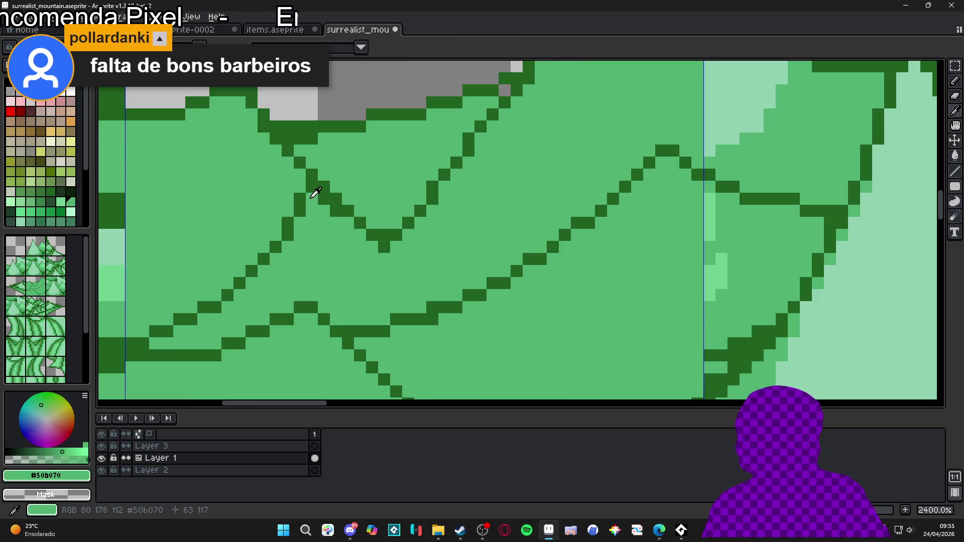
pyautogui.keyDown('alt'); pyautogui.click(323, 166); pyautogui.keyUp('alt')
pyautogui.moveTo(334, 165)
pyautogui.mouseDown()
pyautogui.moveTo(372, 222)
pyautogui.moveTo(371, 204)
pyautogui.moveTo(388, 202)
pyautogui.mouseUp()
pyautogui.keyDown('alt'); pyautogui.click(423, 242); pyautogui.keyUp('alt')
pyautogui.click(408, 225)
pyautogui.moveTo(385, 246); pyautogui.dragTo(324, 187)
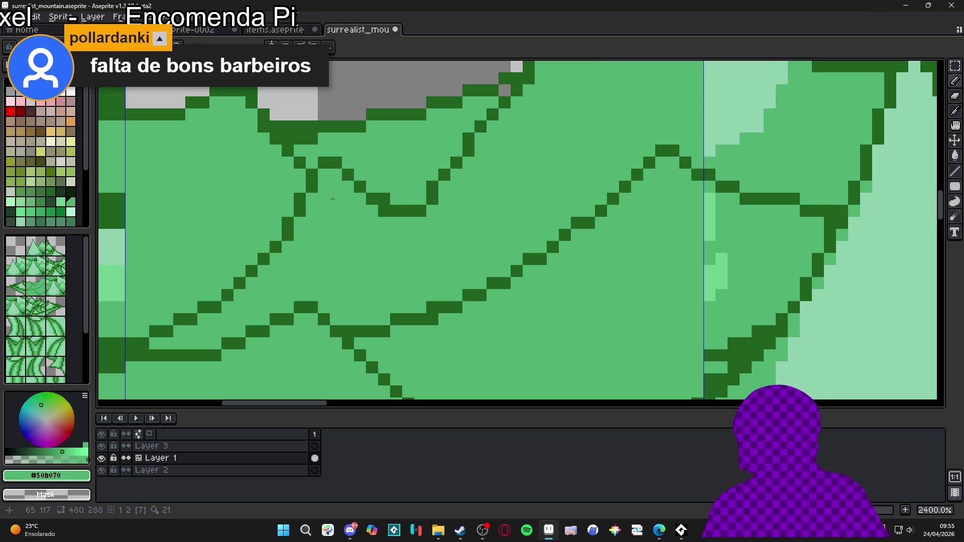
# Add two dark outline pixels to the scale edge and cover stray outline pixels in mid green.
pyautogui.click(384, 211)
pyautogui.keyDown('alt'); pyautogui.click(348, 174); pyautogui.keyUp('alt')
pyautogui.click(348, 163)
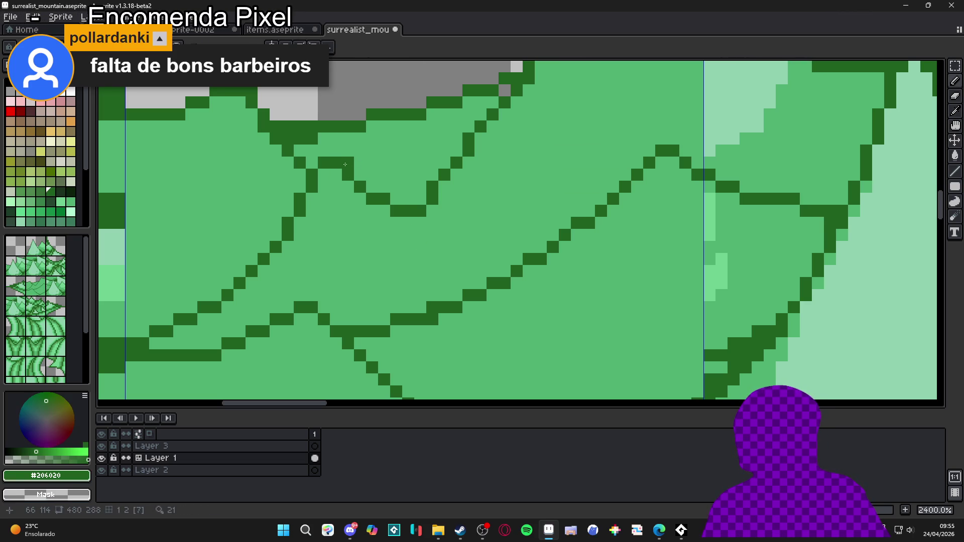
pyautogui.keyDown('alt'); pyautogui.click(374, 215); pyautogui.keyUp('alt')
pyautogui.click(372, 199)
pyautogui.click(395, 211)
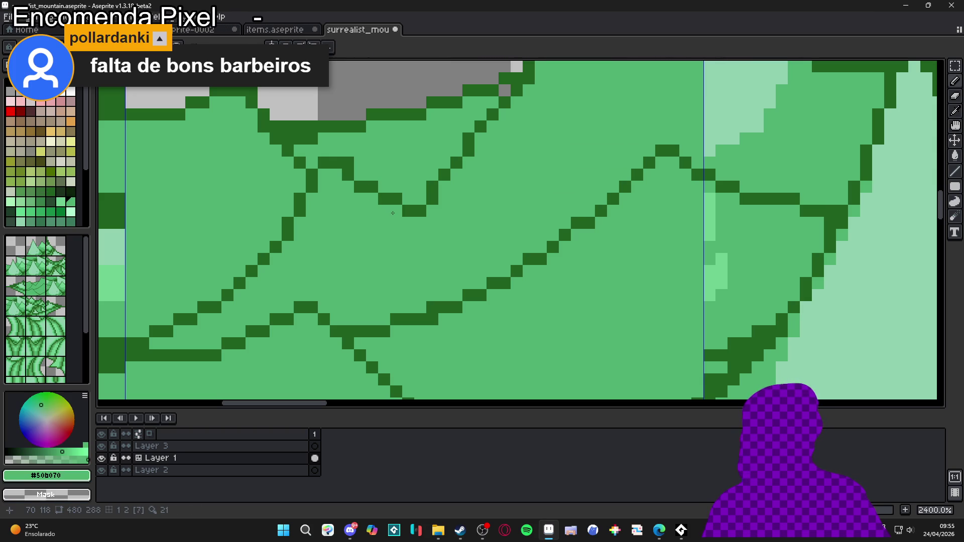
# Inspect the junction, then draw a short stroke in the dark outline green.
pyautogui.scroll(-5, 378, 206)
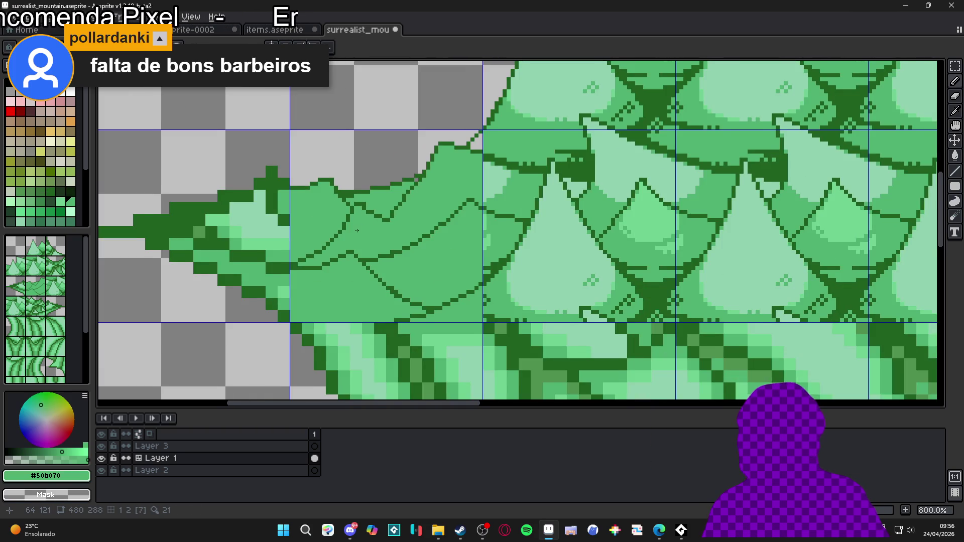
pyautogui.scroll(-1, 406, 300)
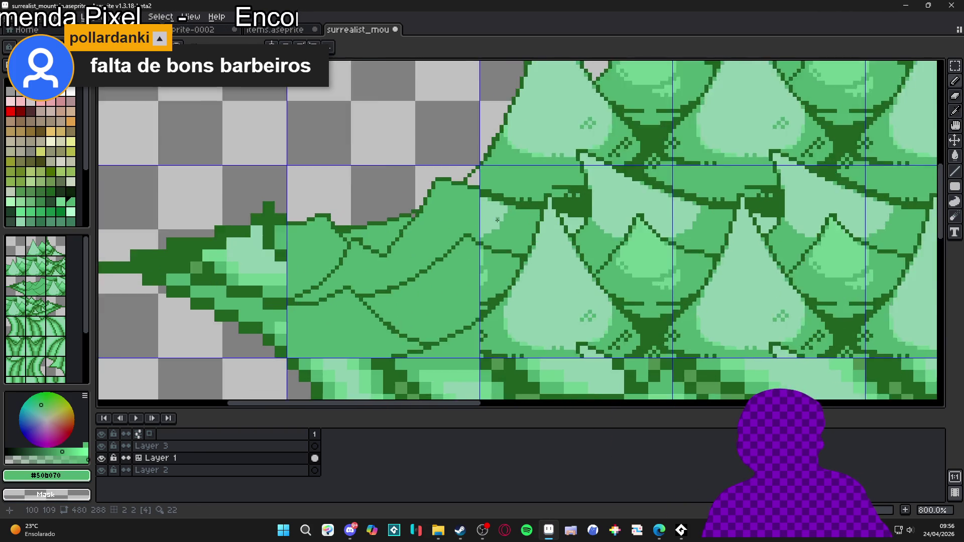
pyautogui.scroll(1, 452, 271)
pyautogui.scroll(-2, 507, 243)
pyautogui.hscroll(1, 507, 244)
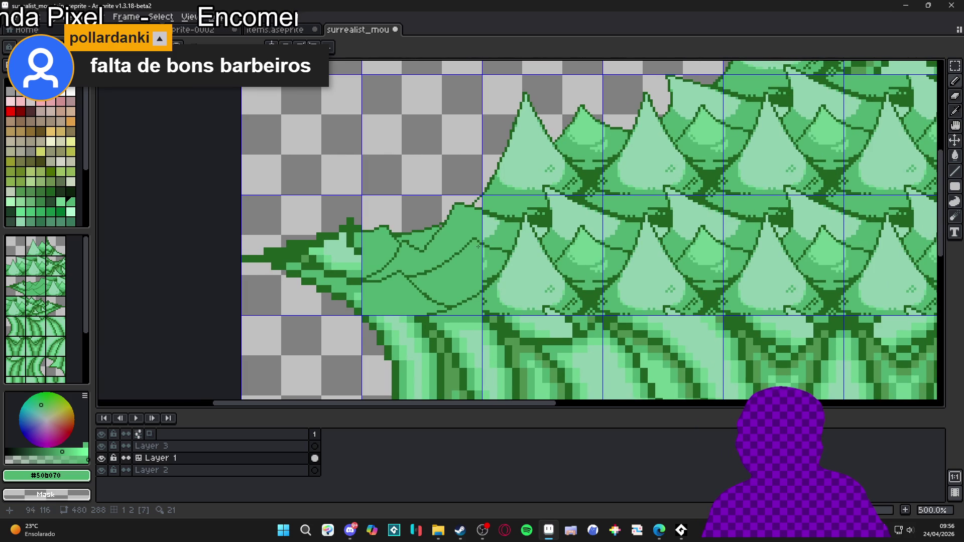
pyautogui.scroll(7, 427, 257)
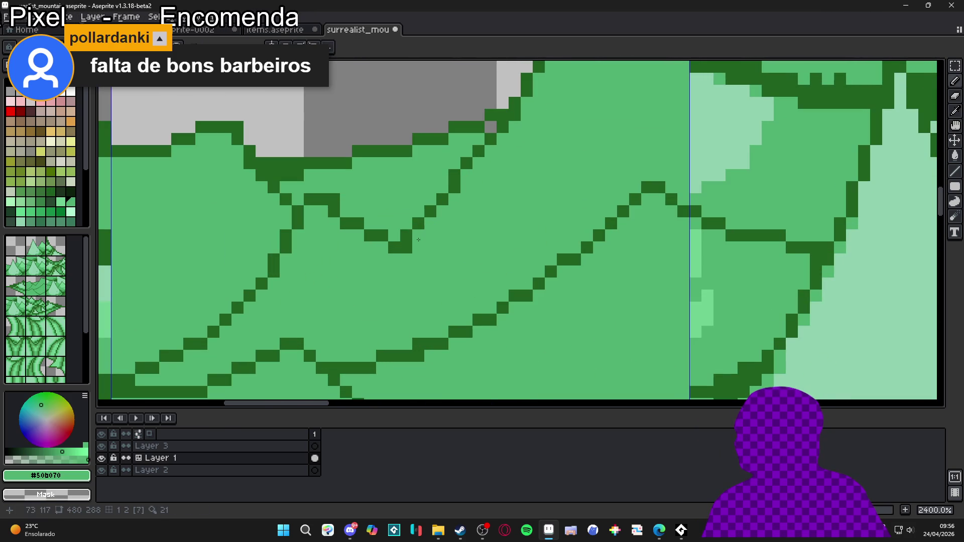
pyautogui.keyDown('alt'); pyautogui.click(405, 236); pyautogui.keyUp('alt')
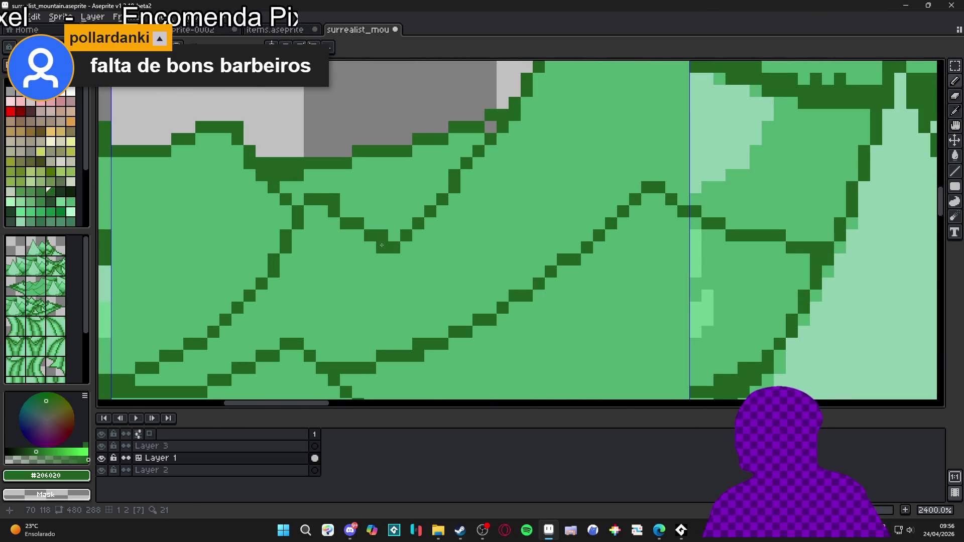
pyautogui.scroll(-5, 386, 287)
pyautogui.moveTo(387, 286); pyautogui.dragTo(373, 278)
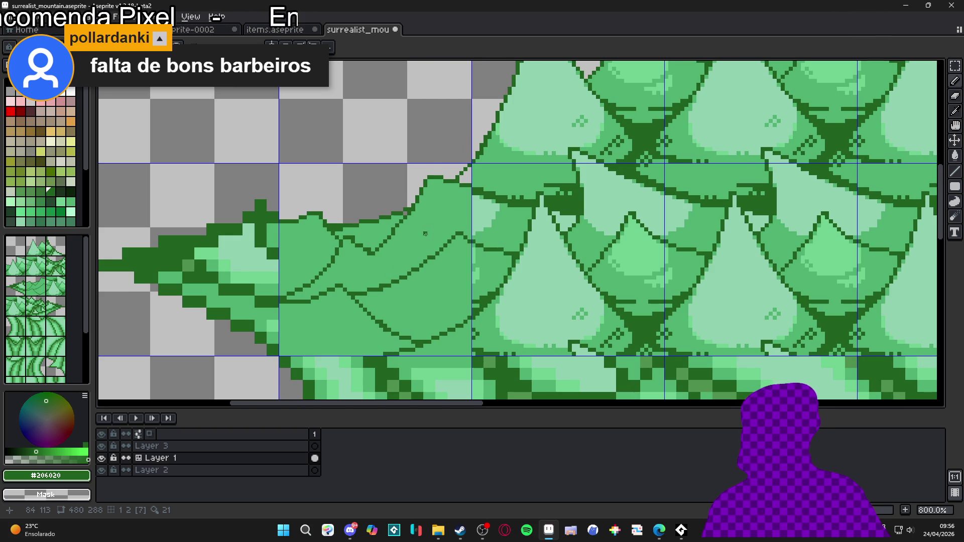
# Save the file, then draw a light-green scale edge and fill the triangle above it.
pyautogui.scroll(-2, 437, 242)
pyautogui.hotkey('ctrl', 's')
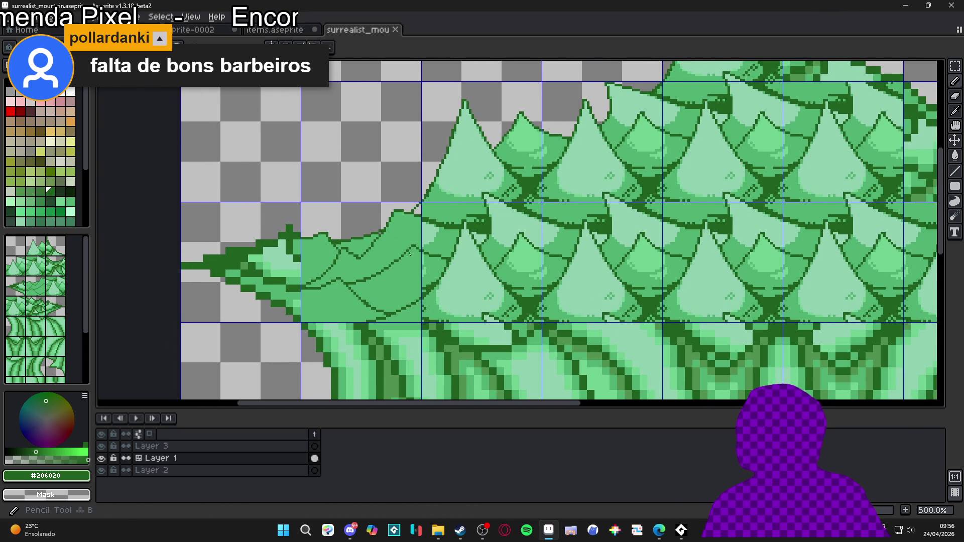
pyautogui.scroll(-1, 419, 338)
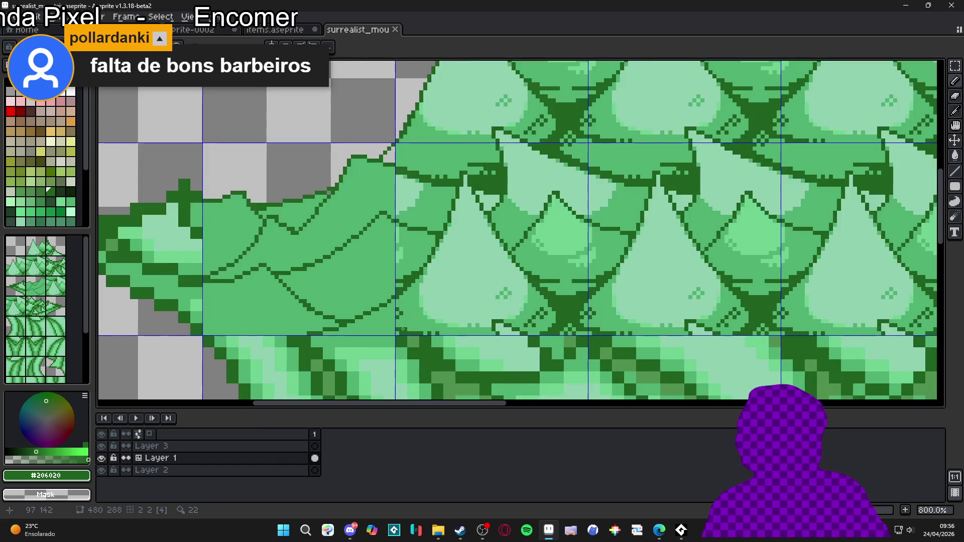
pyautogui.scroll(6, 419, 334)
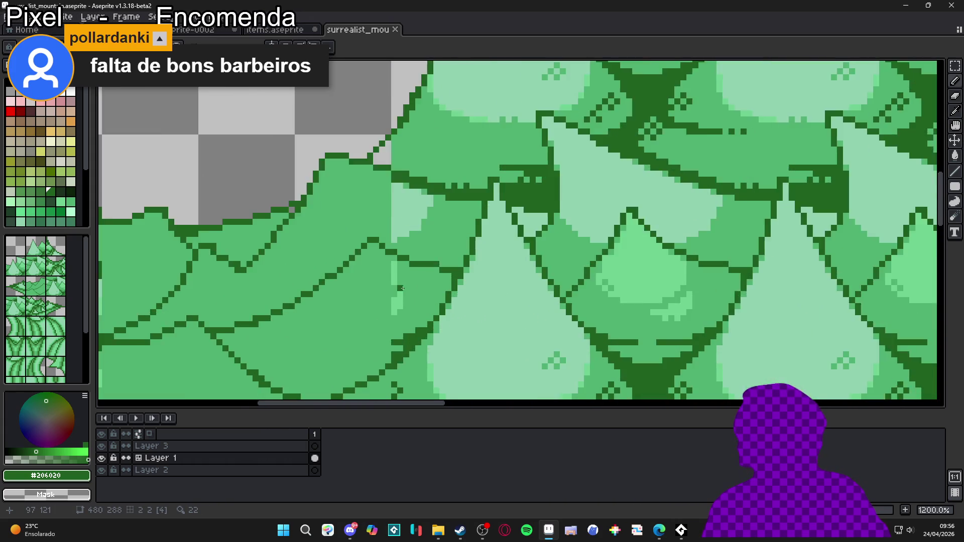
pyautogui.scroll(-4, 406, 274)
pyautogui.scroll(3, 410, 277)
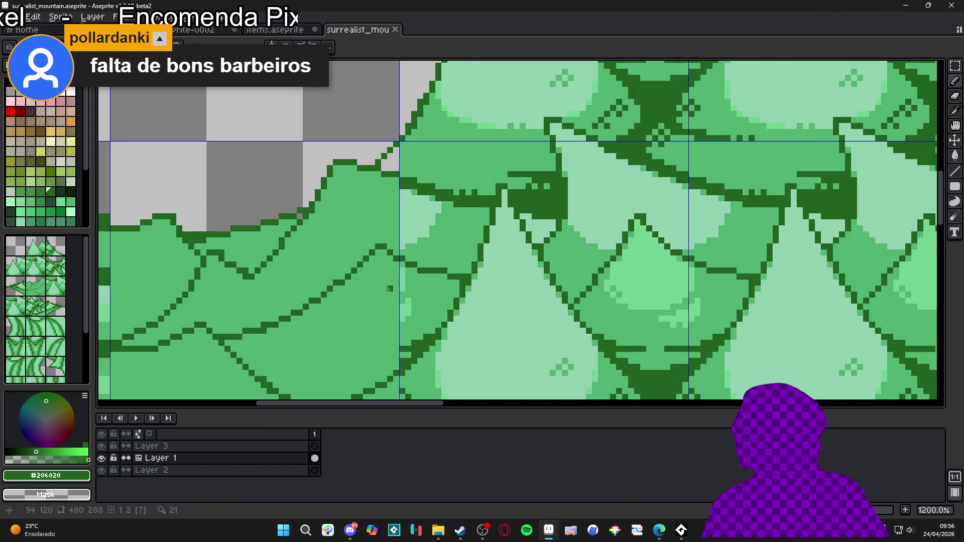
pyautogui.keyDown('alt'); pyautogui.click(407, 282); pyautogui.keyUp('alt')
pyautogui.moveTo(394, 289); pyautogui.dragTo(342, 295)
pyautogui.press('g')
pyautogui.click(372, 279)
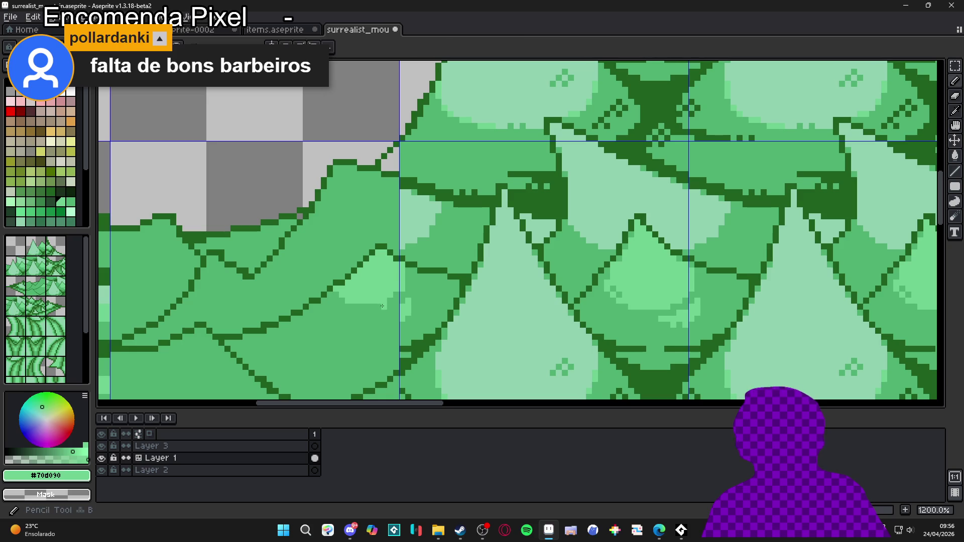
# Paint a light-green highlight over the lower outline of the next scale.
pyautogui.keyDown('alt'); pyautogui.click(390, 301); pyautogui.keyUp('alt')
pyautogui.keyDown('alt'); pyautogui.click(348, 290); pyautogui.keyUp('alt')
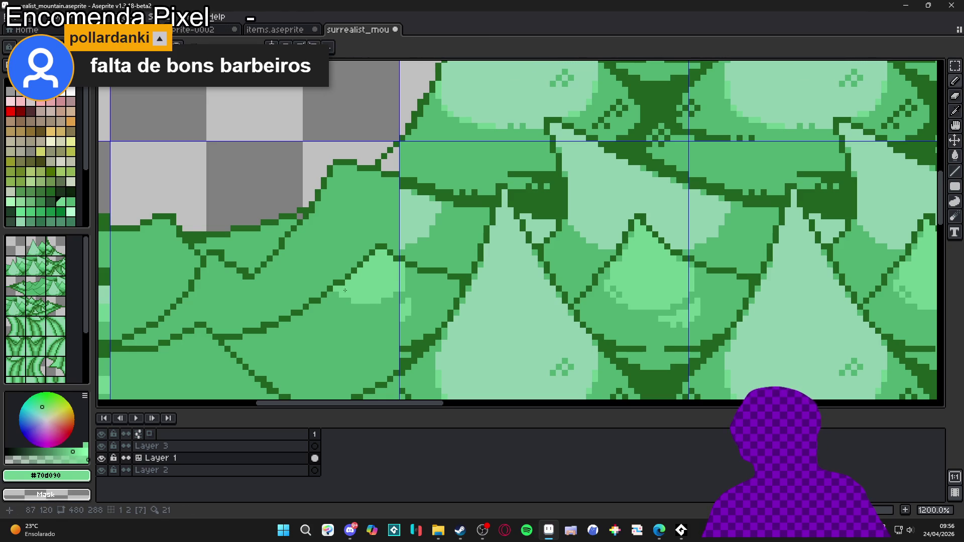
pyautogui.click(301, 325)
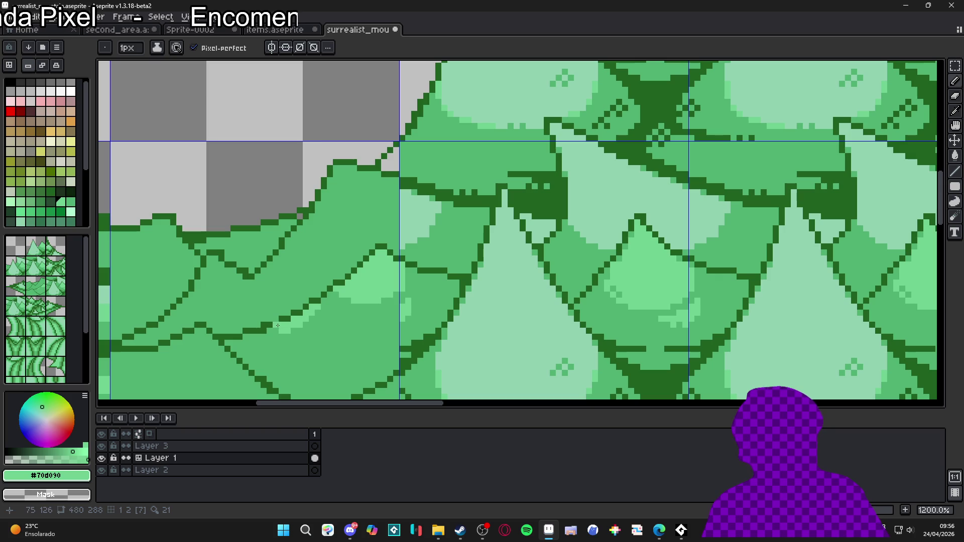
pyautogui.click(265, 328)
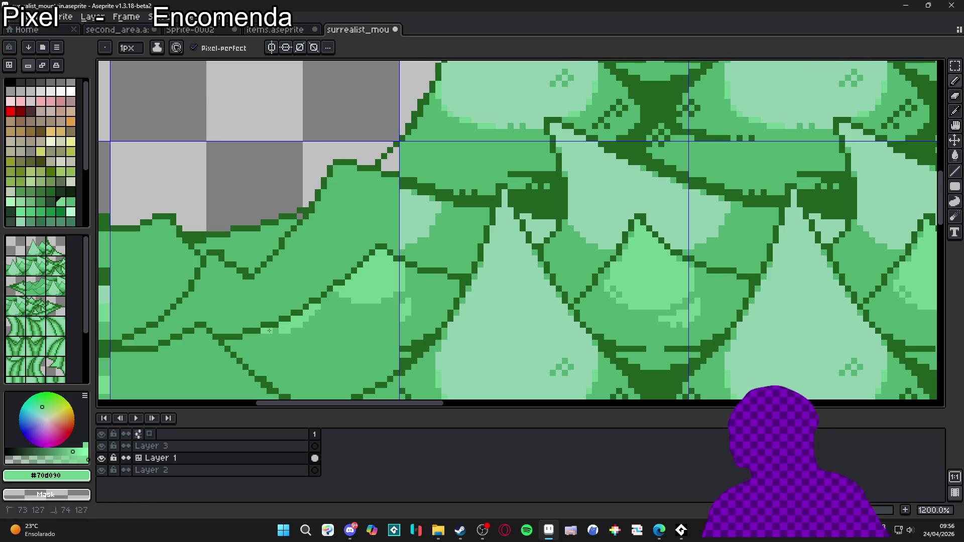
pyautogui.moveTo(282, 333); pyautogui.dragTo(324, 331)
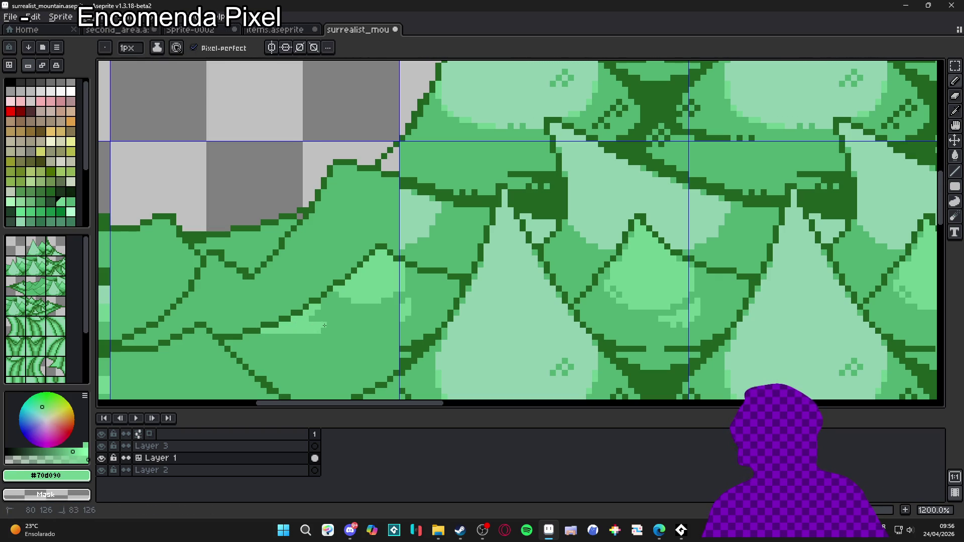
pyautogui.click(311, 331)
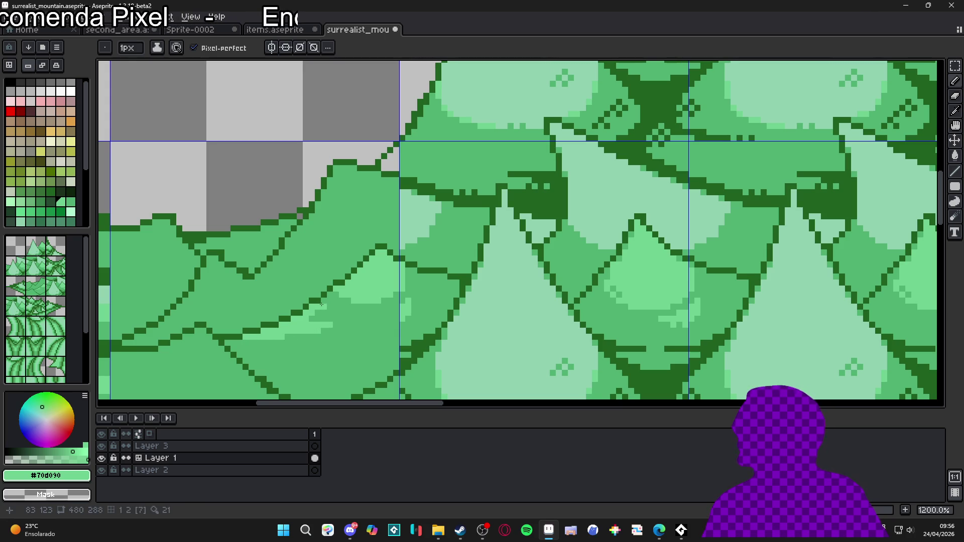
# Add light-green highlight pixels and extend the highlight three pixels along one row.
pyautogui.scroll(-4, 312, 300)
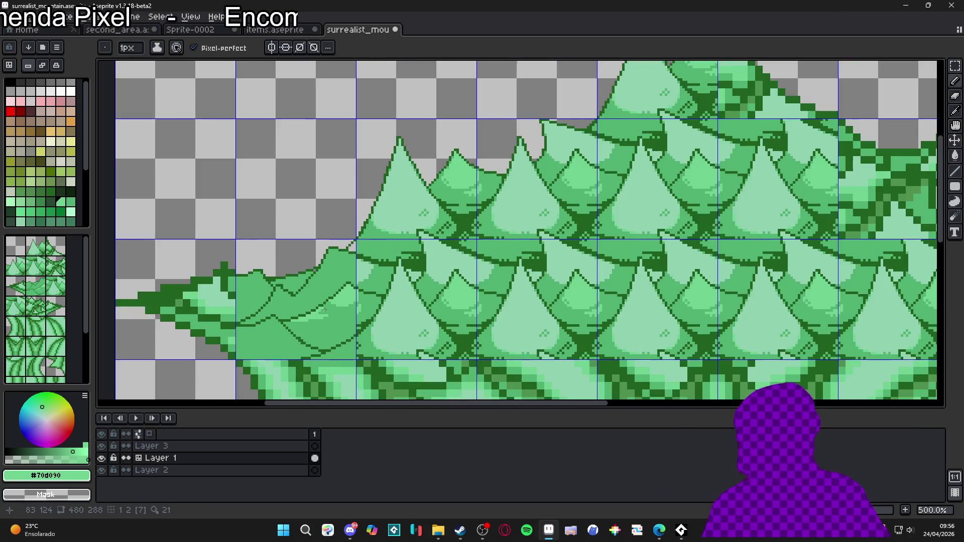
pyautogui.scroll(6, 385, 318)
pyautogui.scroll(2, 385, 318)
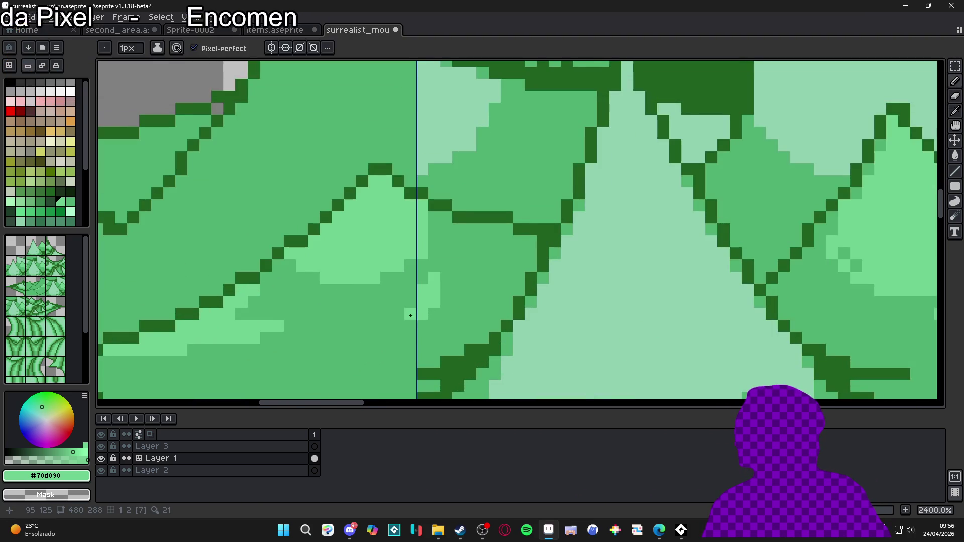
pyautogui.click(386, 314)
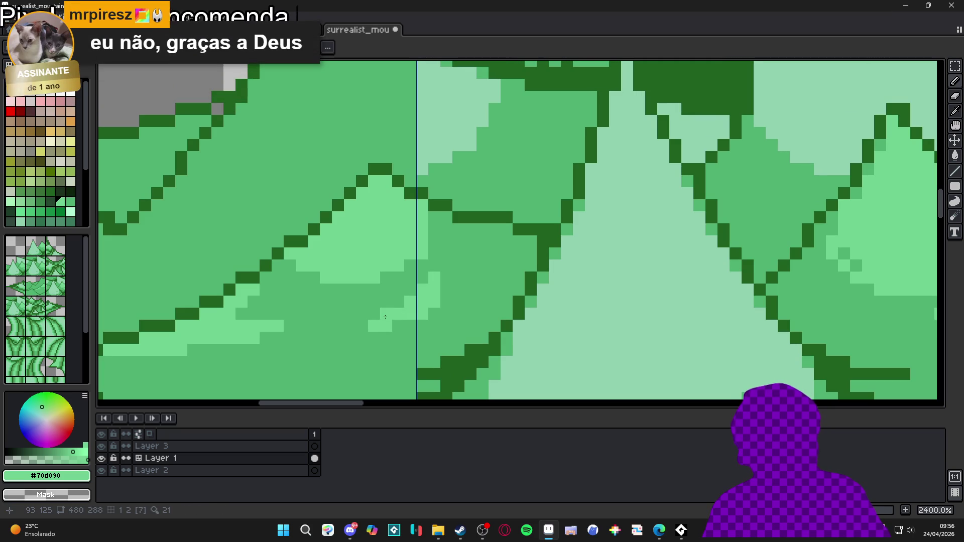
pyautogui.click(365, 317)
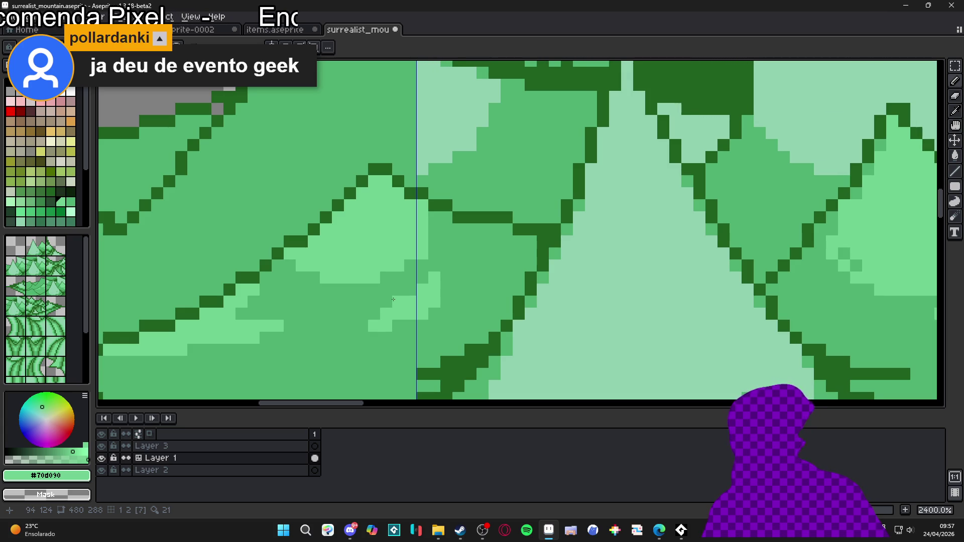
pyautogui.moveTo(362, 326)
pyautogui.mouseDown()
pyautogui.moveTo(342, 315)
pyautogui.moveTo(339, 327)
pyautogui.mouseUp()
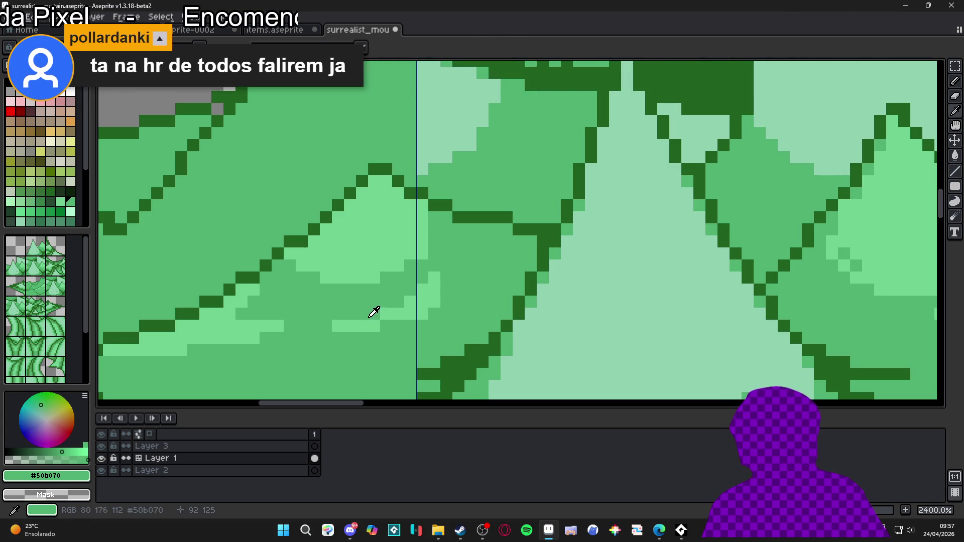
# Check the highlights and undo the last pencil stroke.
pyautogui.scroll(-3, 387, 324)
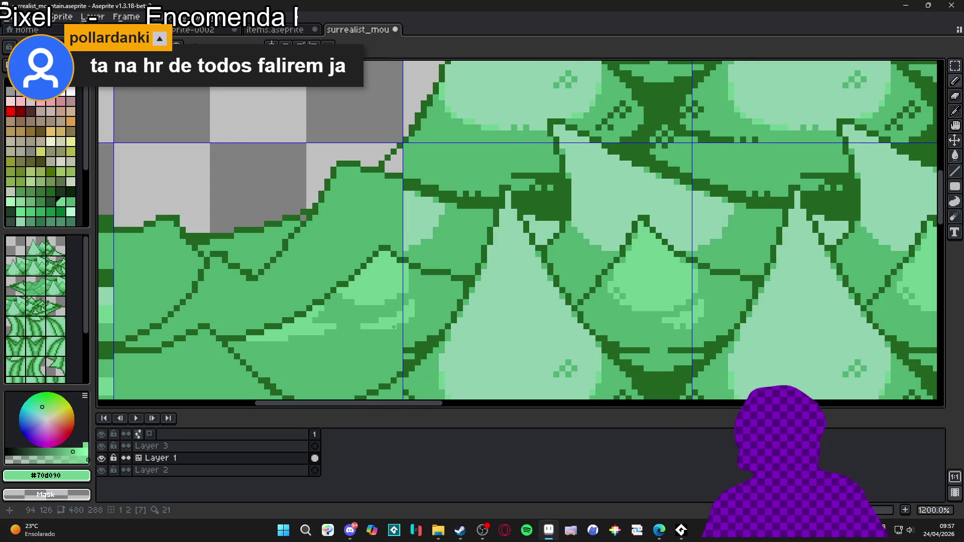
pyautogui.scroll(3, 409, 271)
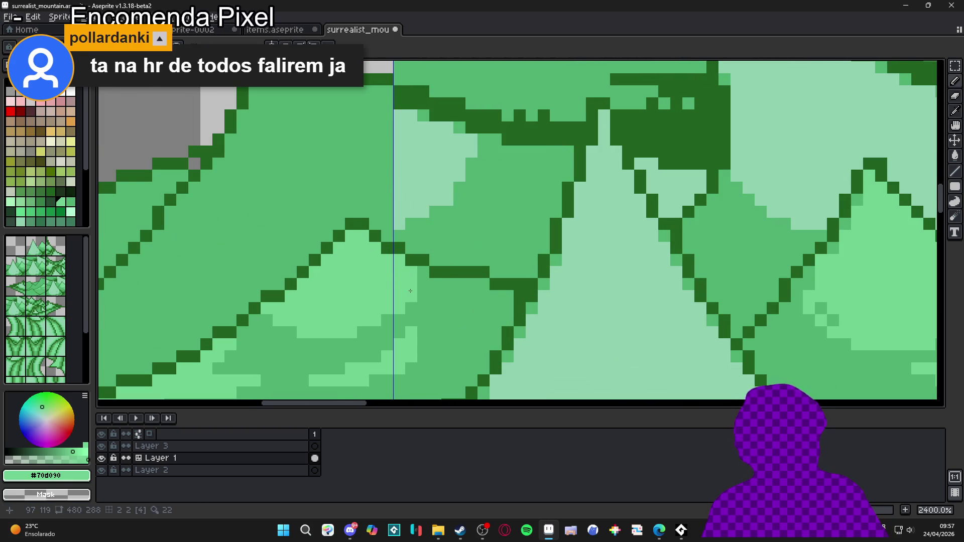
pyautogui.scroll(-5, 410, 343)
pyautogui.scroll(-3, 364, 352)
pyautogui.scroll(2, 414, 347)
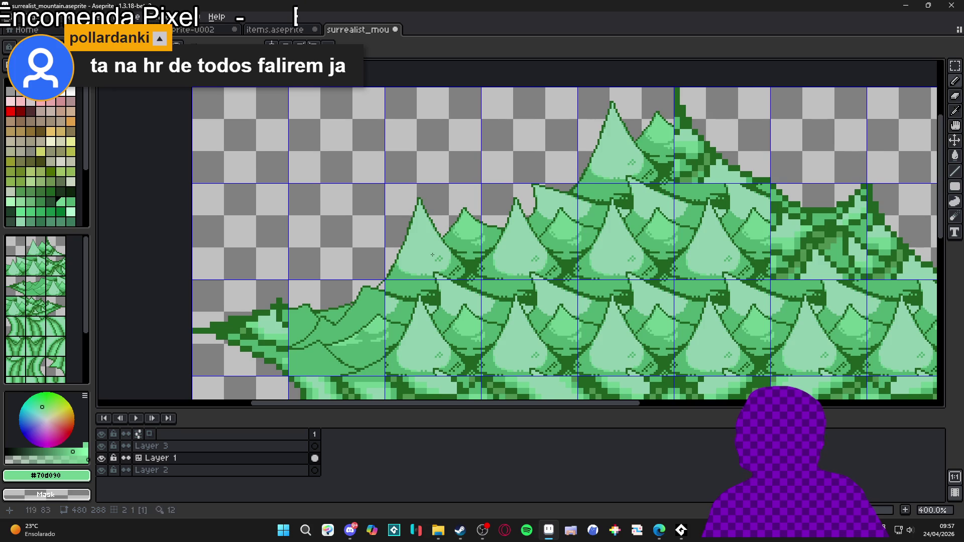
pyautogui.hscroll(1, 402, 236)
pyautogui.hotkey('ctrl', 'z')
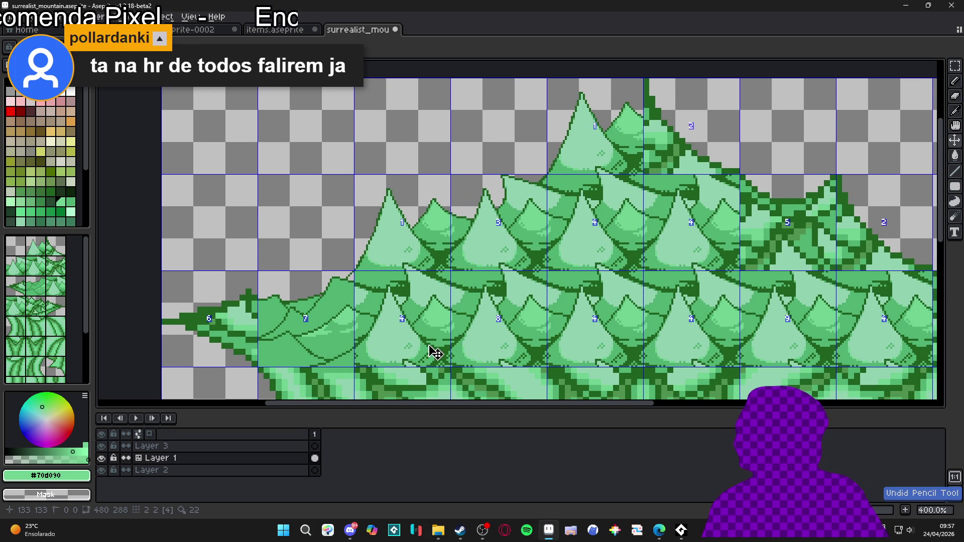
# Resample light green #70d090, then dark outline green #206020 from the canvas.
pyautogui.scroll(5, 400, 303)
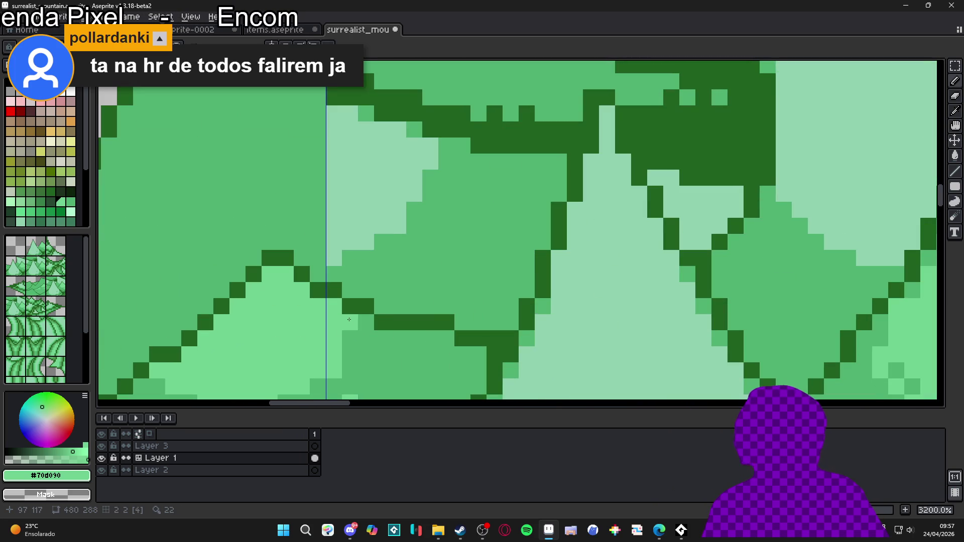
pyautogui.scroll(-3, 369, 321)
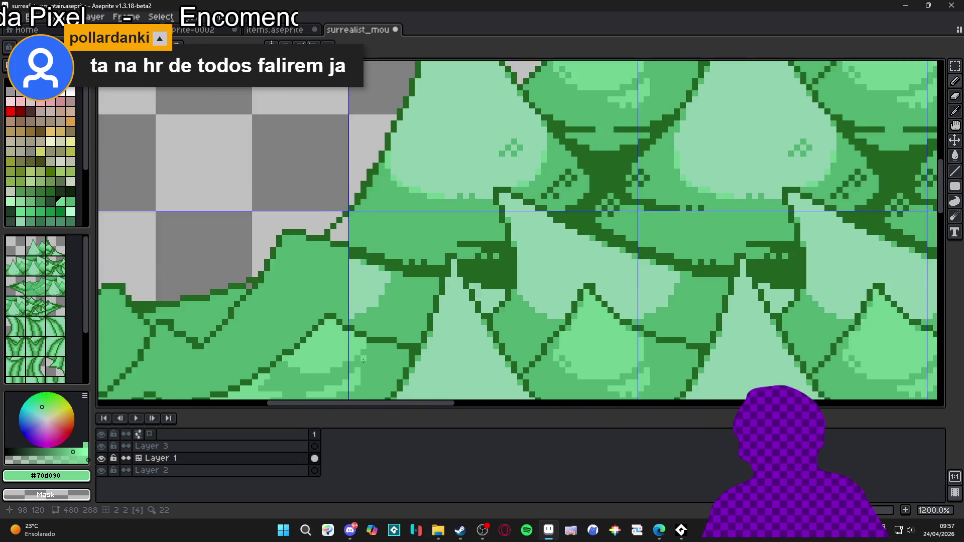
pyautogui.scroll(1, 356, 342)
pyautogui.scroll(-1, 350, 358)
pyautogui.scroll(-4, 350, 358)
pyautogui.scroll(6, 335, 358)
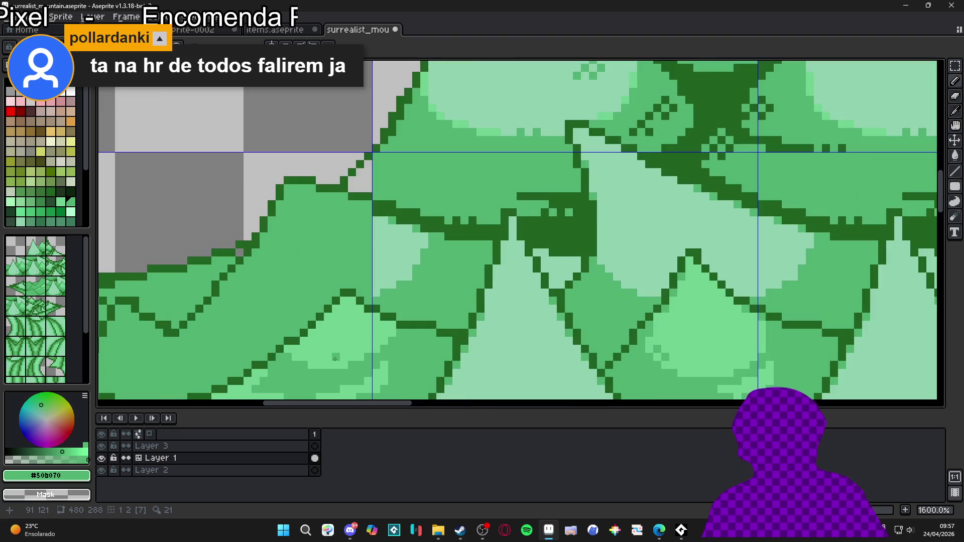
pyautogui.scroll(2, 312, 355)
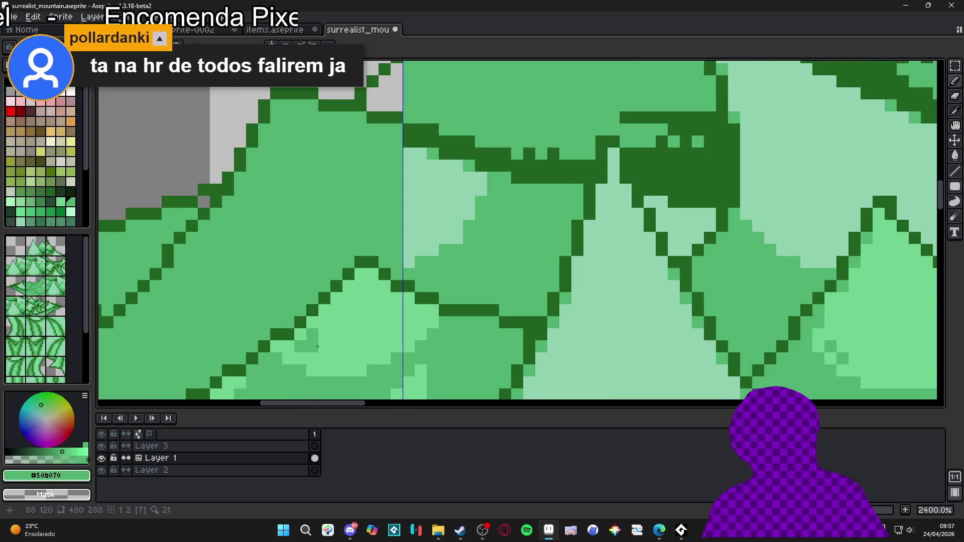
pyautogui.scroll(-4, 320, 349)
pyautogui.scroll(4, 319, 326)
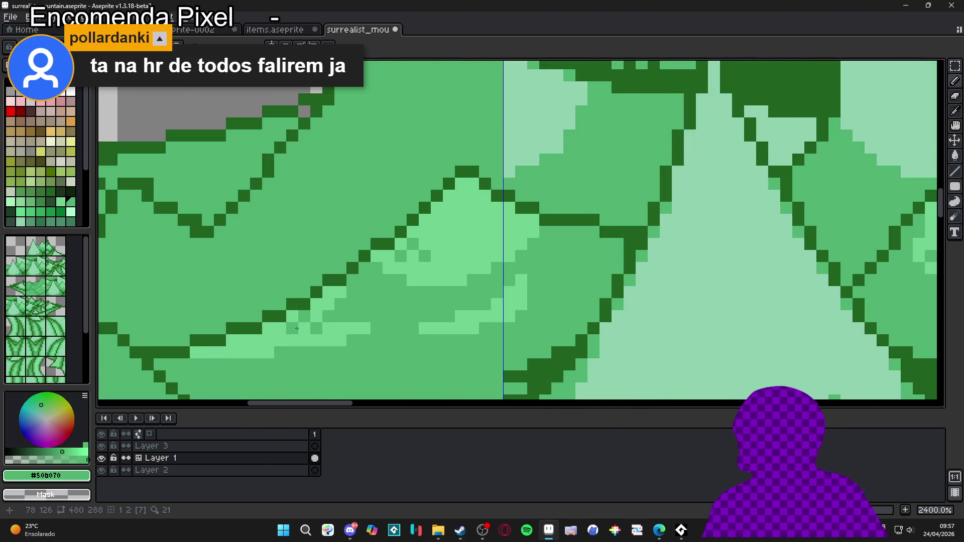
pyautogui.scroll(-5, 292, 331)
pyautogui.scroll(4, 282, 336)
pyautogui.keyDown('alt'); pyautogui.click(282, 336); pyautogui.keyUp('alt')
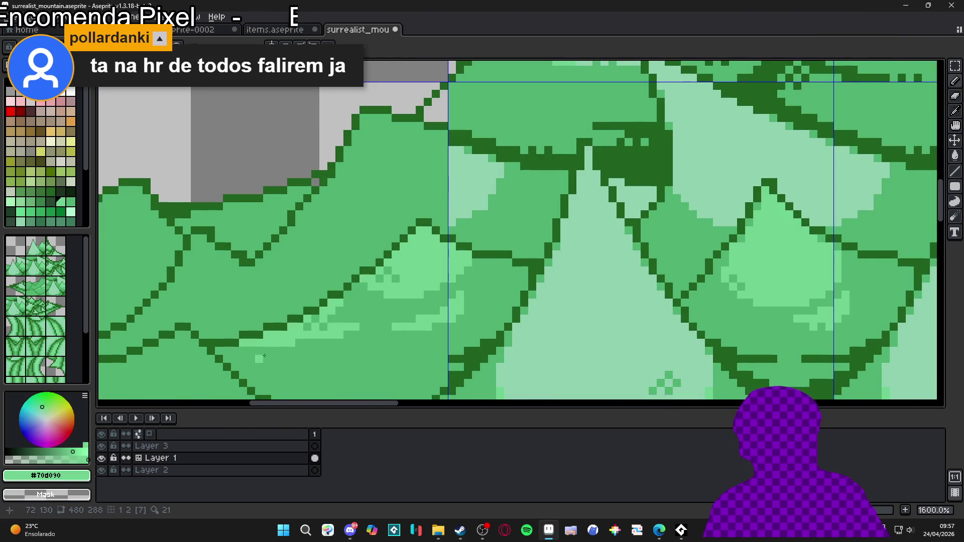
pyautogui.scroll(-3, 322, 322)
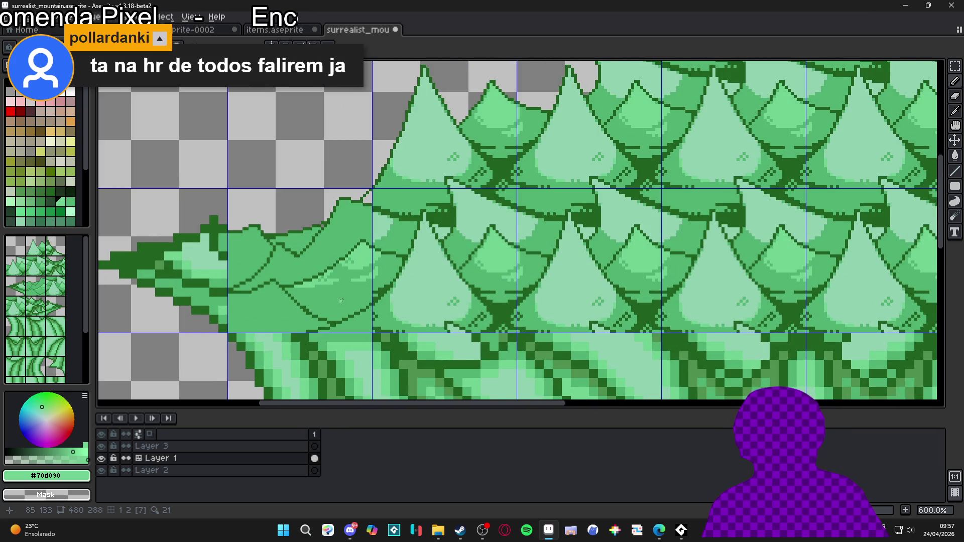
pyautogui.scroll(1, 341, 300)
pyautogui.keyDown('alt'); pyautogui.click(374, 304); pyautogui.keyUp('alt')
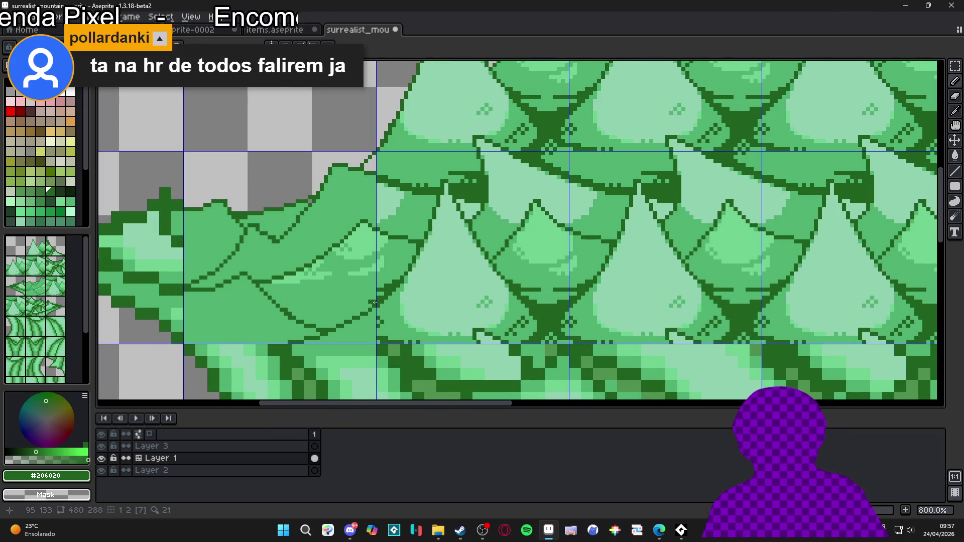
# Draw a dark line under the leftmost scale and bucket-fill the wedge beneath it dark green.
pyautogui.moveTo(374, 303); pyautogui.dragTo(289, 305)
pyautogui.press('g')
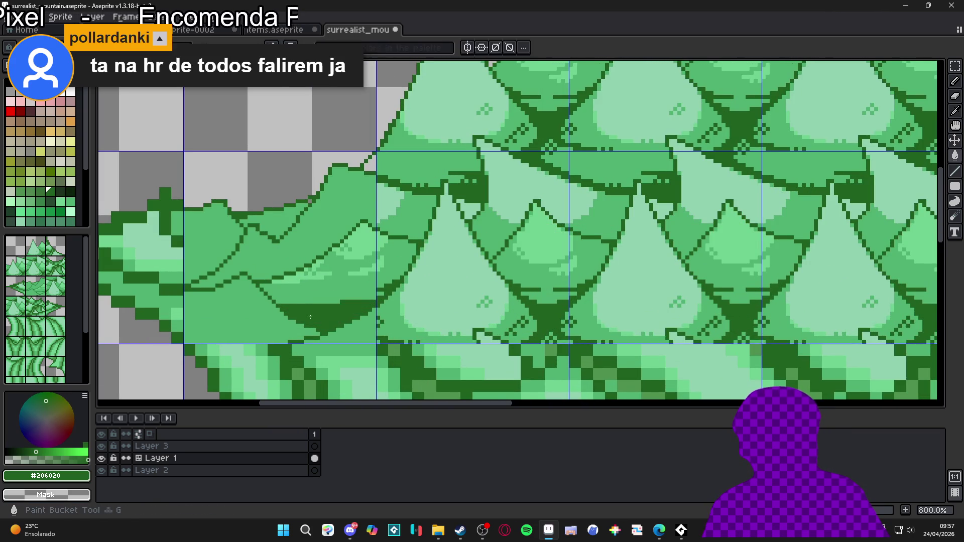
pyautogui.click(310, 318)
pyautogui.scroll(3, 310, 318)
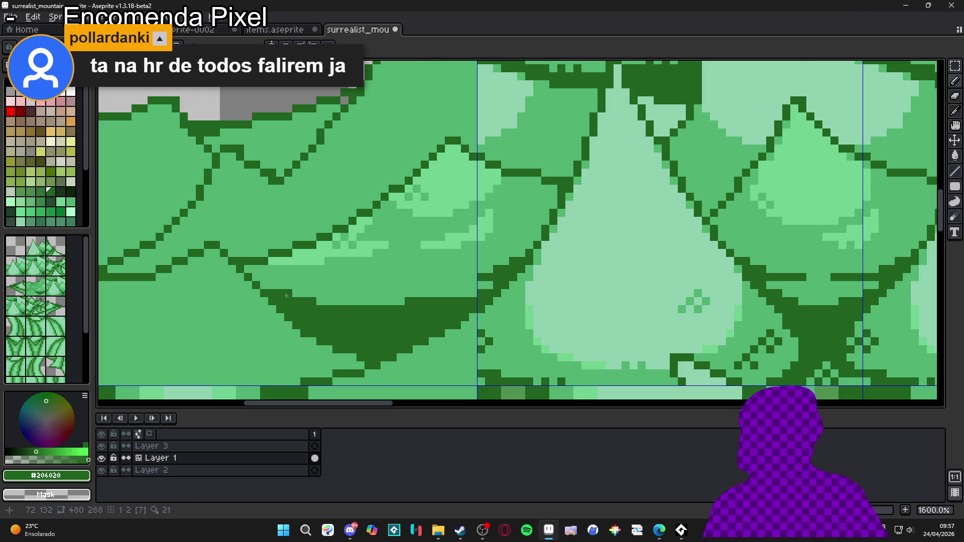
pyautogui.moveTo(288, 295); pyautogui.dragTo(281, 295)
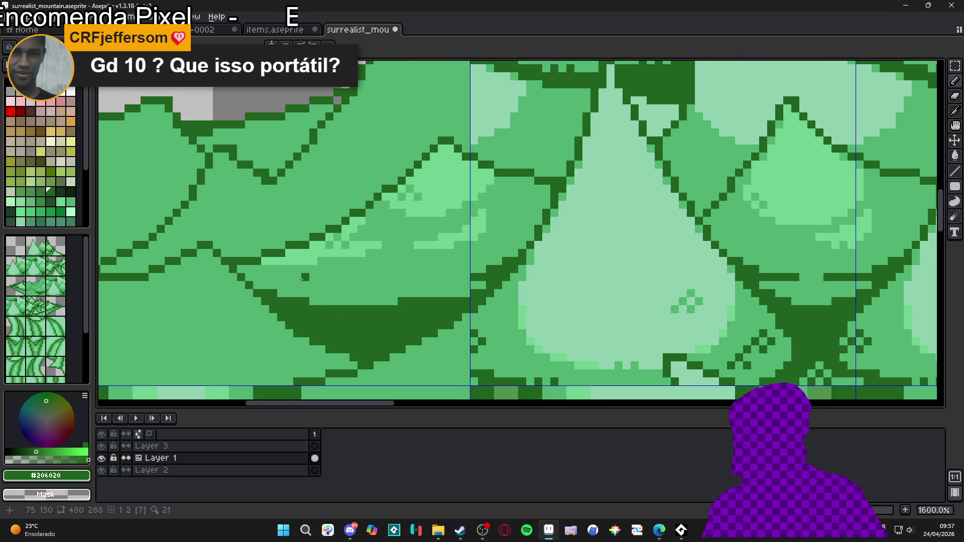
pyautogui.scroll(2, 302, 277)
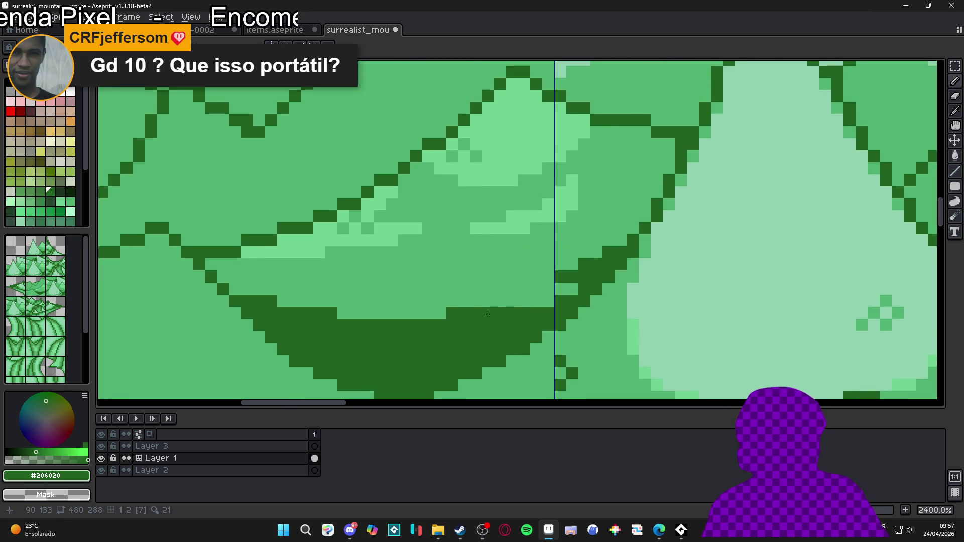
# Touch up the shadow wedge's edge with extra #206020 dark green pixels.
pyautogui.keyDown('alt'); pyautogui.click(442, 301); pyautogui.keyUp('alt')
pyautogui.keyDown('alt'); pyautogui.click(536, 305); pyautogui.keyUp('alt')
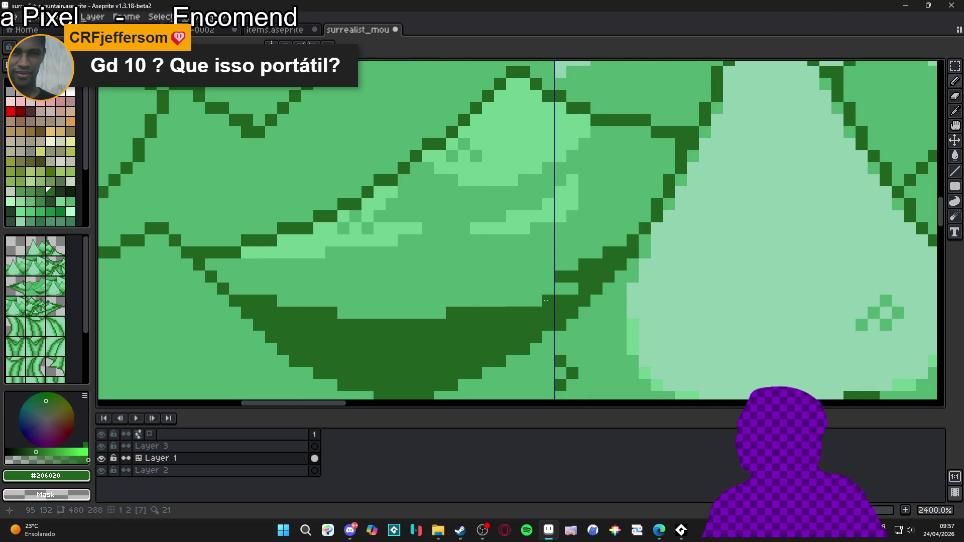
pyautogui.click(245, 293)
pyautogui.click(356, 313)
pyautogui.moveTo(319, 300); pyautogui.dragTo(296, 300)
pyautogui.scroll(-5, 331, 316)
pyautogui.scroll(2, 328, 323)
pyautogui.scroll(3, 328, 323)
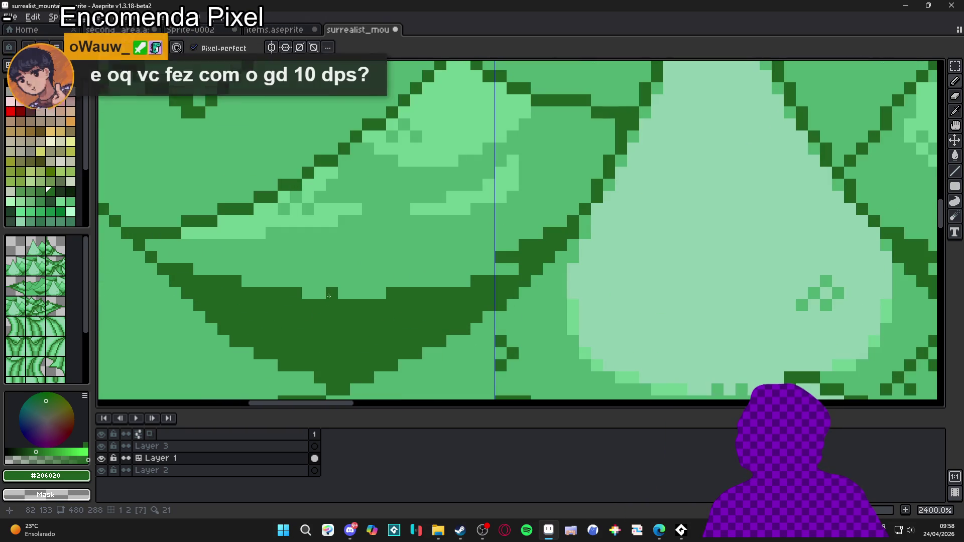
pyautogui.scroll(-8, 359, 313)
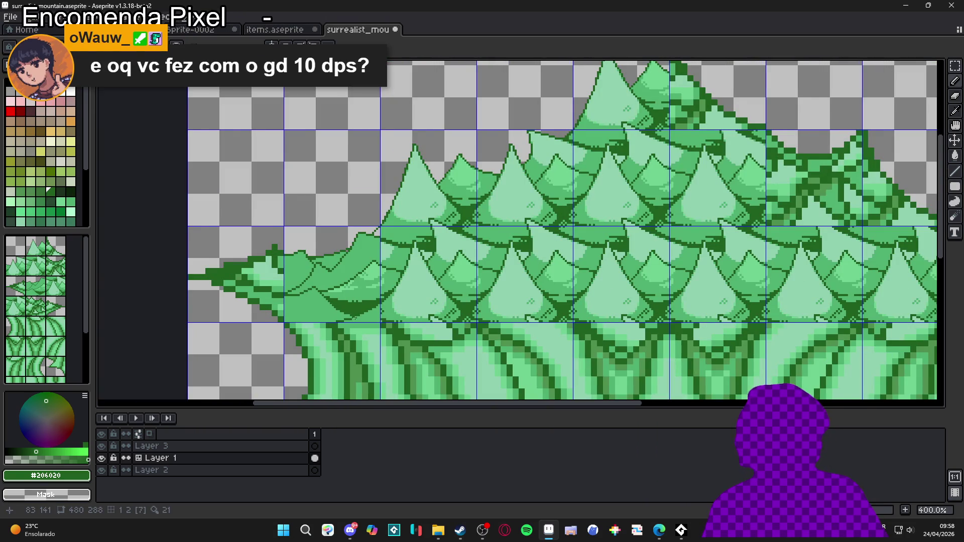
pyautogui.moveTo(350, 309); pyautogui.dragTo(364, 318)
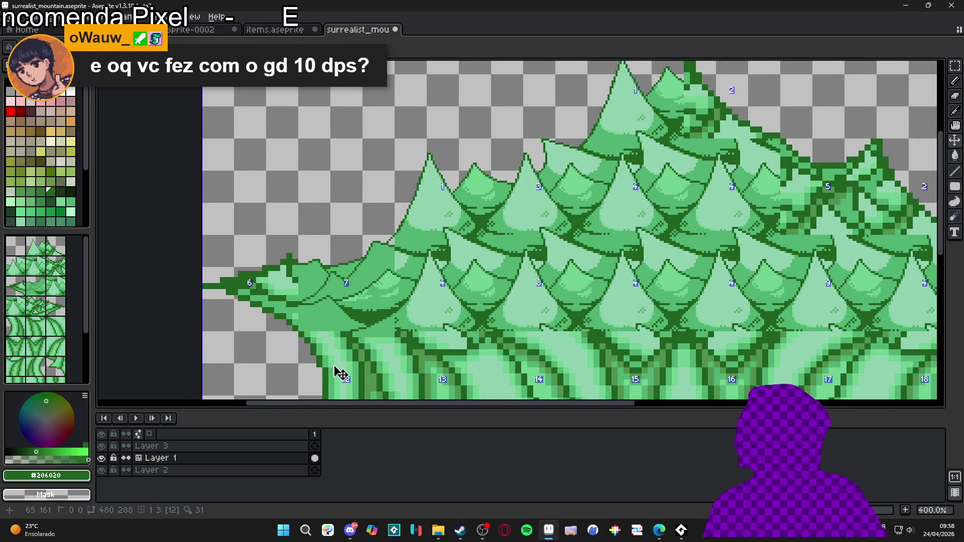
# Add #206020 outline pixels along the mountain's upper edge near the left tip.
pyautogui.scroll(-2, 347, 344)
pyautogui.scroll(1, 352, 346)
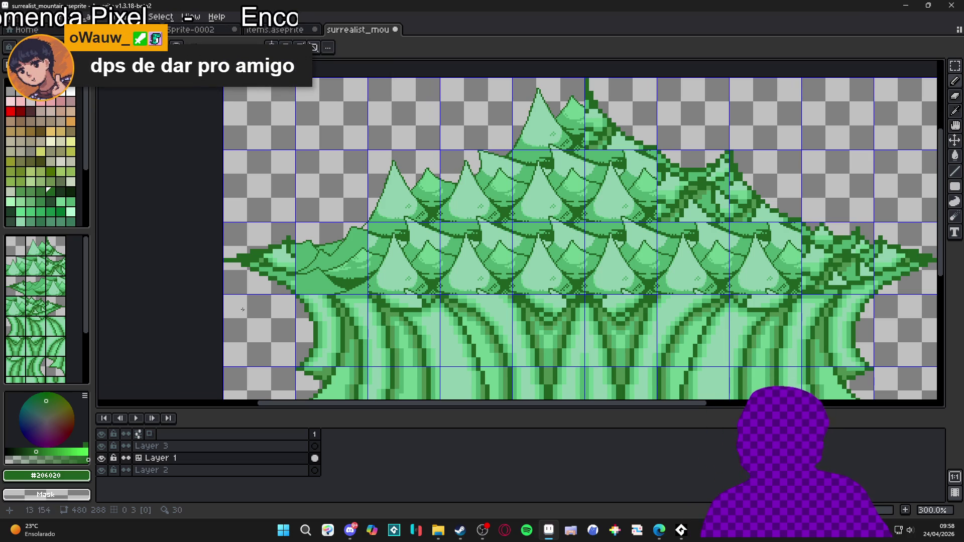
pyautogui.scroll(6, 304, 266)
pyautogui.scroll(-2, 304, 266)
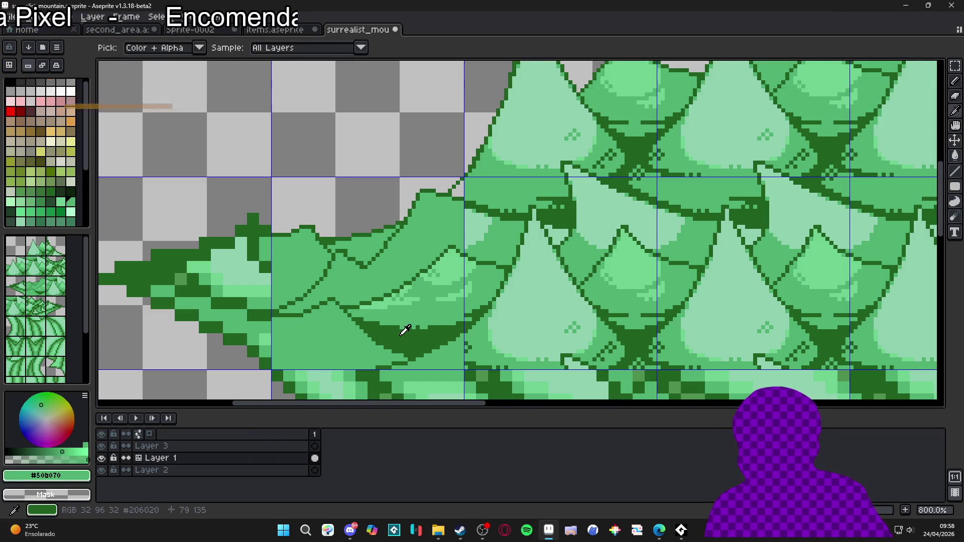
pyautogui.keyDown('alt'); pyautogui.click(403, 222); pyautogui.keyUp('alt')
pyautogui.scroll(3, 402, 222)
pyautogui.scroll(2, 402, 222)
pyautogui.click(404, 236)
pyautogui.click(387, 221)
# Repaint a diagonal run of outline pixels and one stray pixel medium green #50b070.
pyautogui.scroll(-2, 387, 221)
pyautogui.scroll(1, 383, 275)
pyautogui.keyDown('alt'); pyautogui.click(355, 279); pyautogui.keyUp('alt')
pyautogui.moveTo(392, 279); pyautogui.dragTo(360, 259)
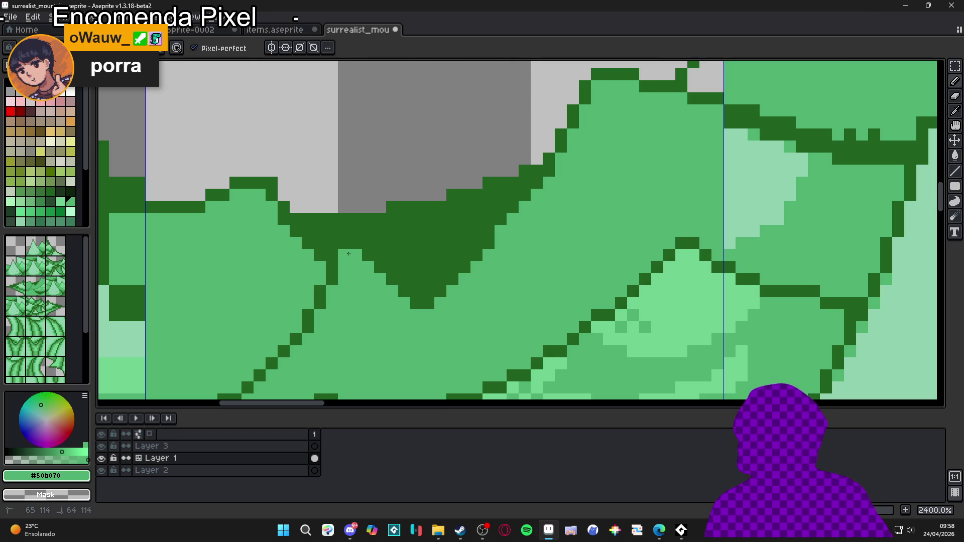
pyautogui.click(345, 256)
# Save surrealist_mountain.aseprite.
pyautogui.scroll(-5, 361, 294)
pyautogui.scroll(-2, 356, 297)
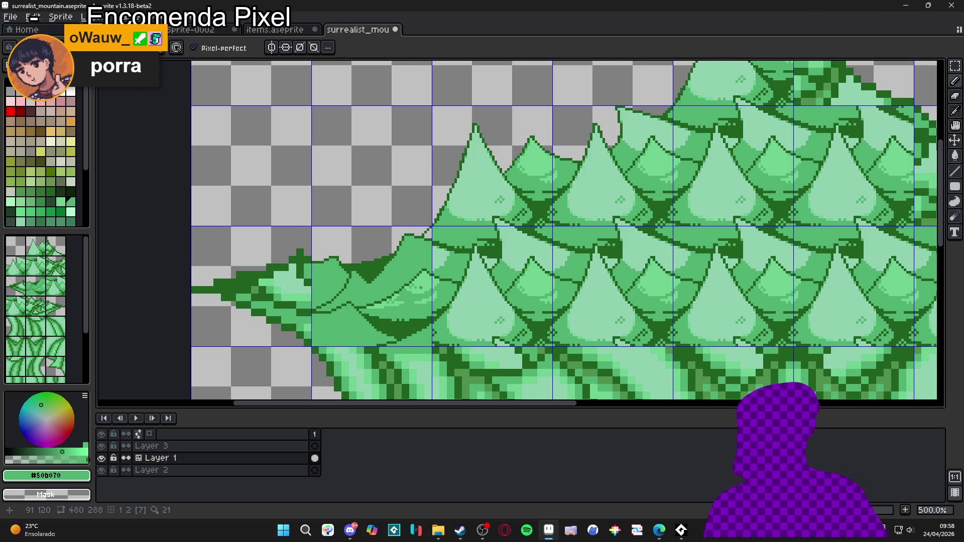
pyautogui.scroll(4, 393, 290)
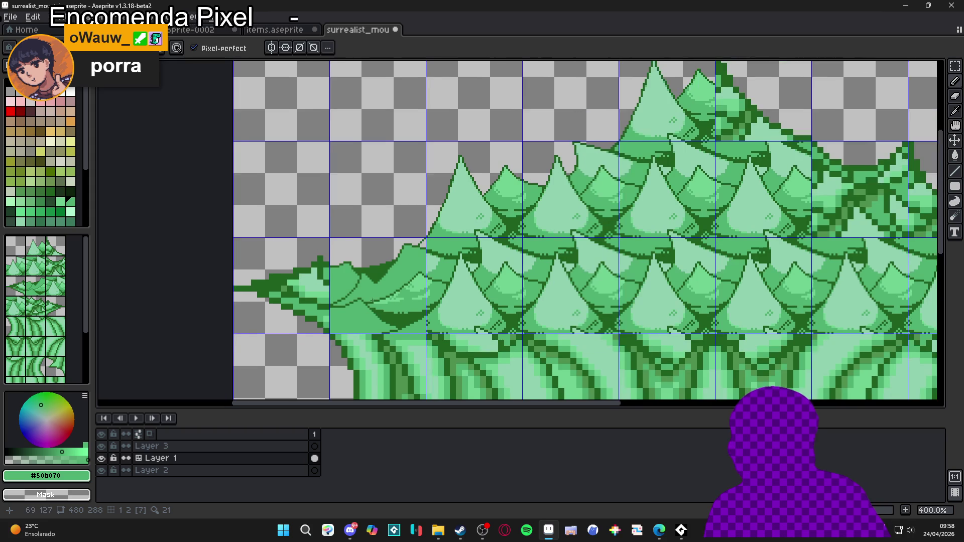
pyautogui.scroll(-4, 348, 286)
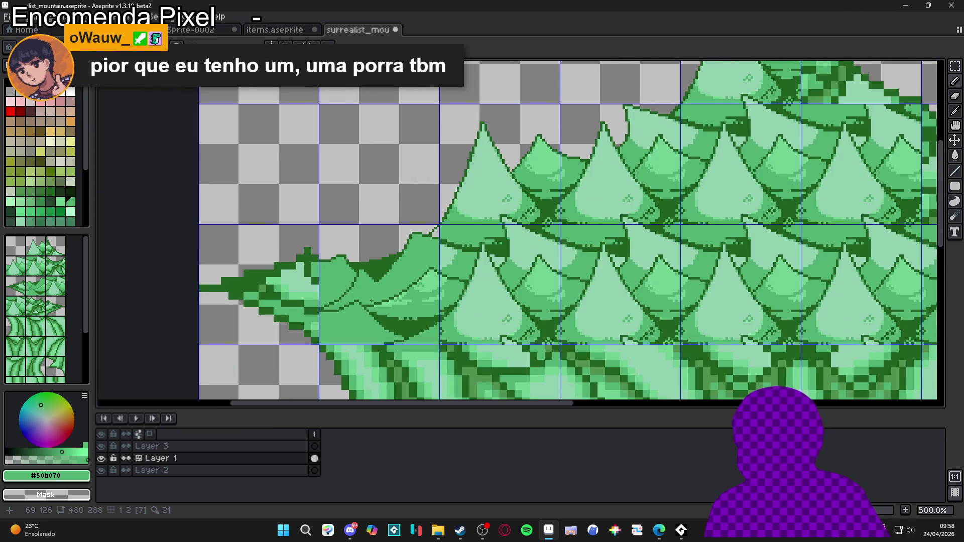
pyautogui.scroll(-2, 357, 340)
pyautogui.hotkey('ctrl', 's')
pyautogui.scroll(4, 460, 229)
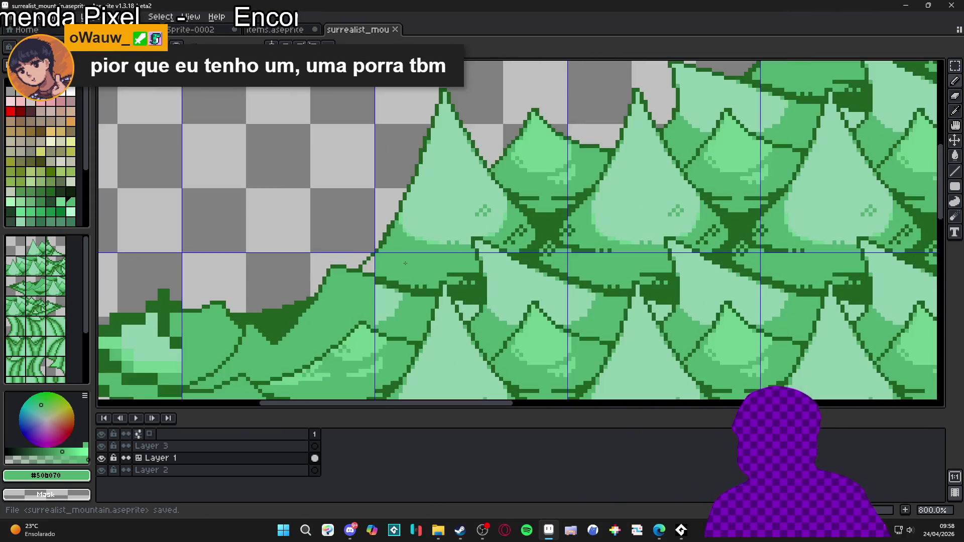
# Undo a stray pixel on the scale edge and place a dark outline green pixel instead.
pyautogui.click(372, 269)
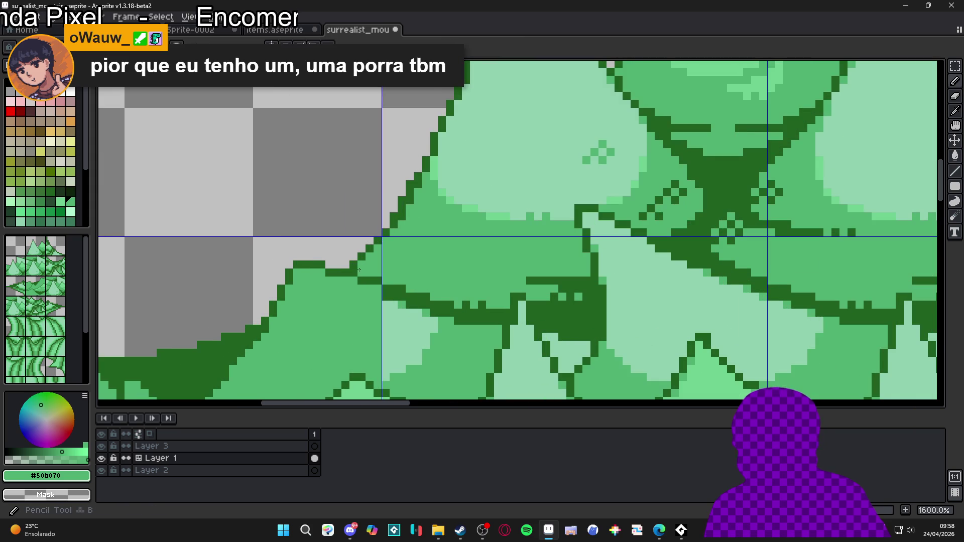
pyautogui.scroll(3, 371, 269)
pyautogui.keyDown('alt'); pyautogui.click(346, 269); pyautogui.keyUp('alt')
pyautogui.hotkey('ctrl', 'z')
pyautogui.click(346, 270)
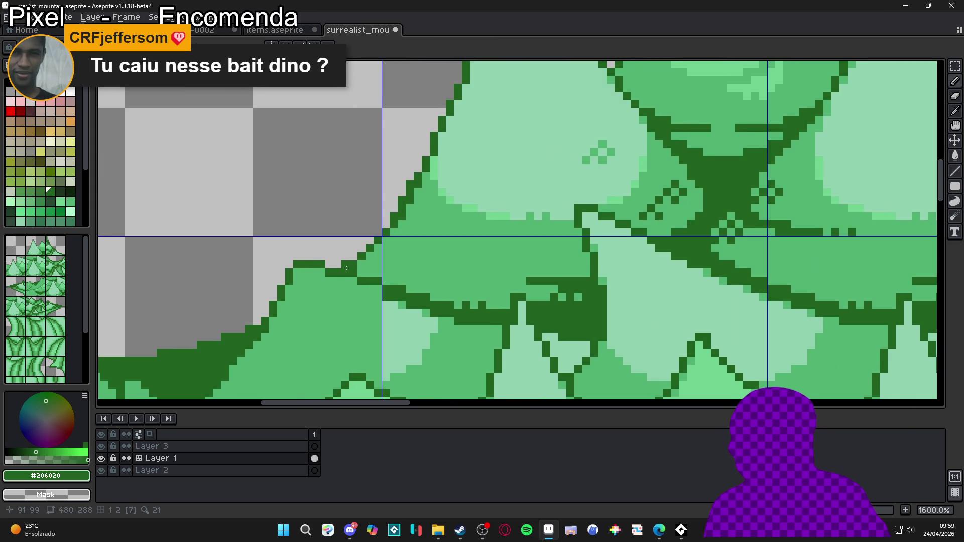
# Paint three rows of light green #90d0b0 highlight along the upper-left scale.
pyautogui.scroll(-7, 347, 267)
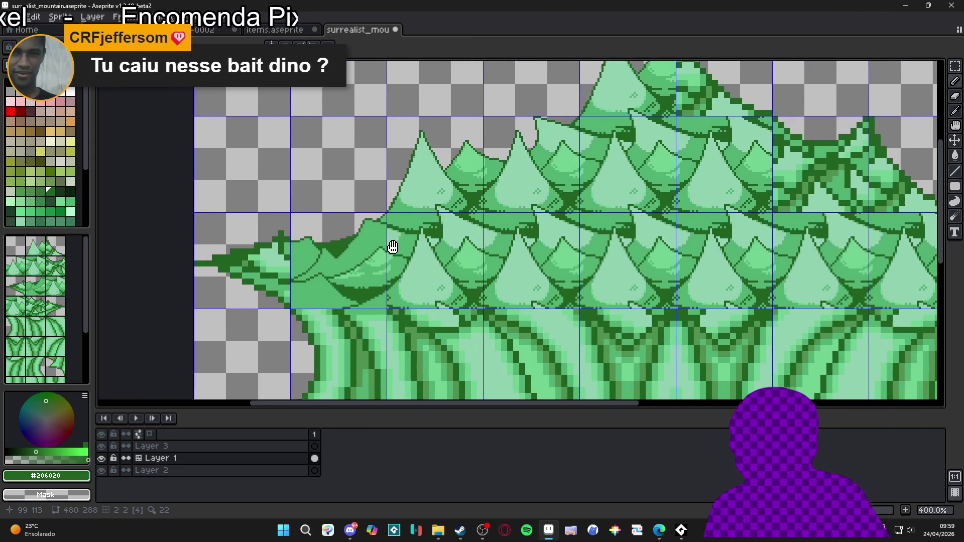
pyautogui.scroll(4, 412, 243)
pyautogui.scroll(1, 413, 244)
pyautogui.keyDown('alt'); pyautogui.click(412, 243); pyautogui.keyUp('alt')
pyautogui.scroll(-2, 411, 248)
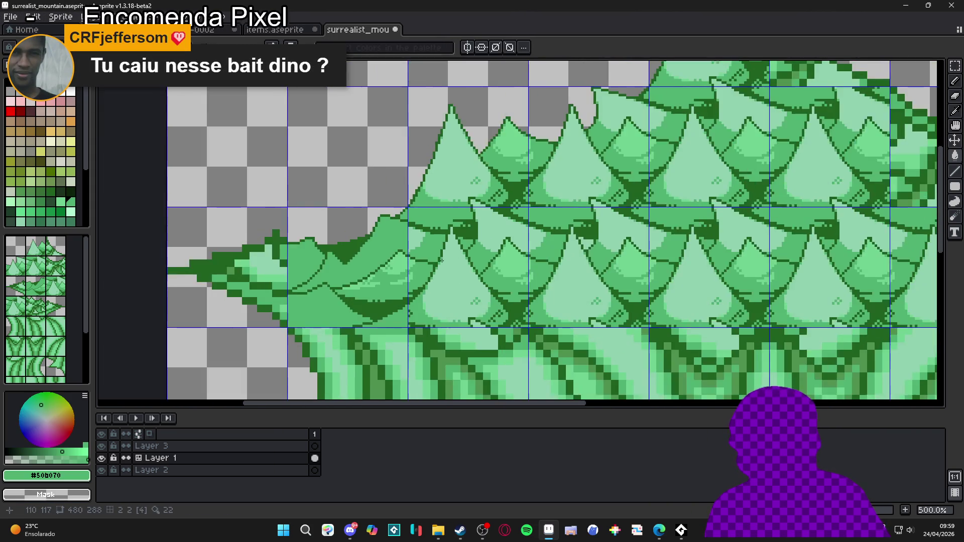
pyautogui.scroll(2, 410, 250)
pyautogui.scroll(1, 410, 250)
pyautogui.keyDown('alt'); pyautogui.click(404, 237); pyautogui.keyUp('alt')
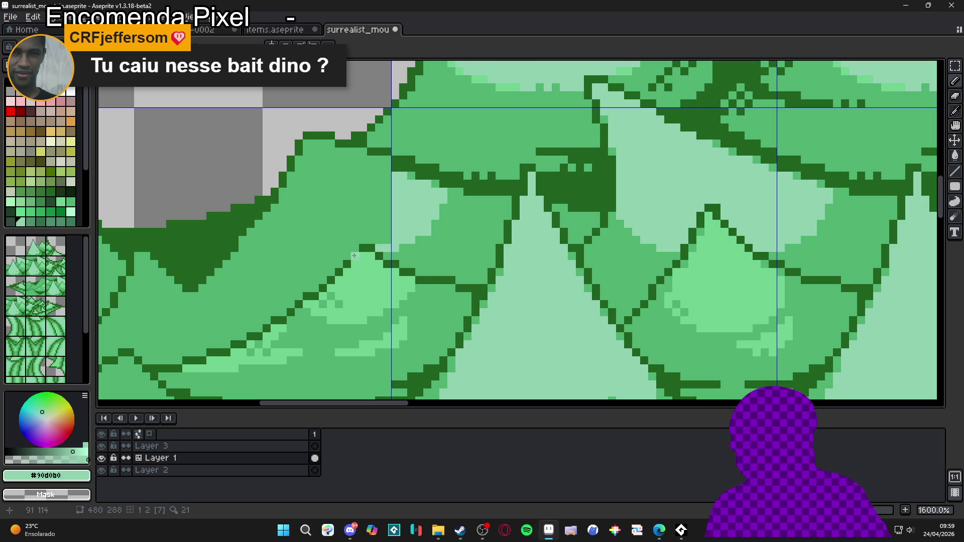
pyautogui.moveTo(349, 256); pyautogui.dragTo(282, 249)
pyautogui.moveTo(327, 257)
pyautogui.mouseDown()
pyautogui.moveTo(289, 256)
pyautogui.moveTo(263, 232)
pyautogui.mouseUp()
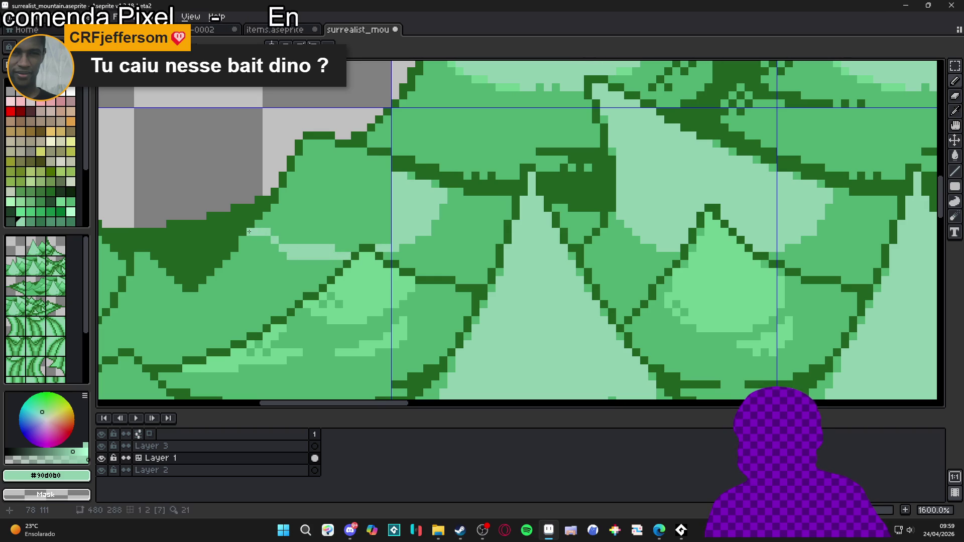
pyautogui.moveTo(263, 240); pyautogui.dragTo(282, 256)
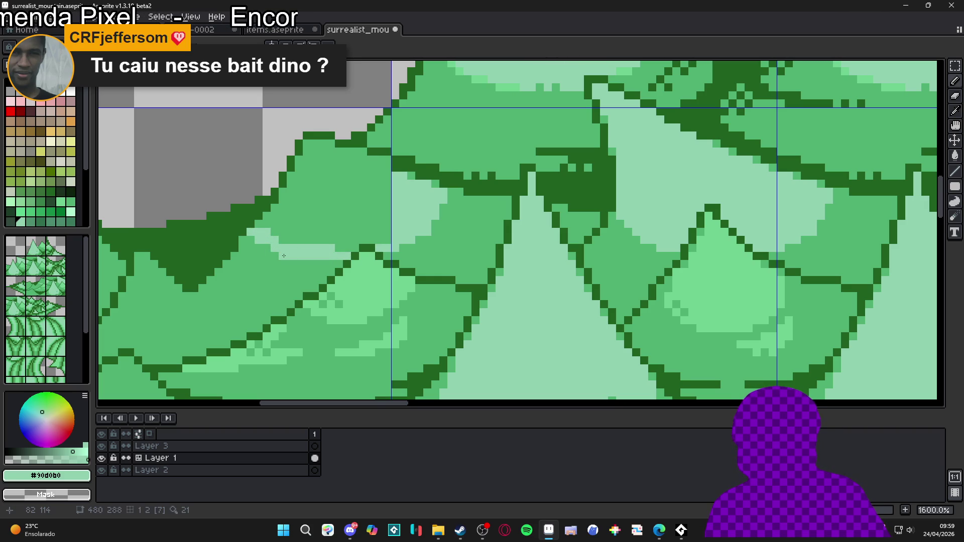
# Bucket-fill the medium-green upper-left scale area with light green #90d0b0.
pyautogui.keyDown('alt'); pyautogui.click(270, 255); pyautogui.keyUp('alt')
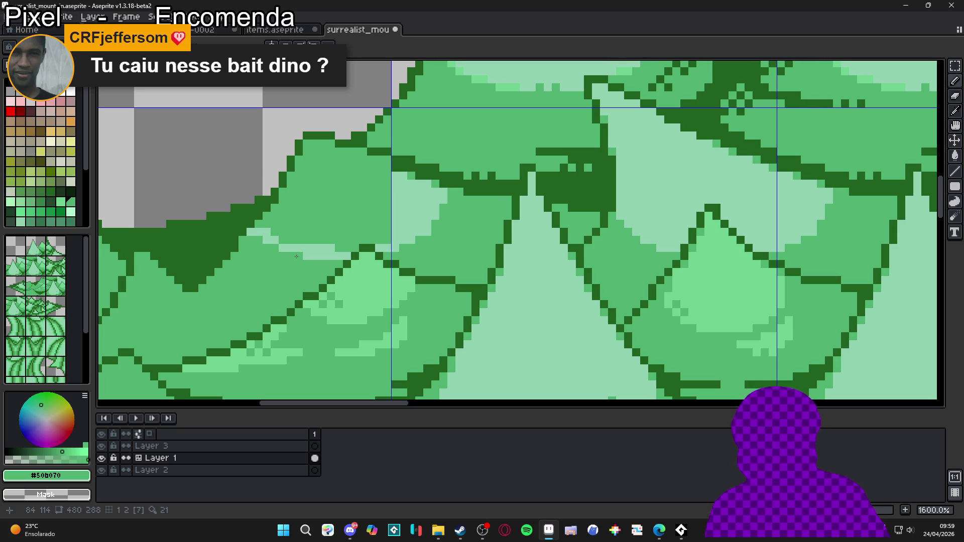
pyautogui.press('g')
pyautogui.keyDown('alt'); pyautogui.click(307, 255); pyautogui.keyUp('alt')
pyautogui.click(338, 216)
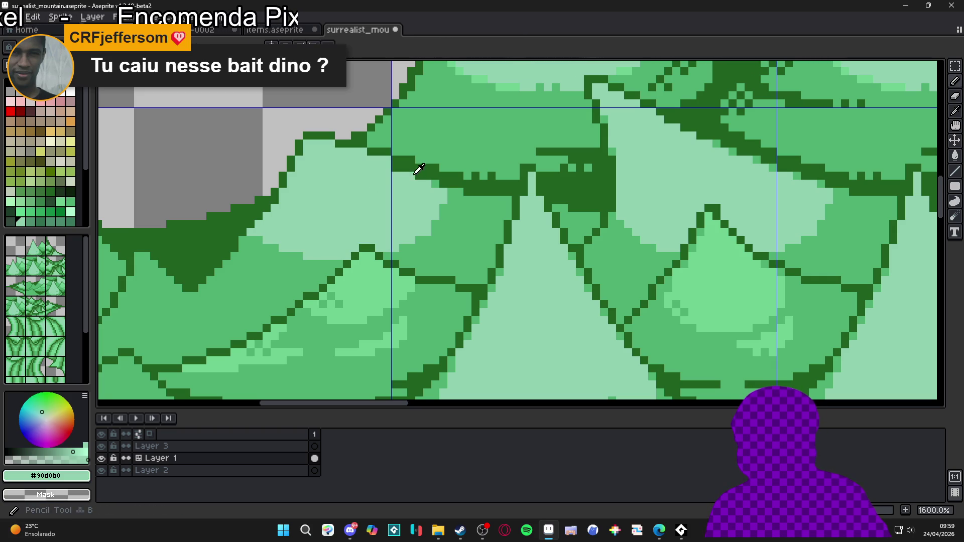
pyautogui.keyDown('alt'); pyautogui.click(388, 160); pyautogui.keyUp('alt')
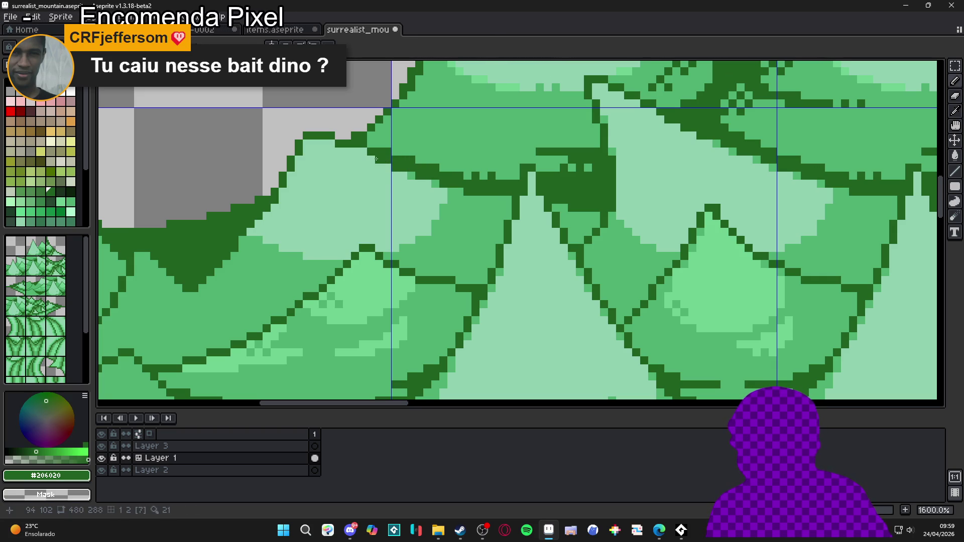
pyautogui.keyDown('alt'); pyautogui.click(394, 151); pyautogui.keyUp('alt')
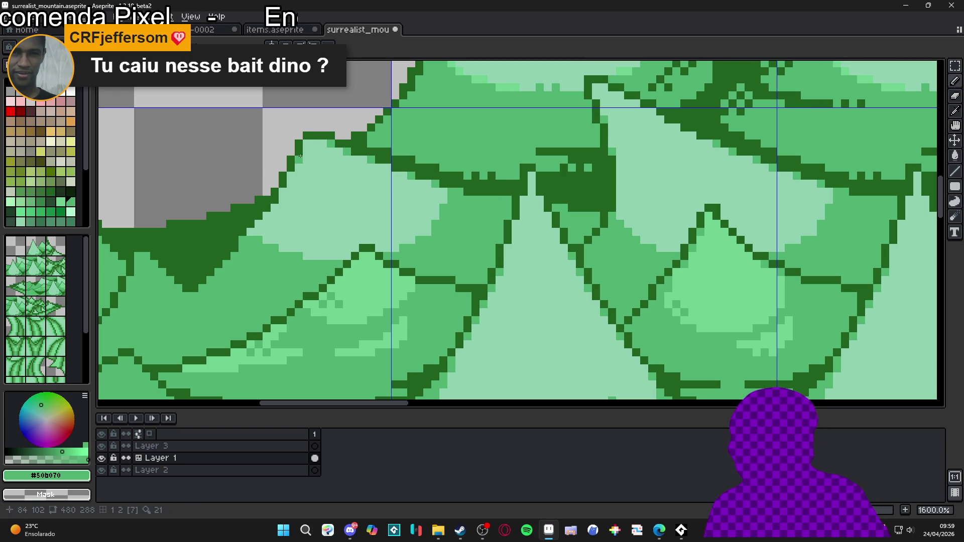
# Pencil one pixel among the scales near the left tip, then zoom and pan to inspect it.
pyautogui.click(282, 190)
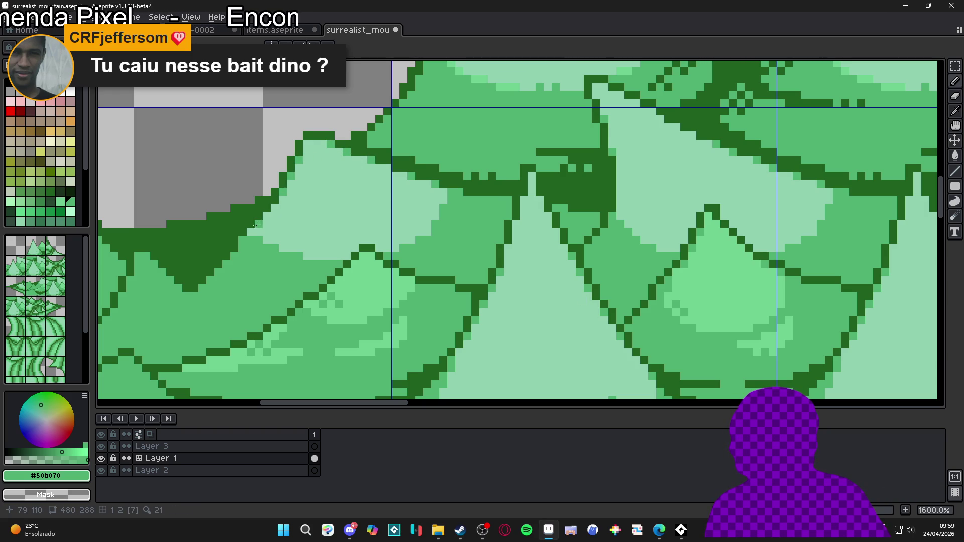
pyautogui.scroll(-3, 335, 257)
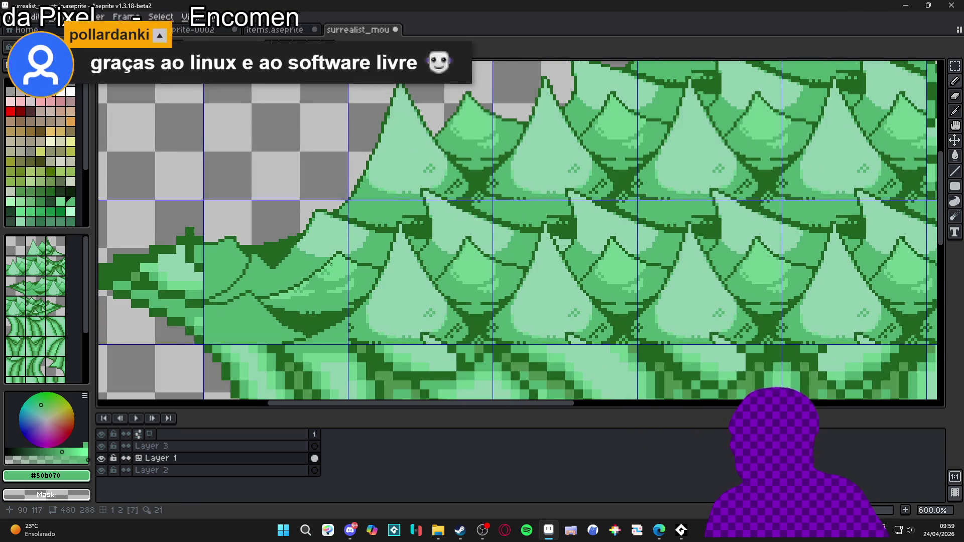
pyautogui.moveTo(336, 258); pyautogui.dragTo(352, 270)
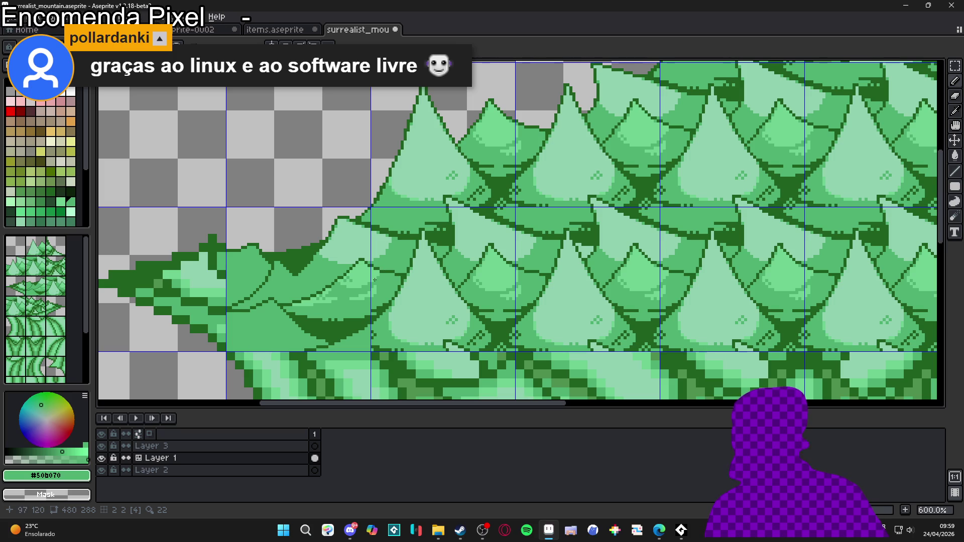
pyautogui.scroll(-1, 387, 267)
pyautogui.scroll(1, 392, 257)
pyautogui.scroll(3, 393, 257)
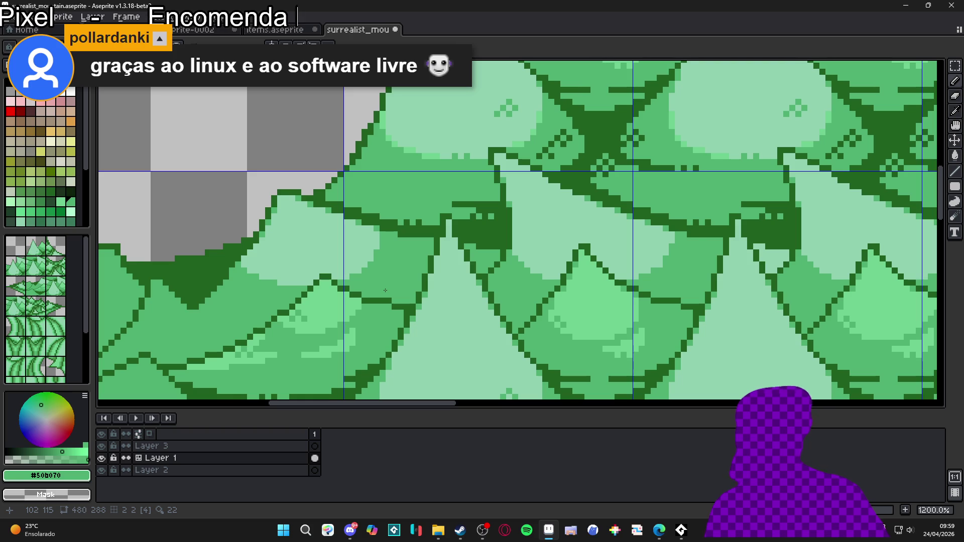
pyautogui.scroll(1, 385, 290)
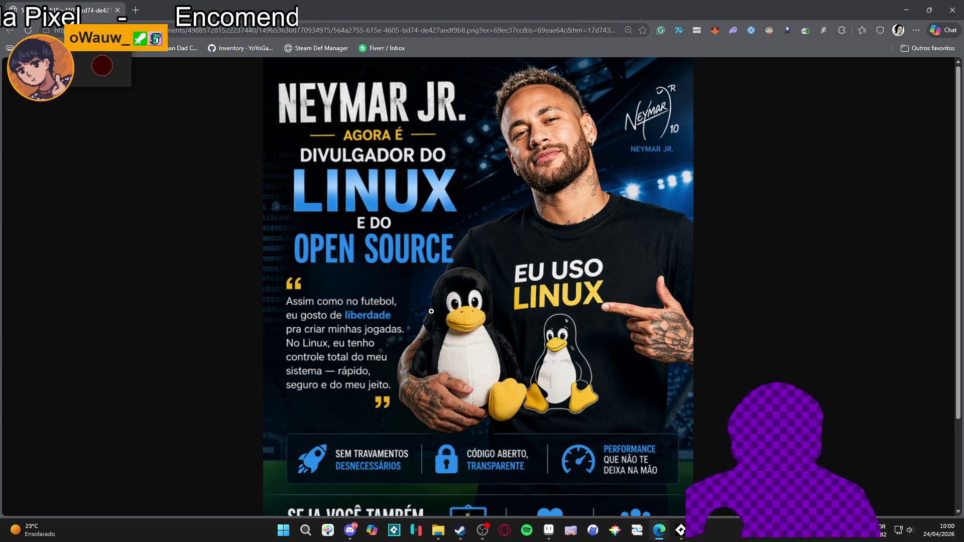
# Scroll through the Linux promo image in Edge, then close the browser window.
pyautogui.scroll(-1, 377, 413)
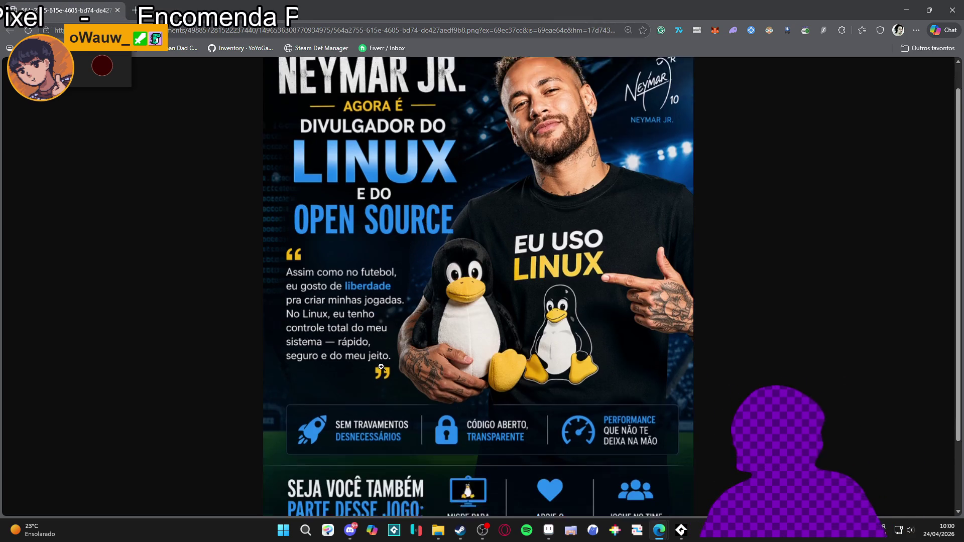
pyautogui.scroll(-1, 478, 397)
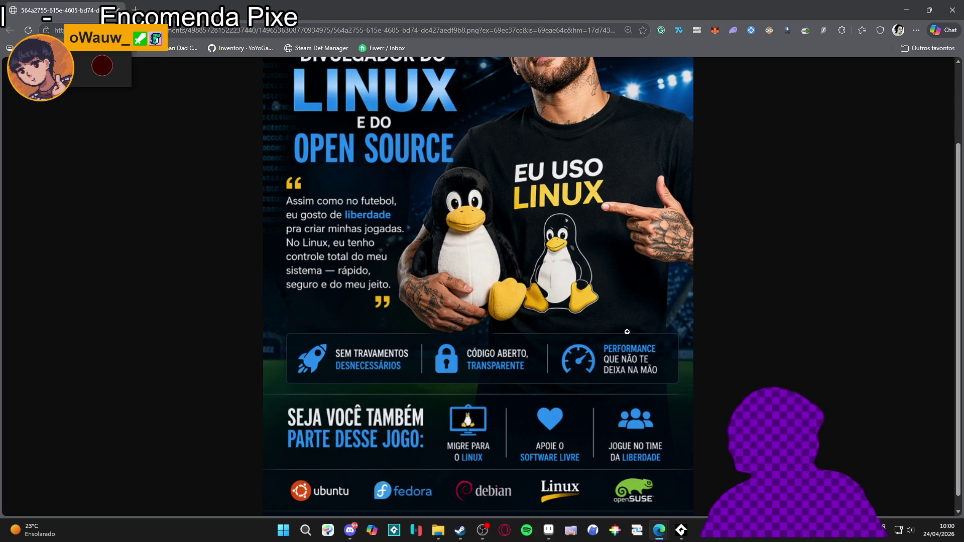
pyautogui.scroll(-1, 437, 401)
pyautogui.scroll(-1, 437, 401)
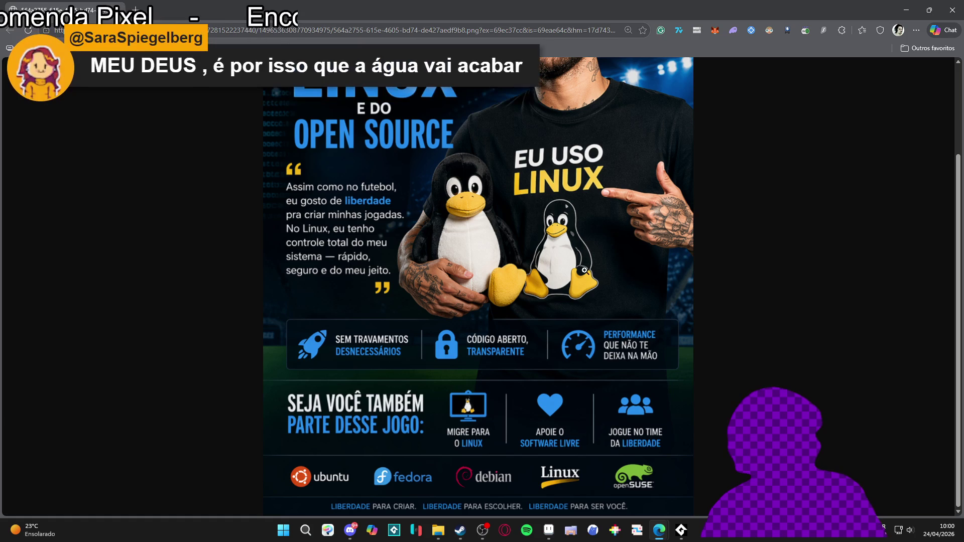
pyautogui.click(953, 9)
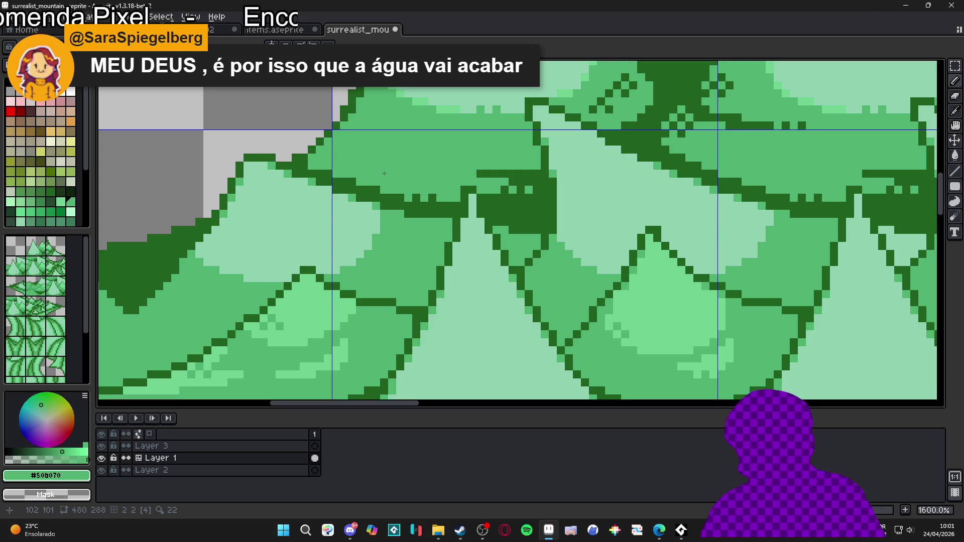
# Save the mountain artwork with Ctrl+S.
pyautogui.scroll(-4, 406, 185)
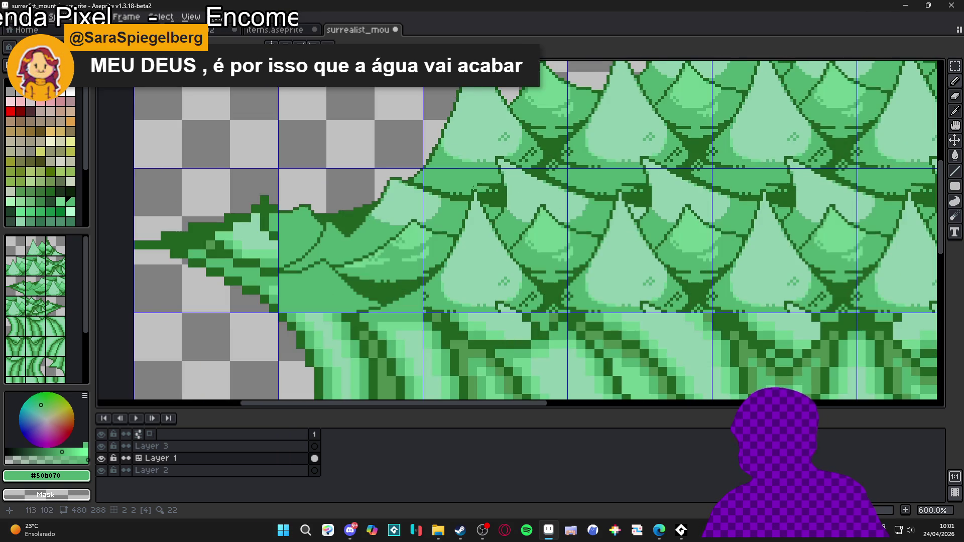
pyautogui.scroll(4, 498, 172)
pyautogui.scroll(1, 508, 185)
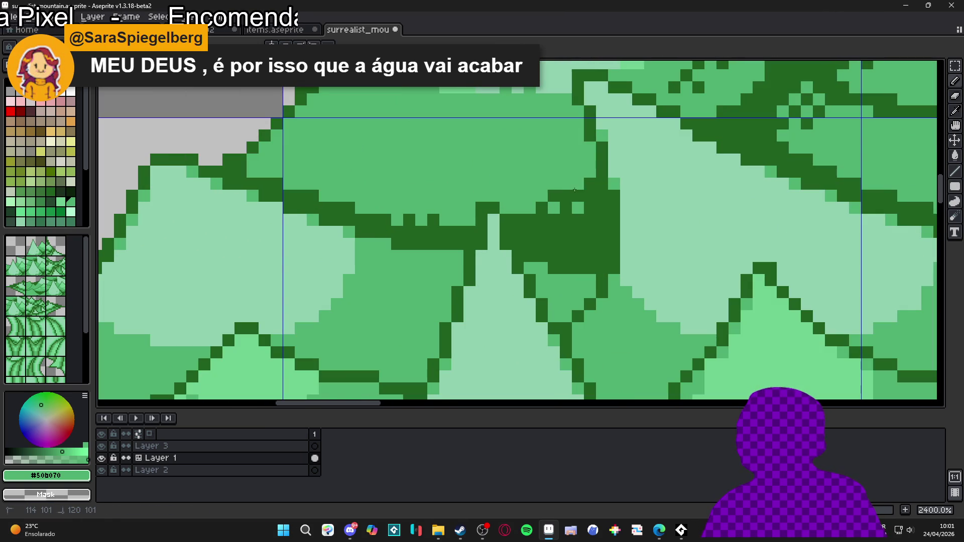
pyautogui.scroll(-2, 578, 210)
pyautogui.hscroll(-3, 577, 210)
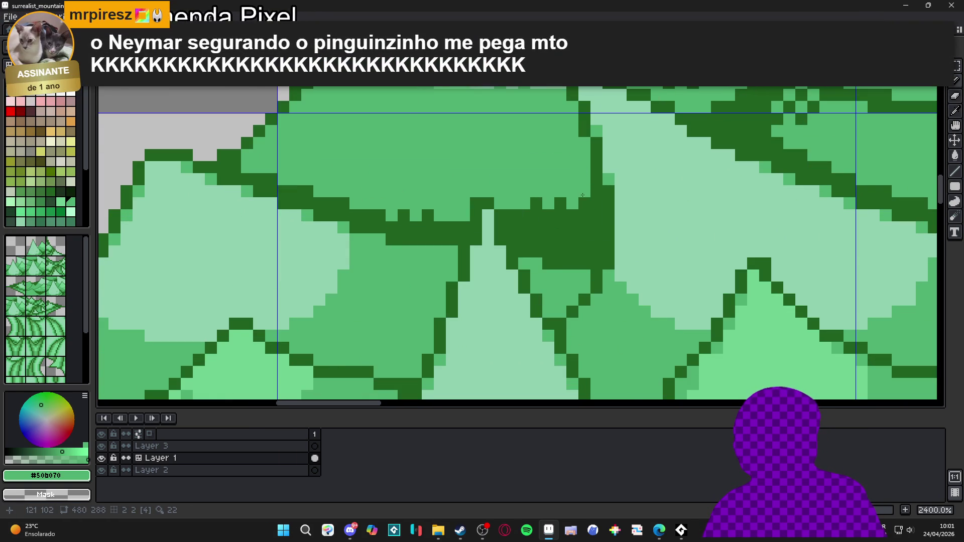
pyautogui.scroll(-1, 543, 234)
pyautogui.scroll(-2, 543, 234)
pyautogui.hscroll(-1, 528, 225)
pyautogui.hotkey('ctrl', 's')
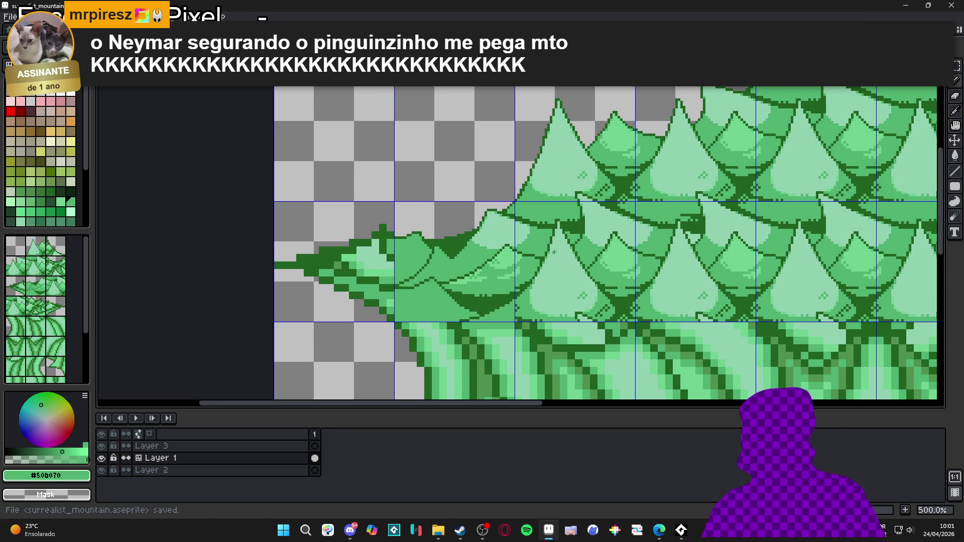
# Draw a #206020 line across the central scale junction and bucket-fill the band beneath it.
pyautogui.scroll(5, 554, 238)
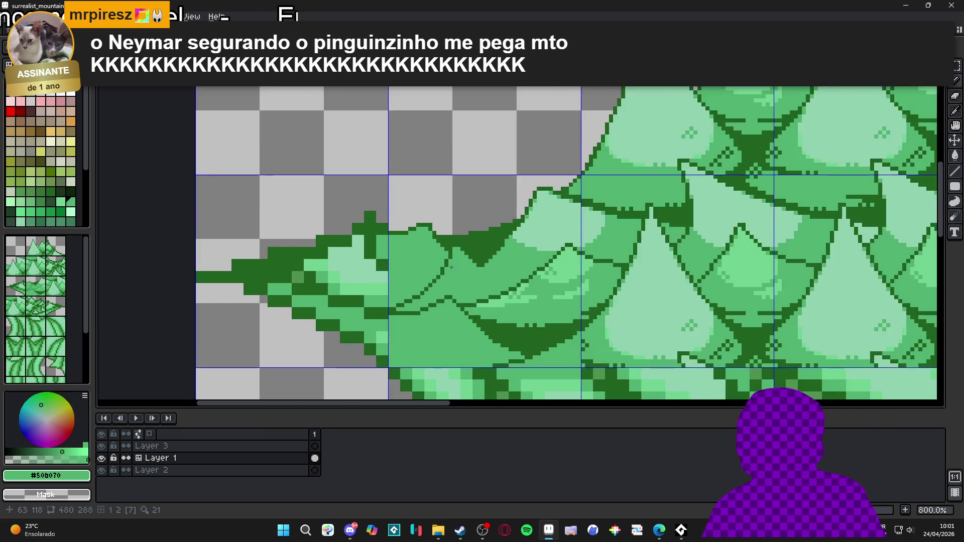
pyautogui.scroll(-3, 519, 265)
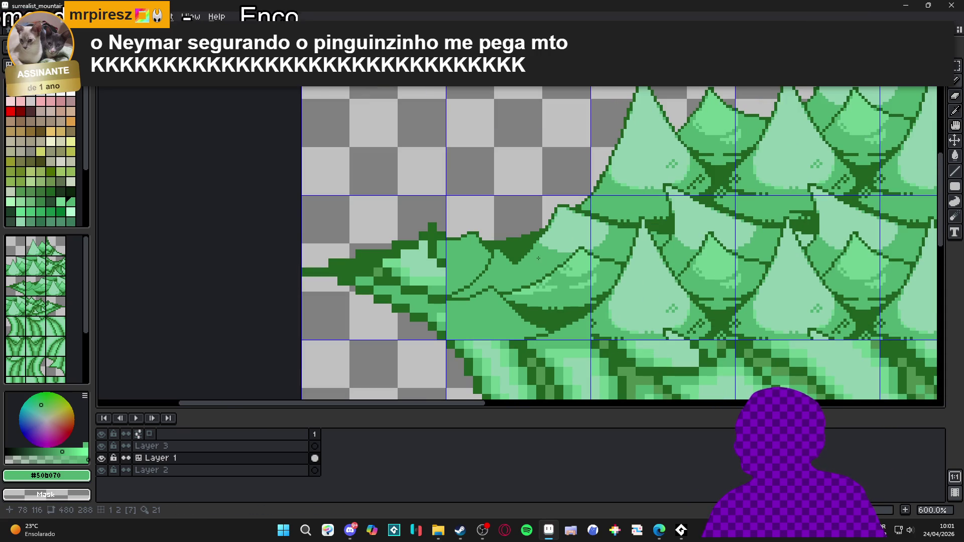
pyautogui.scroll(4, 532, 259)
pyautogui.keyDown('alt'); pyautogui.click(507, 235); pyautogui.keyUp('alt')
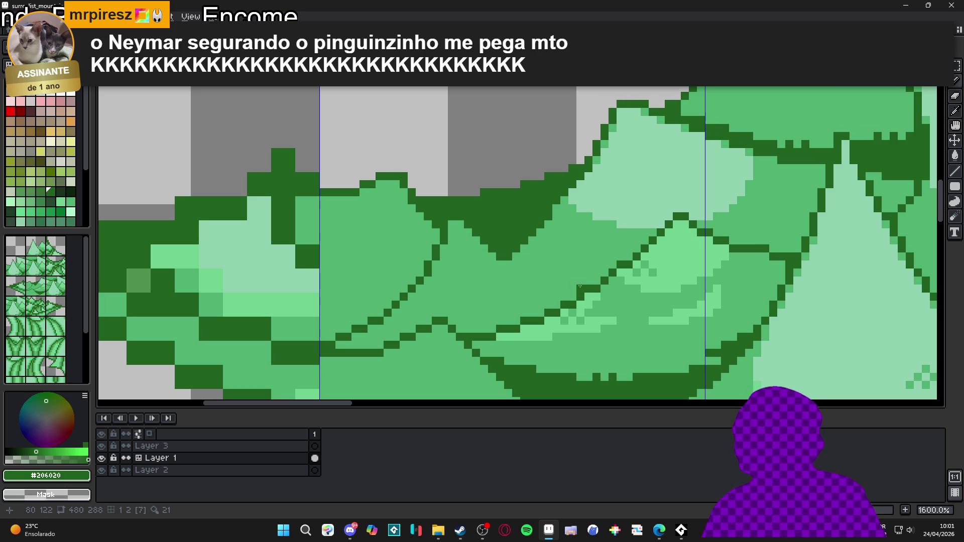
pyautogui.moveTo(581, 290)
pyautogui.mouseDown()
pyautogui.moveTo(508, 289)
pyautogui.moveTo(480, 327)
pyautogui.moveTo(457, 329)
pyautogui.mouseUp()
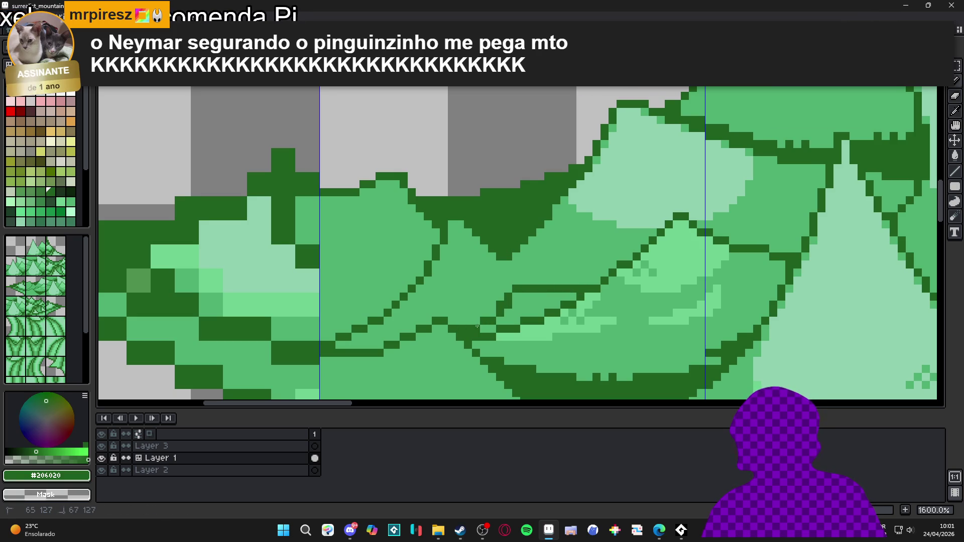
pyautogui.press('g')
pyautogui.click(522, 309)
pyautogui.click(492, 314)
pyautogui.click(486, 330)
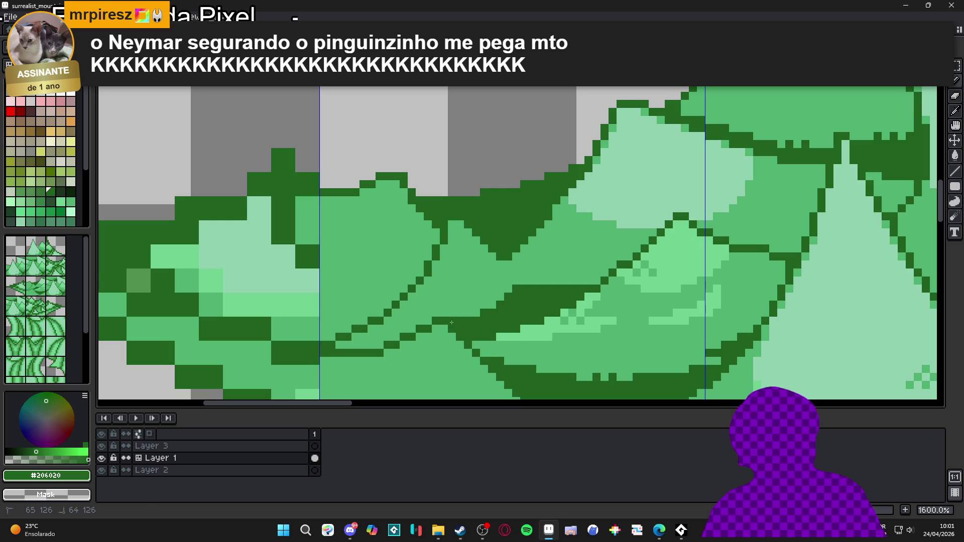
# Fill the small light-green pocket dark green and add a dark row along the outline.
pyautogui.scroll(-1, 452, 330)
pyautogui.scroll(2, 451, 329)
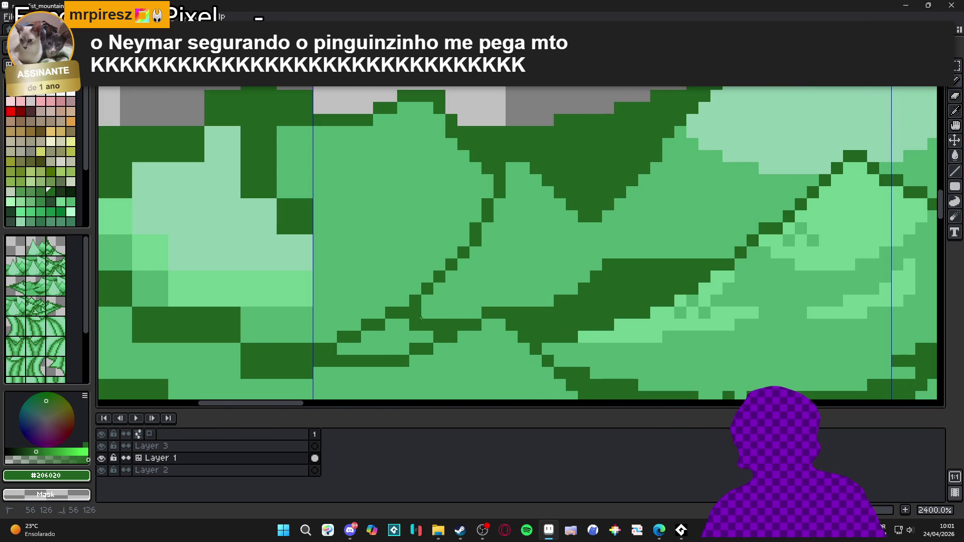
pyautogui.click(390, 337)
pyautogui.scroll(-2, 437, 311)
pyautogui.scroll(1, 452, 301)
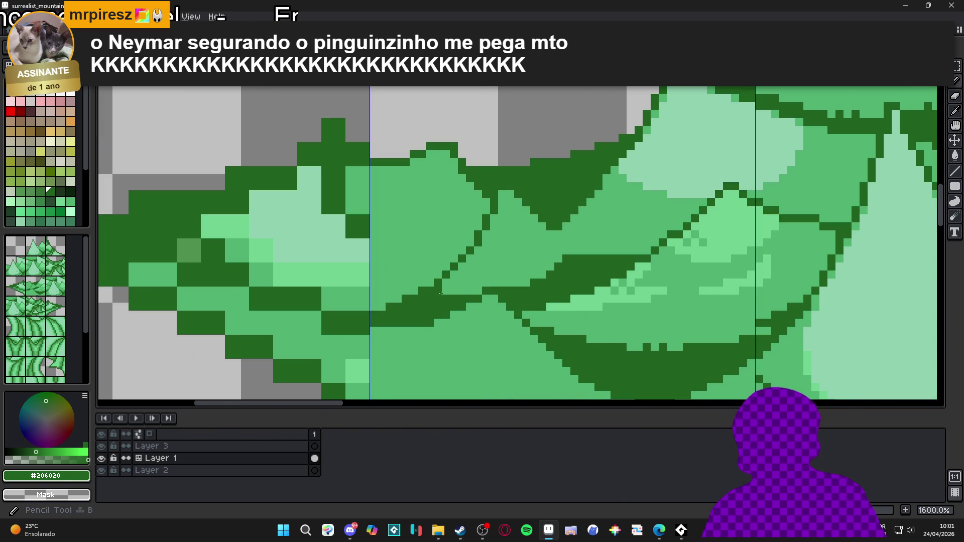
pyautogui.moveTo(446, 284)
pyautogui.mouseDown()
pyautogui.moveTo(511, 284)
pyautogui.moveTo(518, 274)
pyautogui.mouseUp()
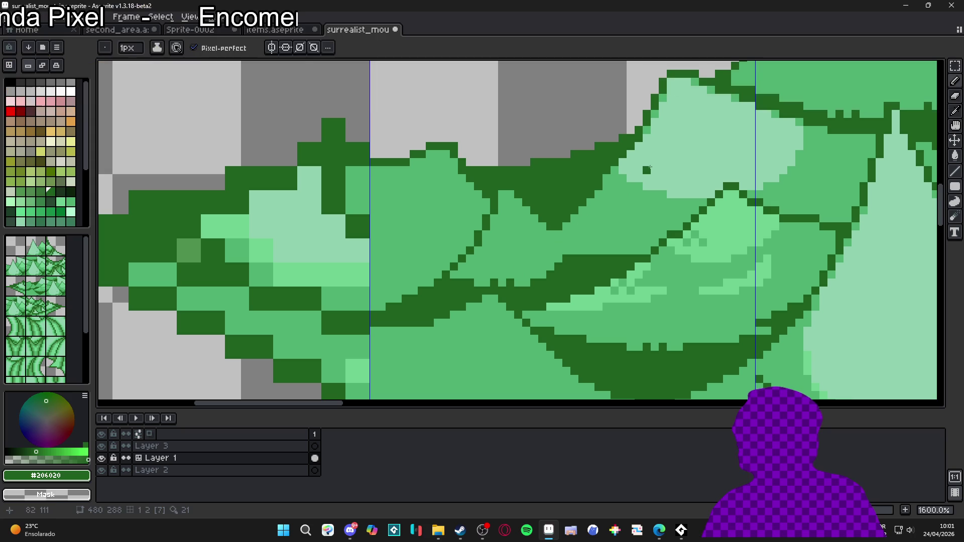
# Extend the dark outline rightward and paint a diagonal light-mint highlight run at the junction.
pyautogui.keyDown('alt'); pyautogui.click(632, 186); pyautogui.keyUp('alt')
pyautogui.scroll(2, 492, 206)
pyautogui.moveTo(520, 184)
pyautogui.mouseDown()
pyautogui.moveTo(542, 231)
pyautogui.moveTo(557, 226)
pyautogui.moveTo(537, 231)
pyautogui.moveTo(515, 212)
pyautogui.moveTo(532, 234)
pyautogui.moveTo(560, 236)
pyautogui.mouseUp()
pyautogui.click(574, 233)
pyautogui.click(550, 244)
# Touch up the shading beside the mint highlight with medium green #50b070.
pyautogui.keyDown('alt'); pyautogui.click(550, 251); pyautogui.keyUp('alt')
pyautogui.click(550, 232)
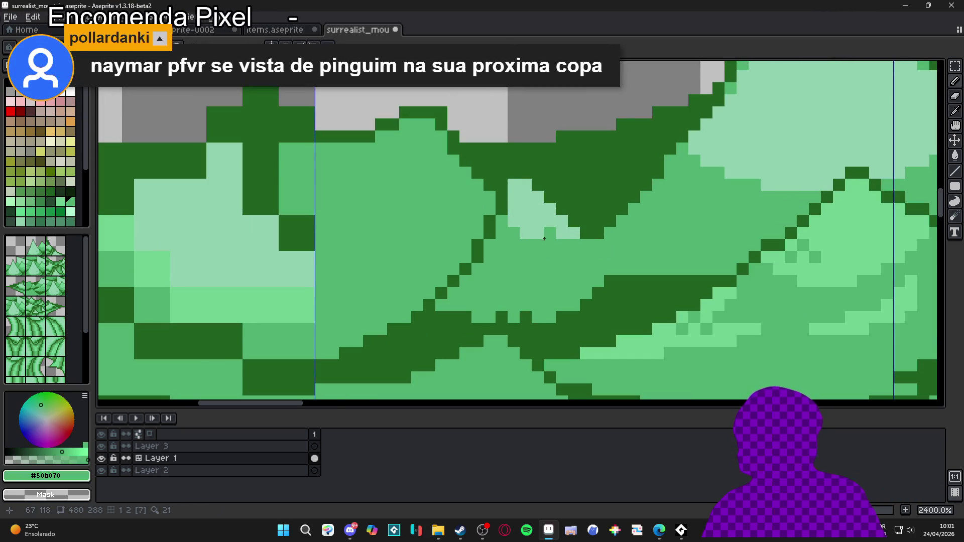
pyautogui.scroll(-1, 535, 266)
pyautogui.scroll(-2, 535, 266)
pyautogui.scroll(2, 634, 238)
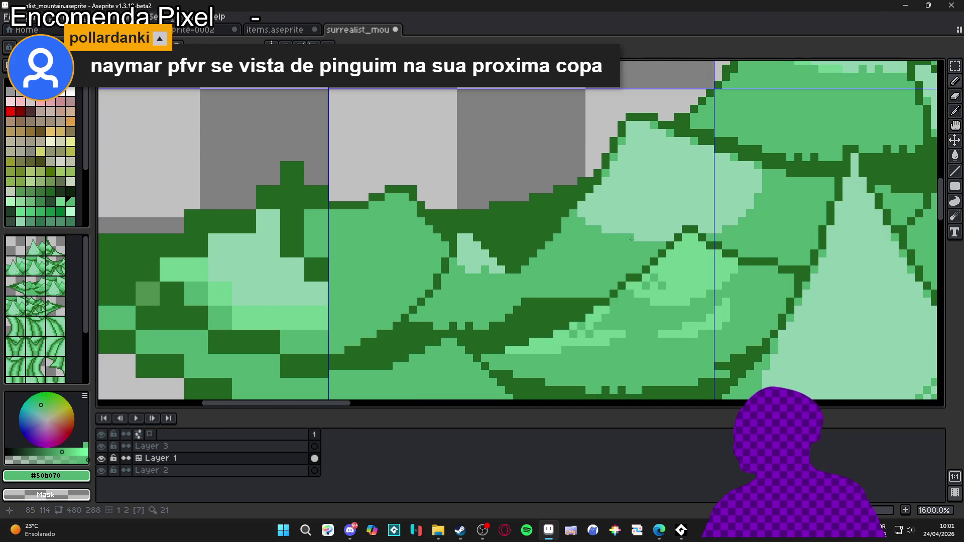
pyautogui.scroll(-3, 646, 263)
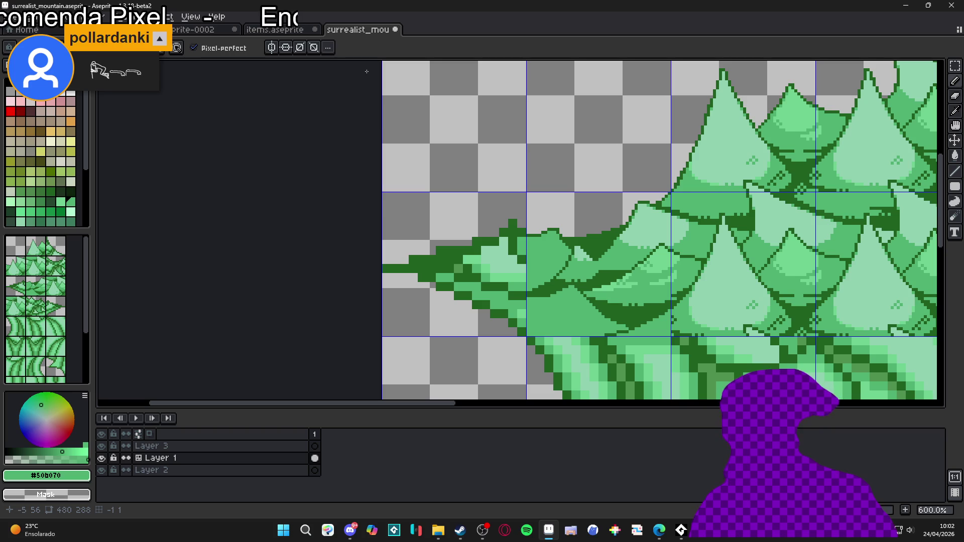
# Hide the grid and darken pixels along the ridge edge with the dark outline green.
pyautogui.scroll(-3, 448, 212)
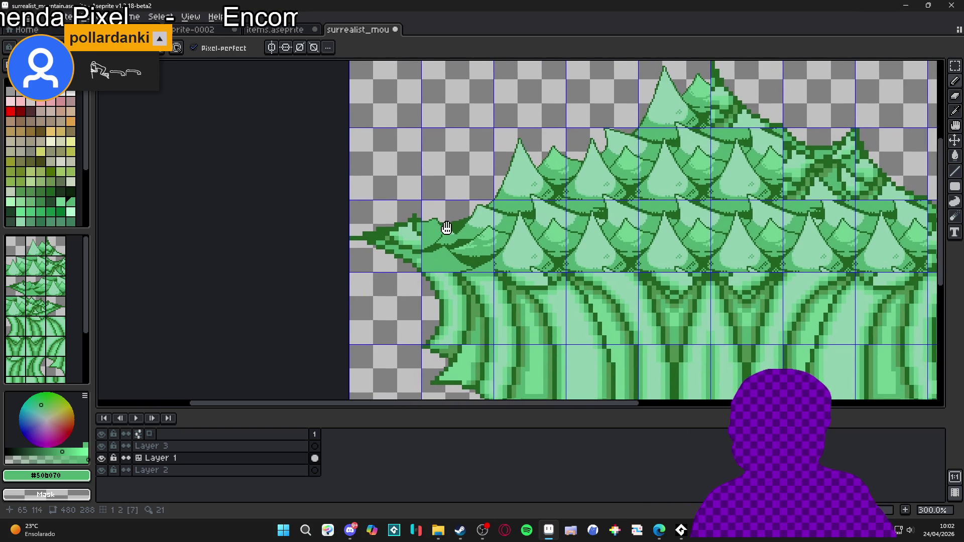
pyautogui.hotkey('ctrl', "'")
pyautogui.hscroll(2, 500, 273)
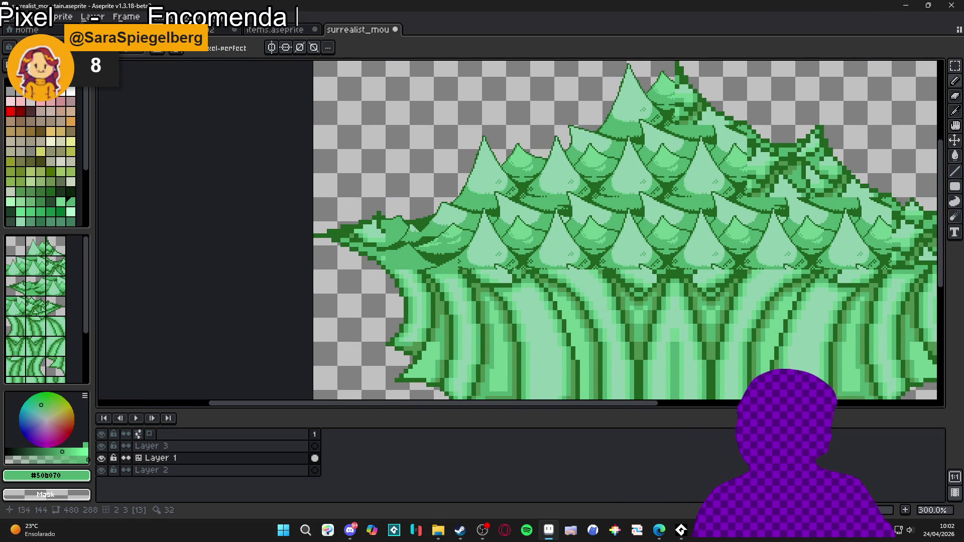
pyautogui.scroll(6, 422, 232)
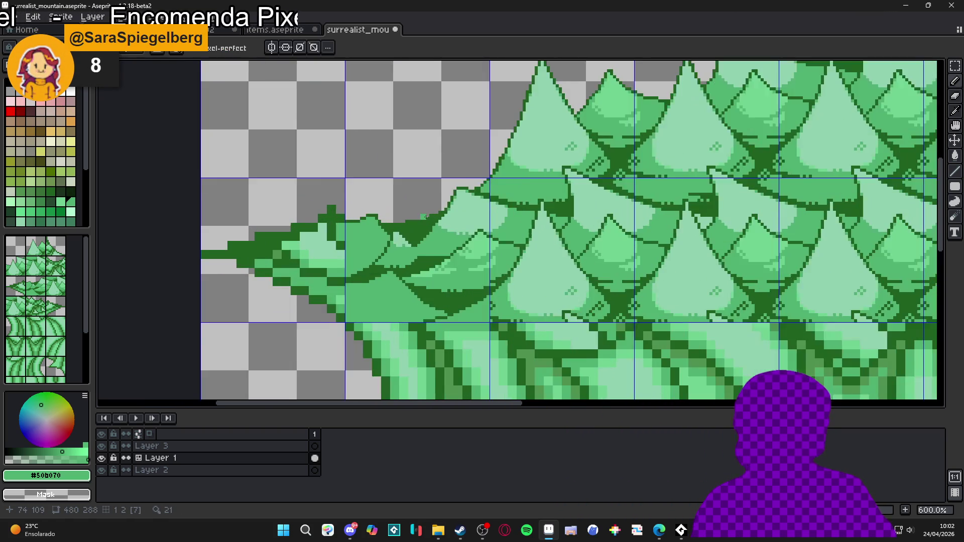
pyautogui.press('alt')
pyautogui.keyDown('alt'); pyautogui.click(416, 240); pyautogui.keyUp('alt')
pyautogui.moveTo(412, 217)
pyautogui.mouseDown()
pyautogui.moveTo(387, 211)
pyautogui.moveTo(367, 229)
pyautogui.mouseUp()
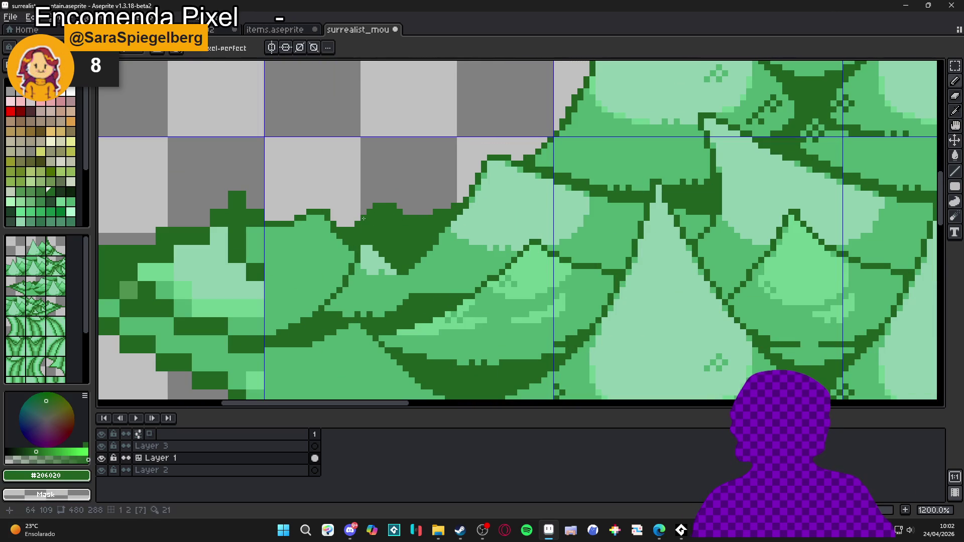
pyautogui.click(406, 211)
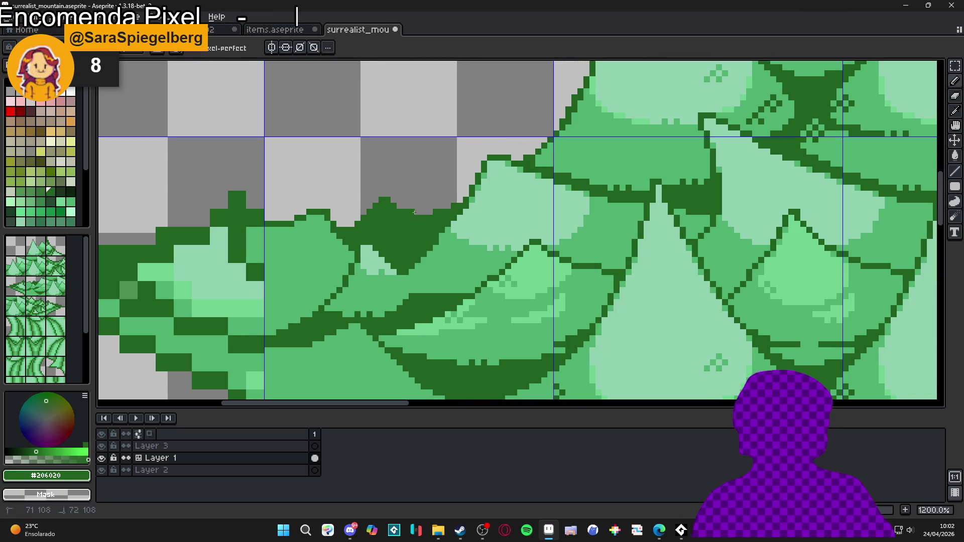
# Sample the darker #509050 column green for patching the small peak near the left tip.
pyautogui.keyDown('alt'); pyautogui.click(439, 332); pyautogui.keyUp('alt')
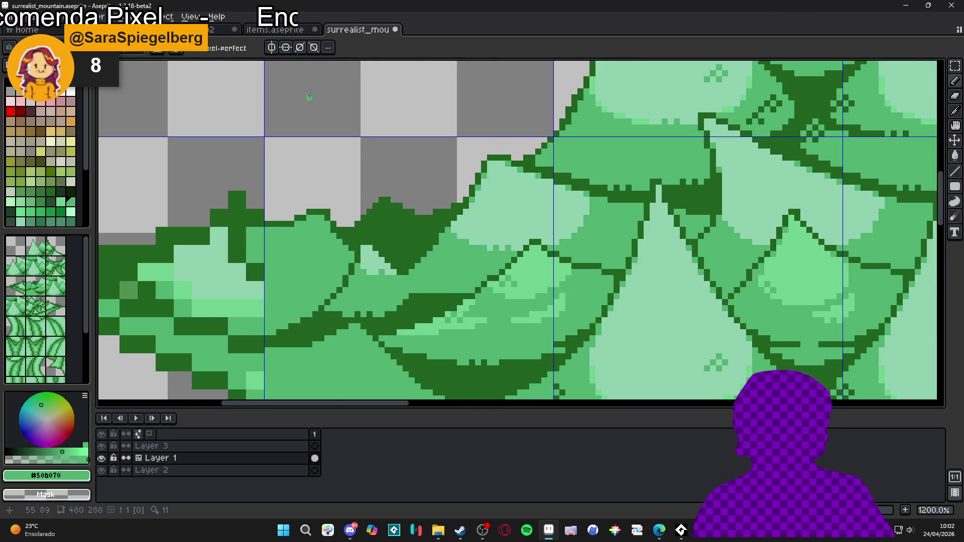
pyautogui.scroll(-5, 339, 148)
pyautogui.scroll(4, 415, 241)
pyautogui.keyDown('alt'); pyautogui.click(458, 286); pyautogui.keyUp('alt')
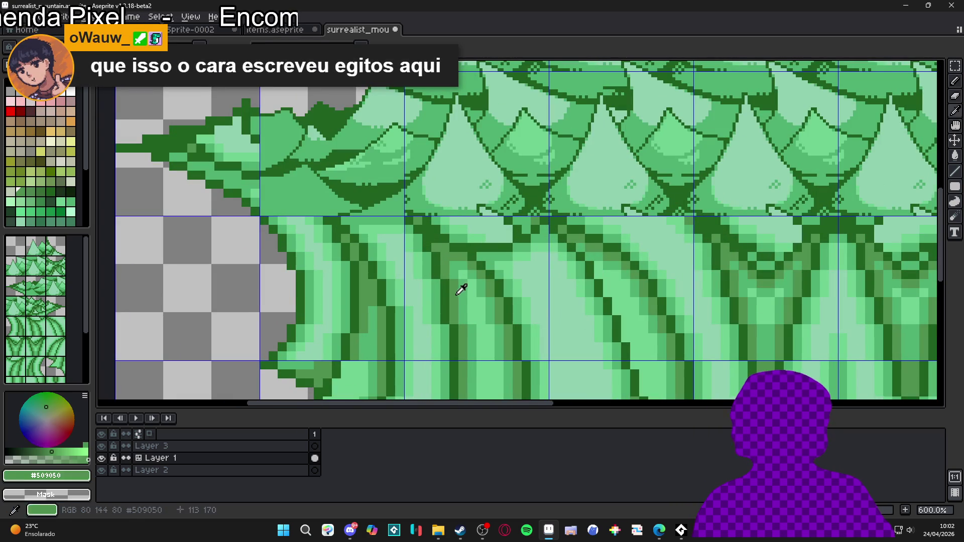
pyautogui.scroll(3, 459, 286)
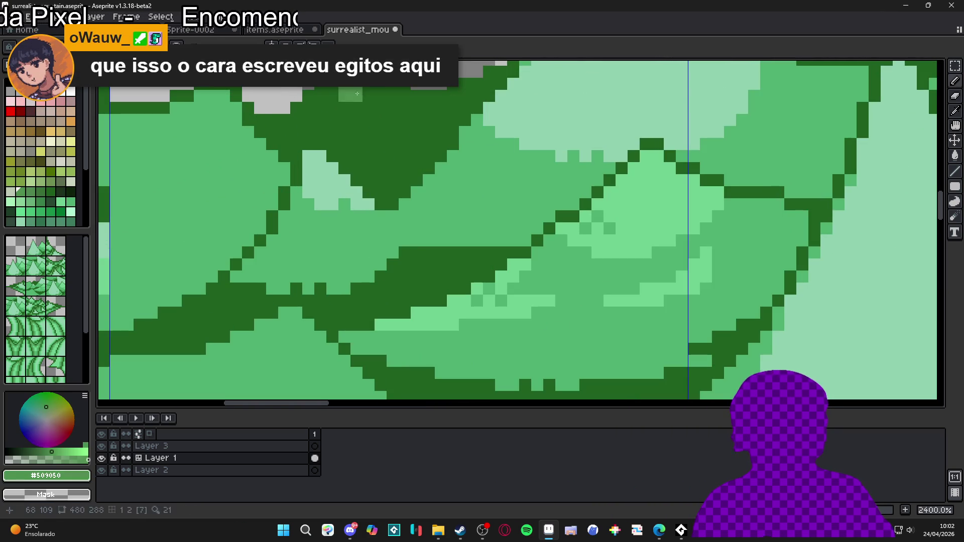
pyautogui.scroll(-5, 398, 222)
pyautogui.scroll(-3, 409, 230)
pyautogui.scroll(3, 380, 307)
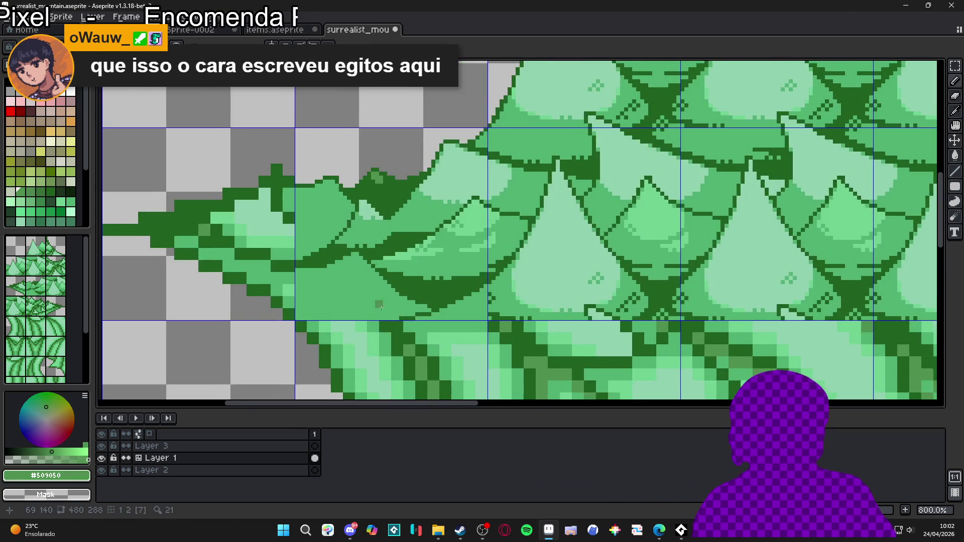
pyautogui.scroll(3, 374, 181)
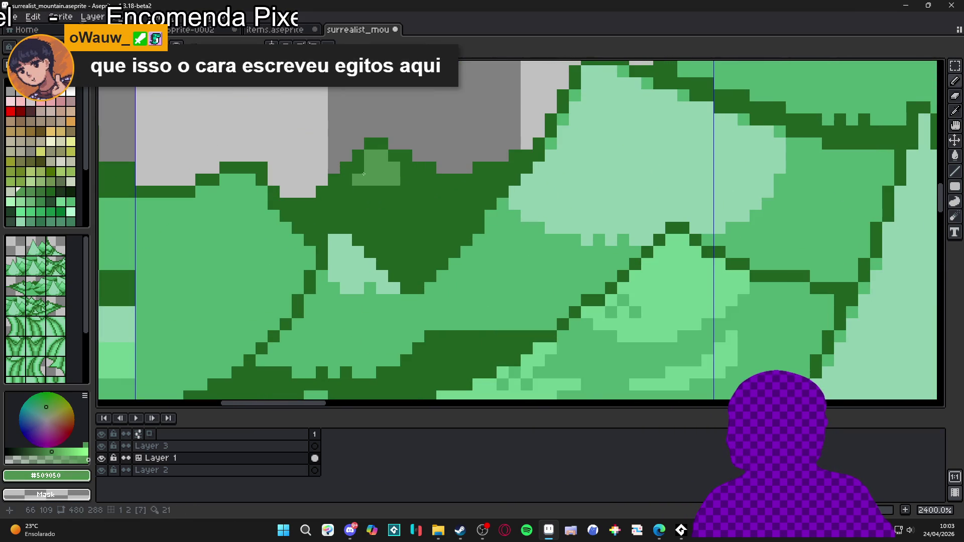
# Fill the small peak and the row beneath it with medium green #509050.
pyautogui.moveTo(402, 177)
pyautogui.mouseDown()
pyautogui.moveTo(419, 192)
pyautogui.moveTo(395, 192)
pyautogui.moveTo(435, 191)
pyautogui.mouseUp()
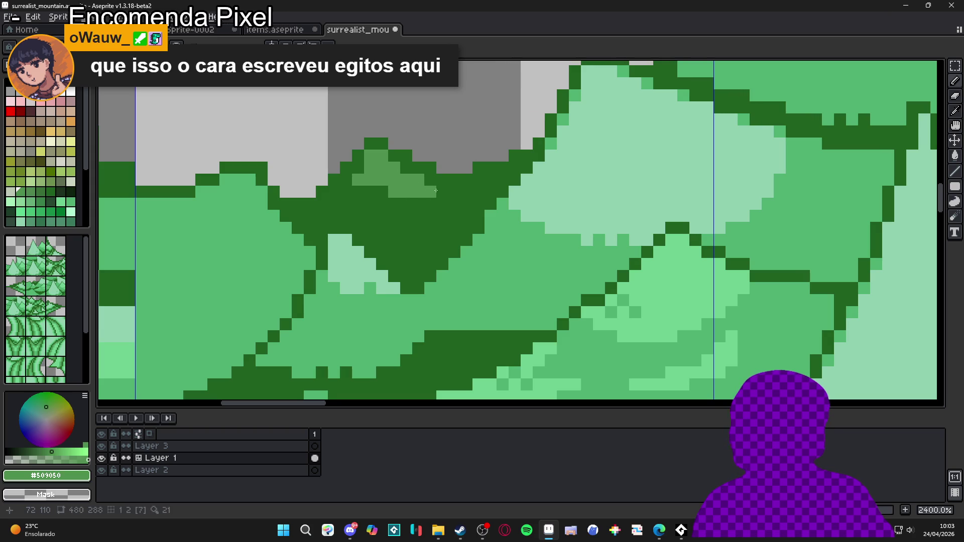
pyautogui.click(370, 192)
pyautogui.click(358, 192)
pyautogui.click(346, 192)
pyautogui.click(334, 192)
pyautogui.click(346, 180)
pyautogui.moveTo(332, 207); pyautogui.dragTo(370, 204)
pyautogui.click(382, 204)
pyautogui.click(326, 210)
pyautogui.click(322, 204)
# Pick the dark outline green #206020 and zoom out to check the upper tree tiles.
pyautogui.keyDown('alt'); pyautogui.click(361, 204); pyautogui.keyUp('alt')
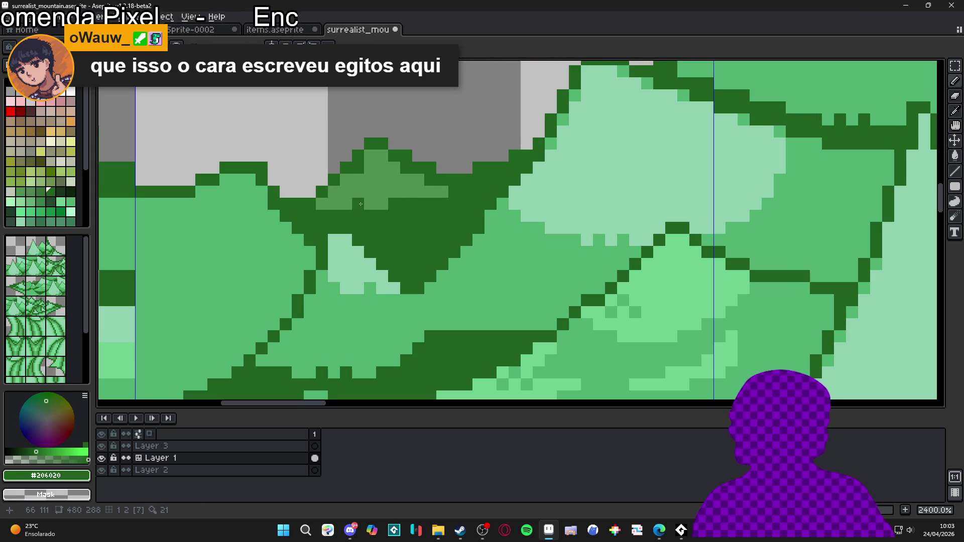
pyautogui.scroll(-9, 339, 208)
pyautogui.scroll(3, 380, 223)
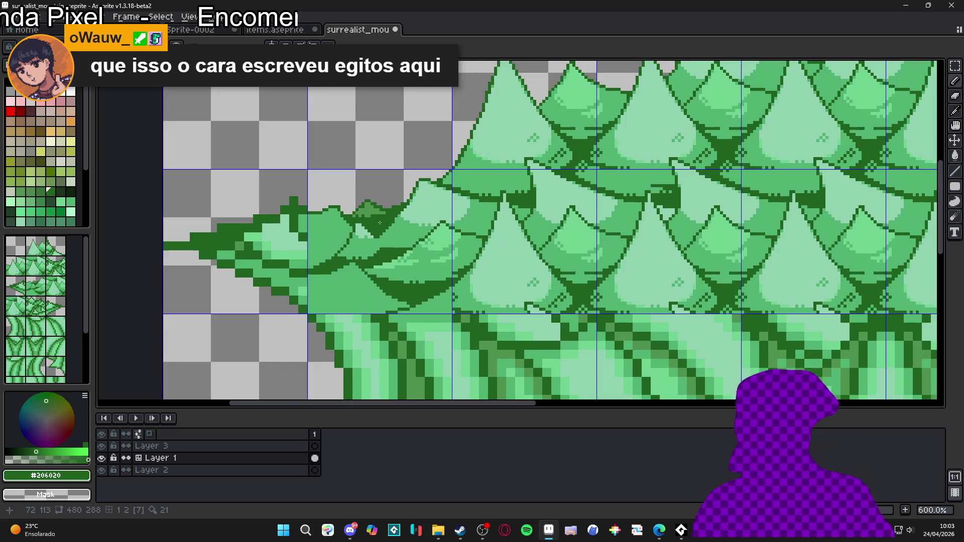
pyautogui.scroll(-1, 380, 222)
pyautogui.moveTo(380, 222); pyautogui.dragTo(402, 205)
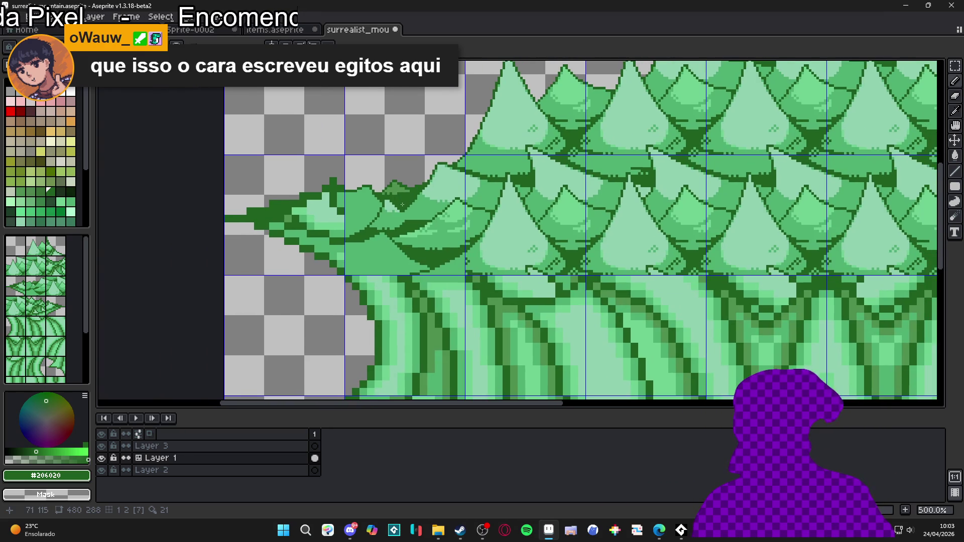
pyautogui.scroll(4, 403, 205)
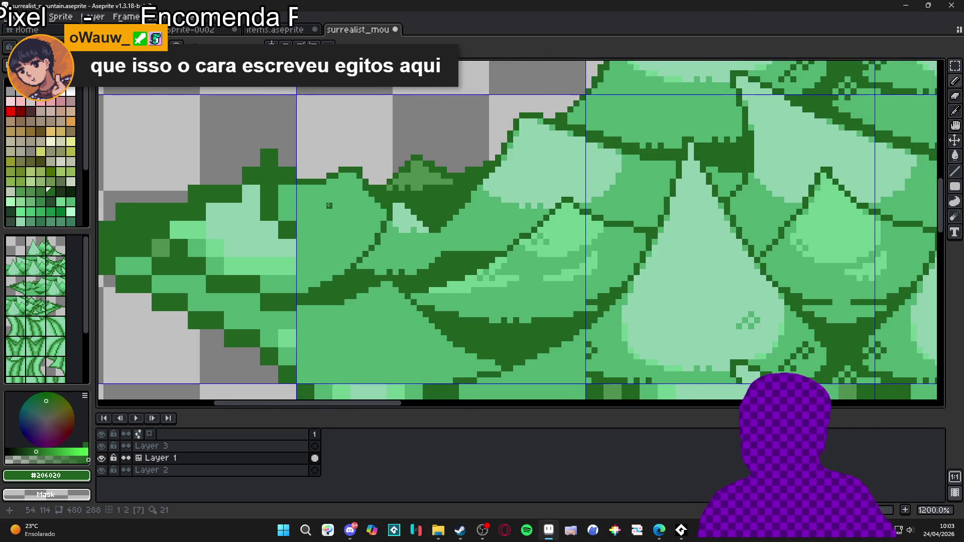
pyautogui.scroll(-6, 438, 162)
pyautogui.scroll(1, 442, 176)
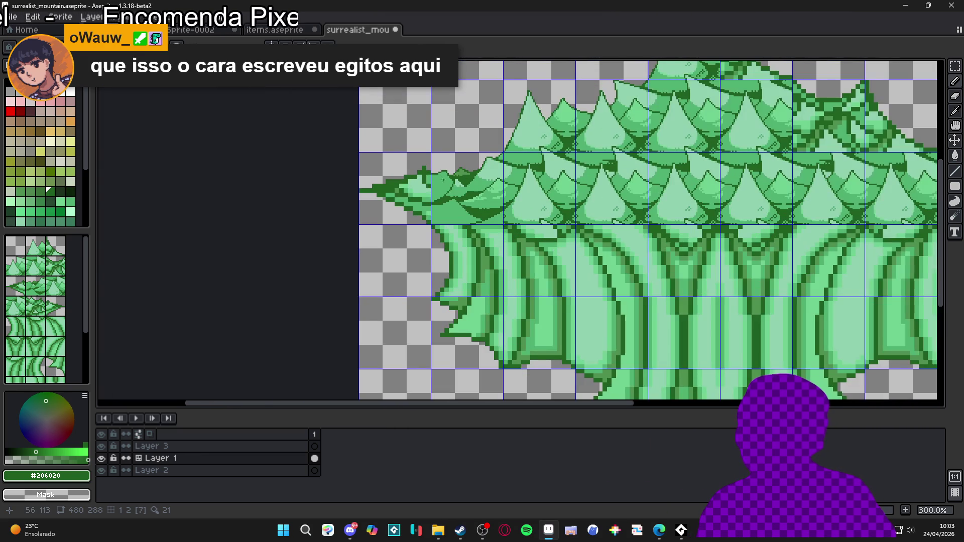
pyautogui.scroll(4, 445, 195)
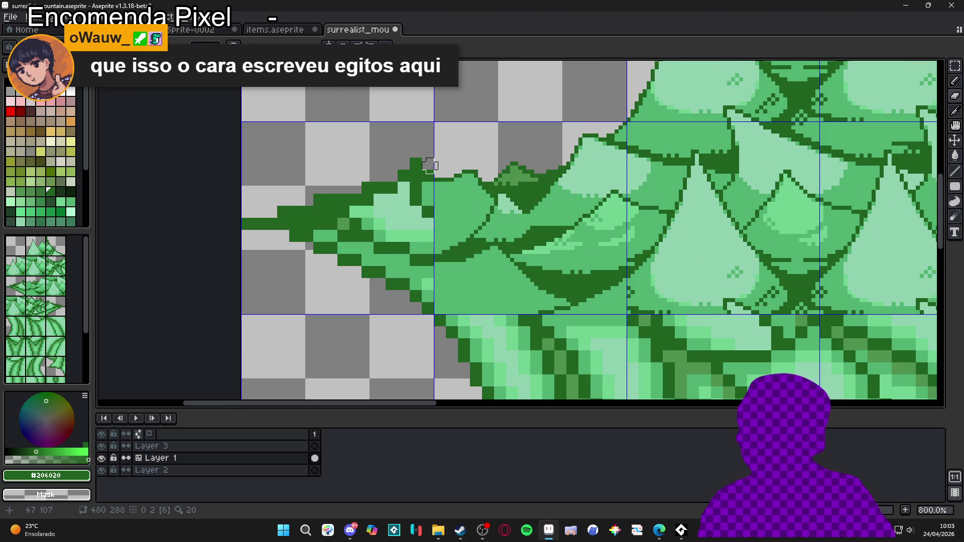
# Erase the dark-green pixels along the left tip's upper edge, shortening its thin point.
pyautogui.press('e')
pyautogui.click(414, 167)
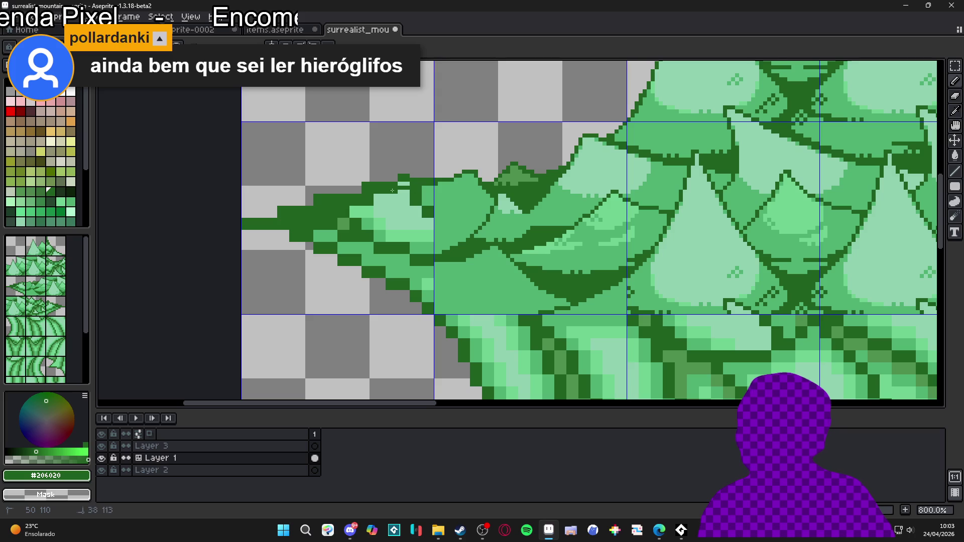
pyautogui.press('e')
pyautogui.moveTo(417, 169)
pyautogui.mouseDown()
pyautogui.moveTo(426, 173)
pyautogui.moveTo(279, 207)
pyautogui.mouseUp()
pyautogui.hotkey('ctrl', 'z')
pyautogui.moveTo(418, 169); pyautogui.dragTo(251, 228)
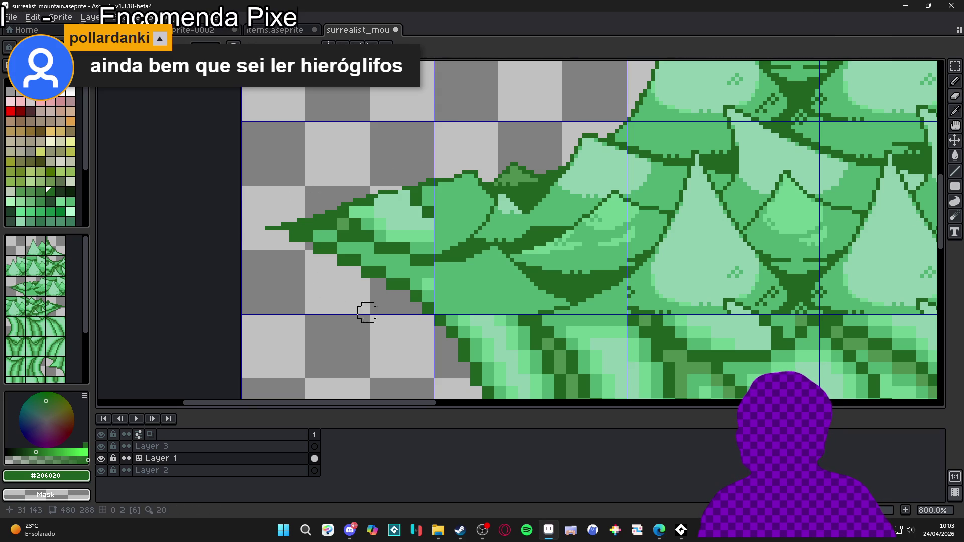
pyautogui.click(268, 234)
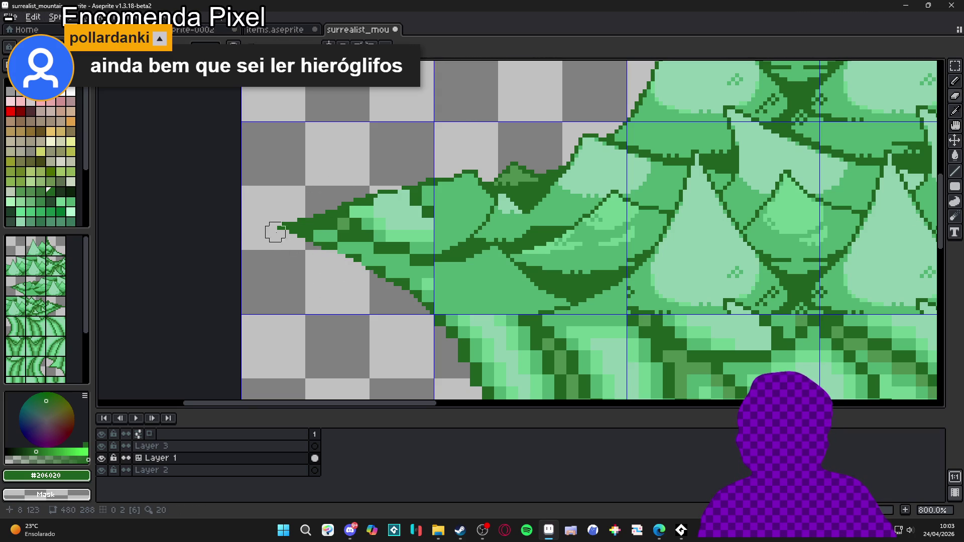
pyautogui.scroll(-3, 408, 180)
pyautogui.scroll(6, 409, 174)
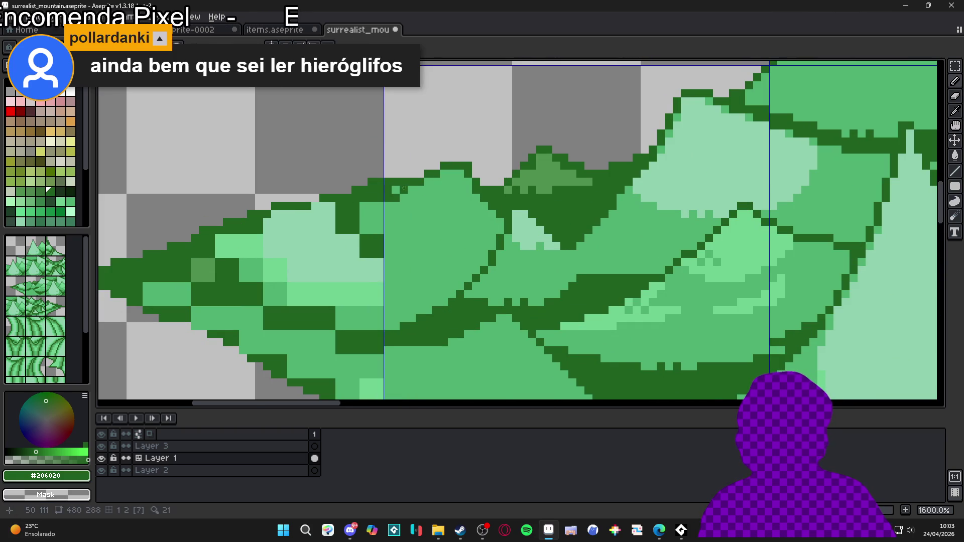
pyautogui.moveTo(402, 166)
pyautogui.mouseDown()
pyautogui.moveTo(352, 188)
pyautogui.moveTo(371, 197)
pyautogui.moveTo(343, 198)
pyautogui.mouseUp()
# Redraw a tidier dark #206020 outline along the tip's upper edge.
pyautogui.press('b')
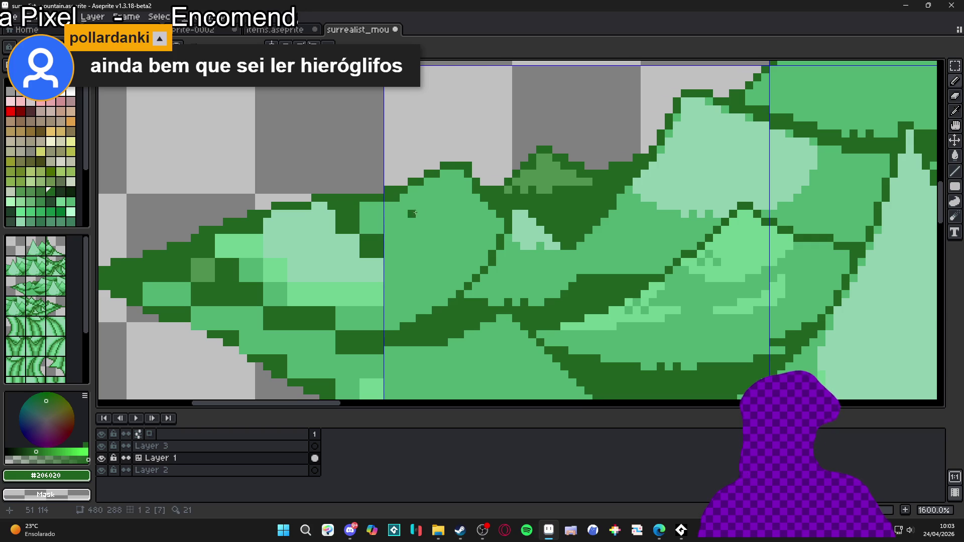
pyautogui.keyDown('alt'); pyautogui.click(407, 197); pyautogui.keyUp('alt')
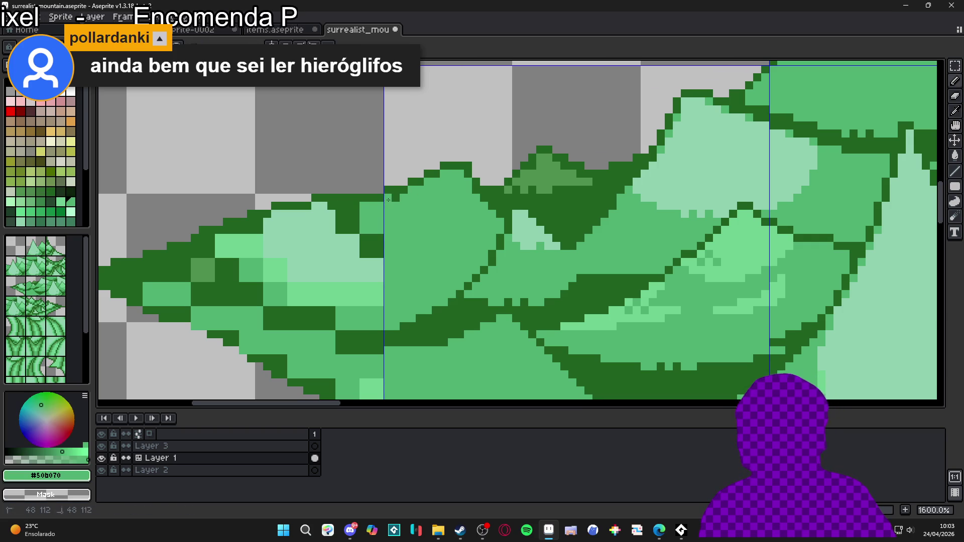
pyautogui.keyDown('alt'); pyautogui.click(402, 184); pyautogui.keyUp('alt')
pyautogui.moveTo(344, 183); pyautogui.dragTo(259, 203)
pyautogui.click(380, 189)
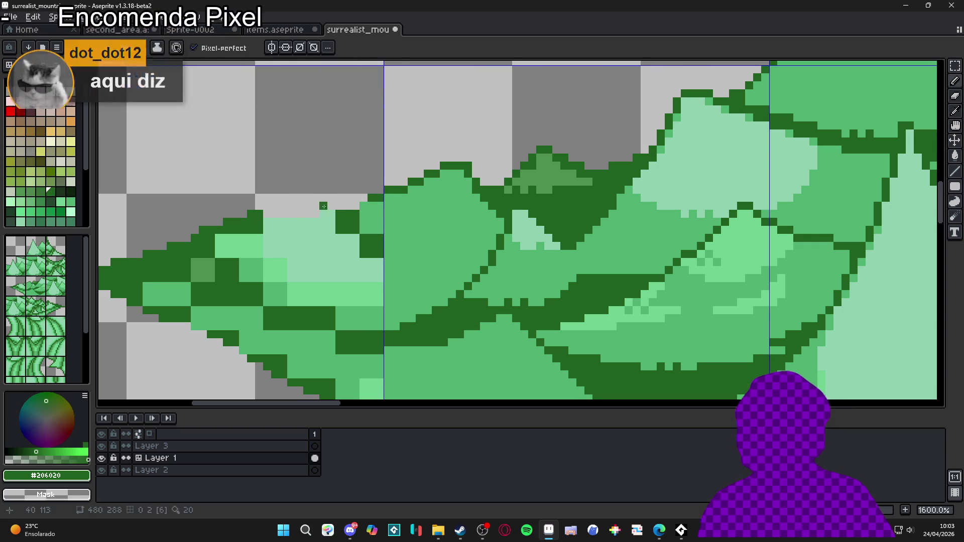
pyautogui.keyDown('shift'); pyautogui.click(278, 220); pyautogui.keyUp('shift')
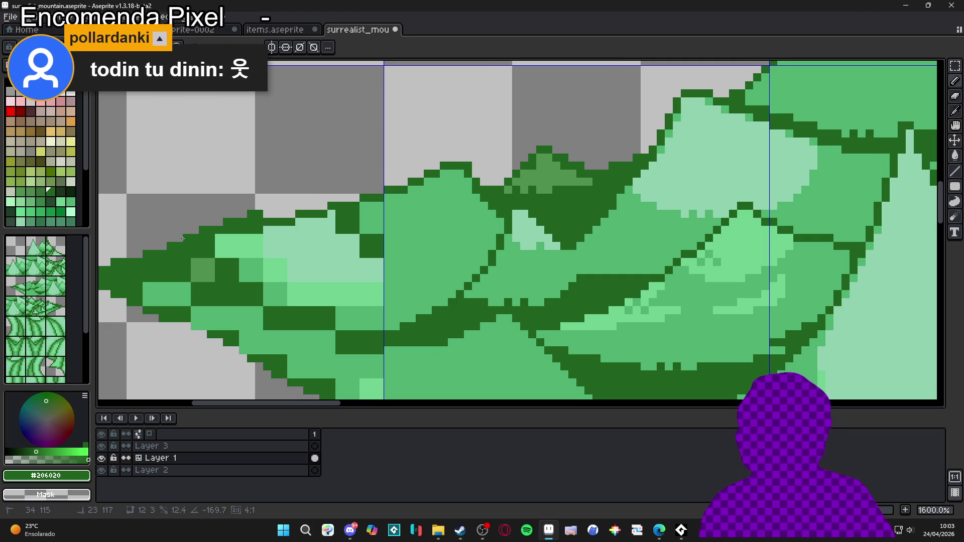
pyautogui.moveTo(345, 228); pyautogui.dragTo(390, 220)
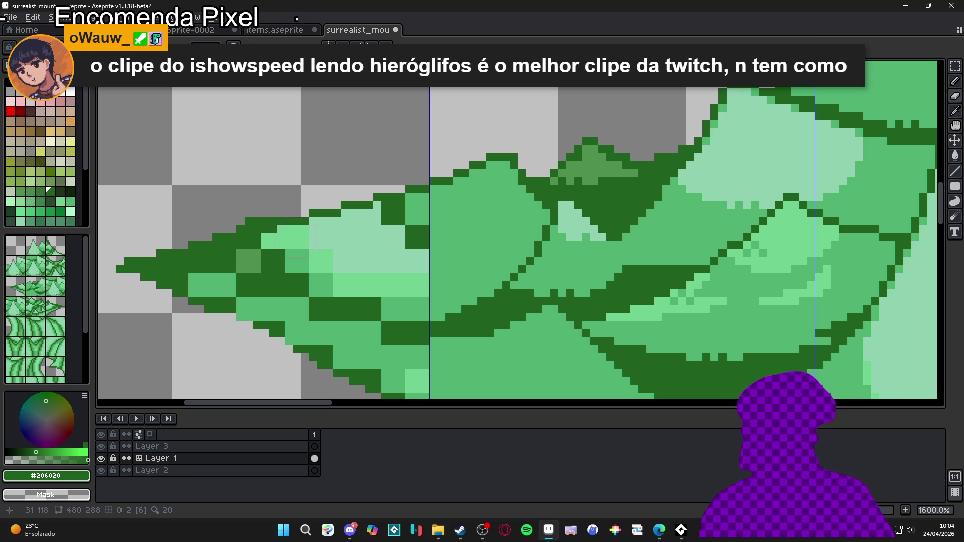
# Extend the left tip's dark outline further left to lengthen the point.
pyautogui.scroll(-1, 279, 194)
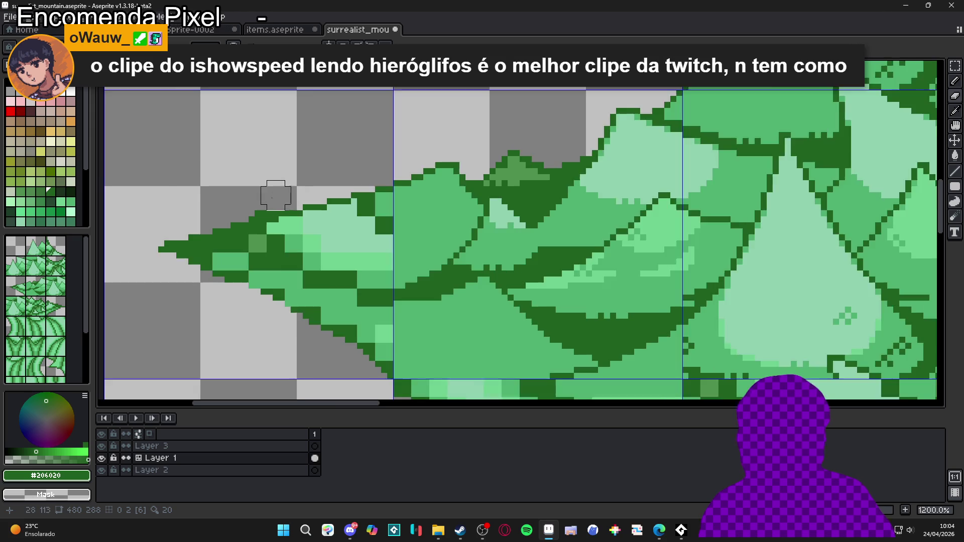
pyautogui.scroll(1, 271, 193)
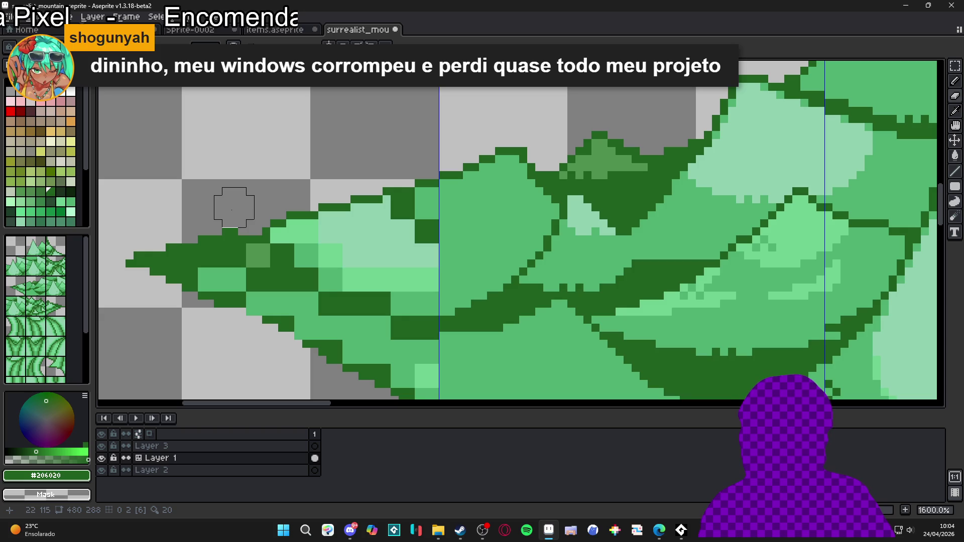
pyautogui.press('b')
pyautogui.moveTo(259, 221)
pyautogui.mouseDown()
pyautogui.moveTo(307, 237)
pyautogui.moveTo(285, 248)
pyautogui.mouseUp()
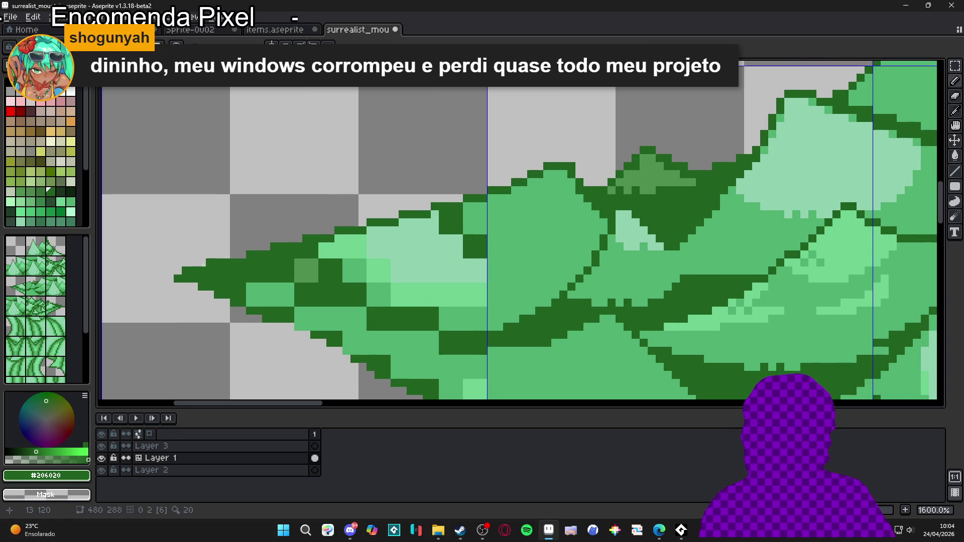
pyautogui.moveTo(248, 262); pyautogui.dragTo(195, 262)
# Erase stray dark pixels at the tip's point and along its lower-left border.
pyautogui.press('e')
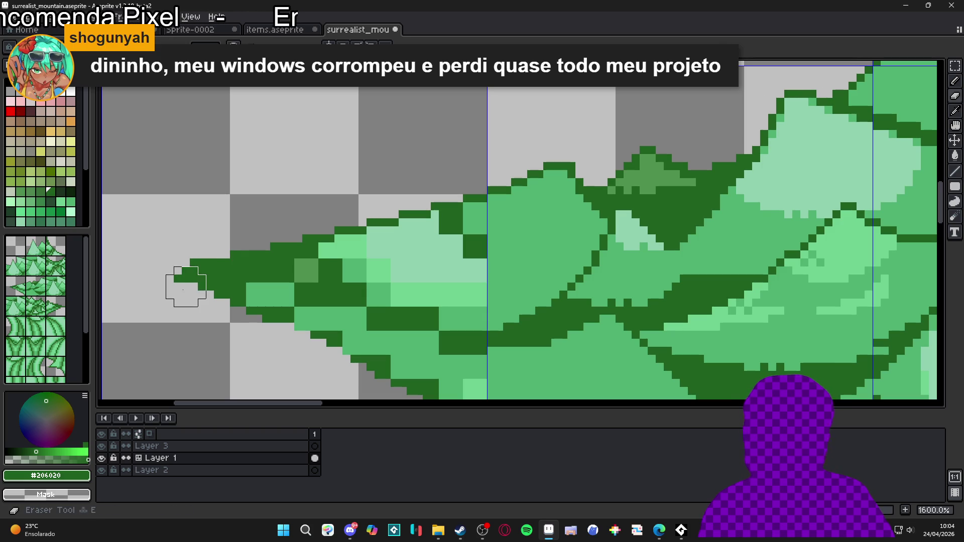
pyautogui.click(184, 295)
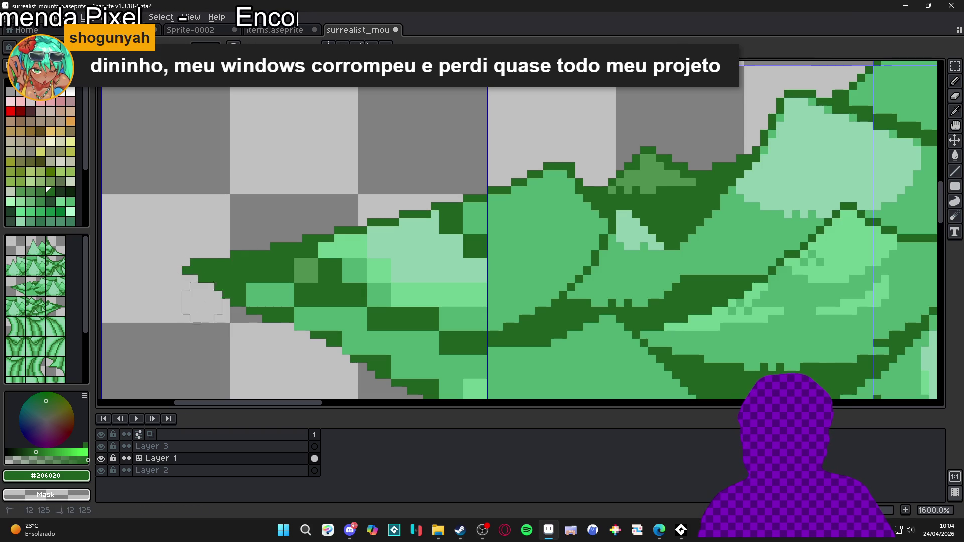
pyautogui.moveTo(206, 304); pyautogui.dragTo(258, 321)
pyautogui.scroll(-2, 261, 314)
pyautogui.press('b')
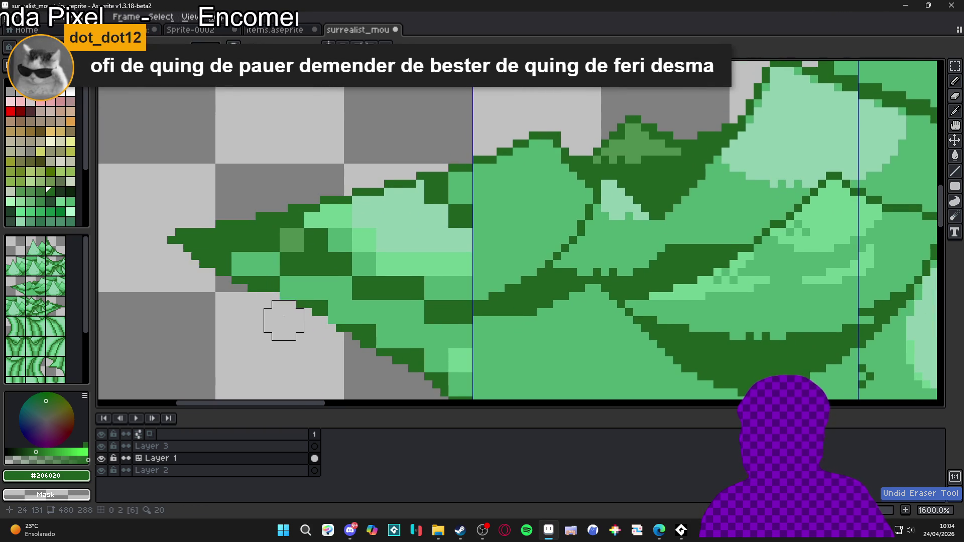
pyautogui.scroll(-4, 311, 299)
pyautogui.scroll(4, 308, 299)
pyautogui.press('e')
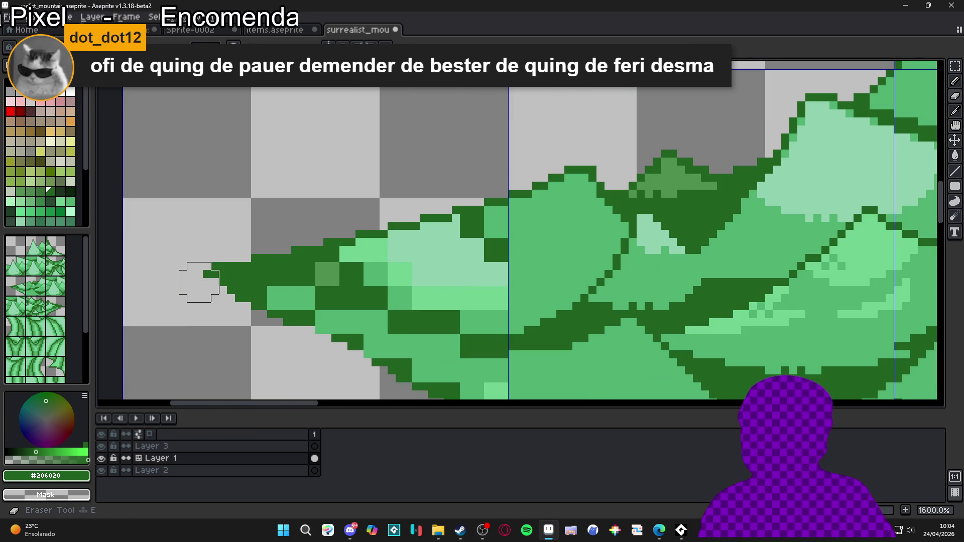
pyautogui.scroll(-3, 251, 295)
pyautogui.moveTo(302, 262); pyautogui.dragTo(303, 249)
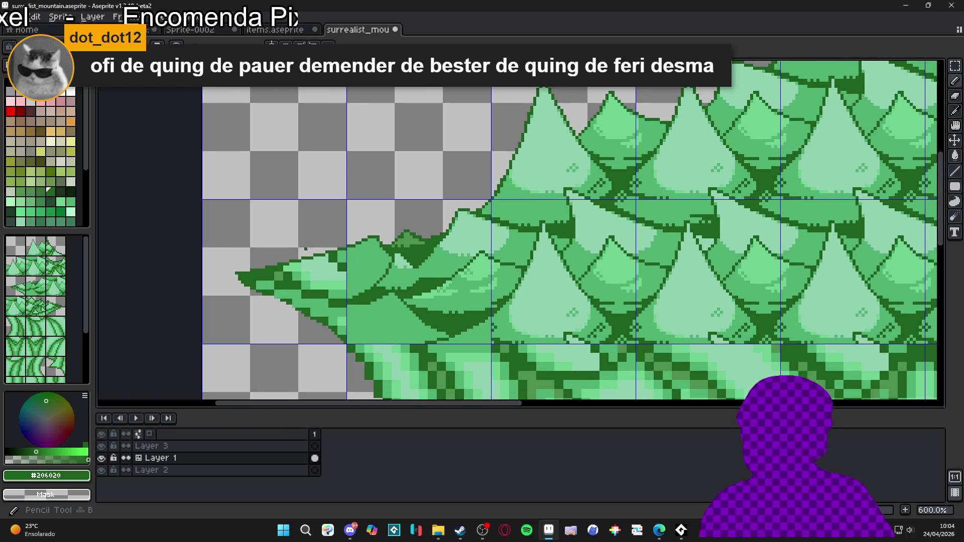
pyautogui.scroll(3, 304, 271)
# Paint medium green #50b070 over part of the dark block and a pale #90d0b0 highlight pixel.
pyautogui.keyDown('alt'); pyautogui.click(305, 275); pyautogui.keyUp('alt')
pyautogui.press('b')
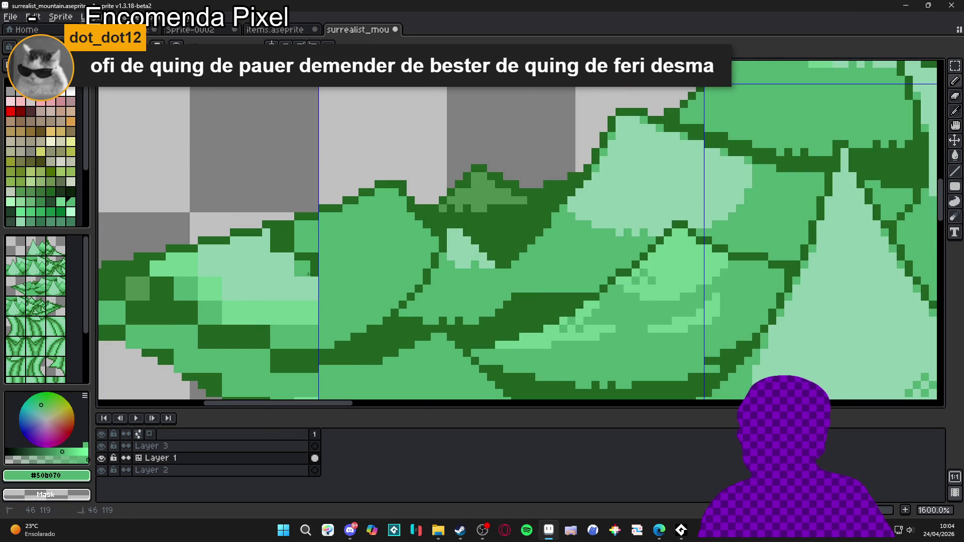
pyautogui.moveTo(310, 258); pyautogui.dragTo(292, 245)
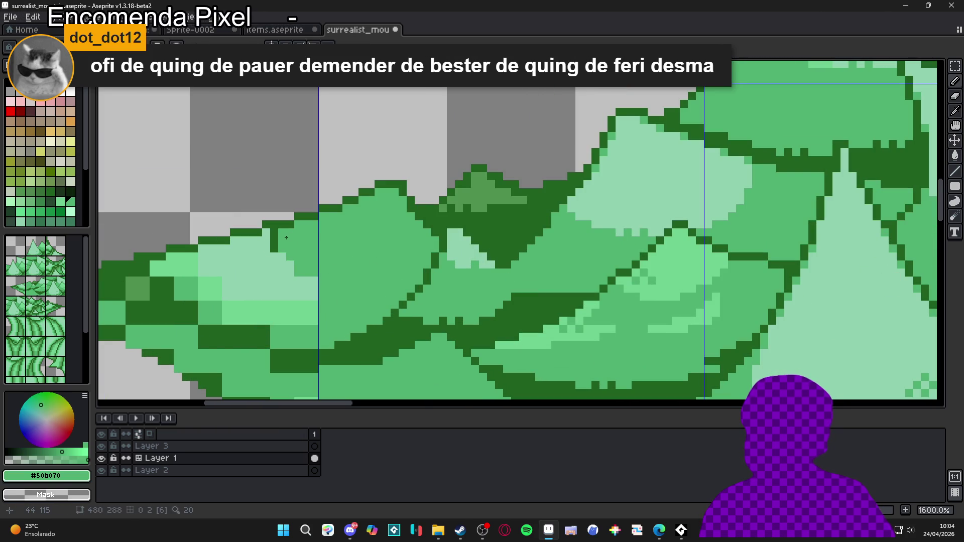
pyautogui.scroll(-3, 284, 246)
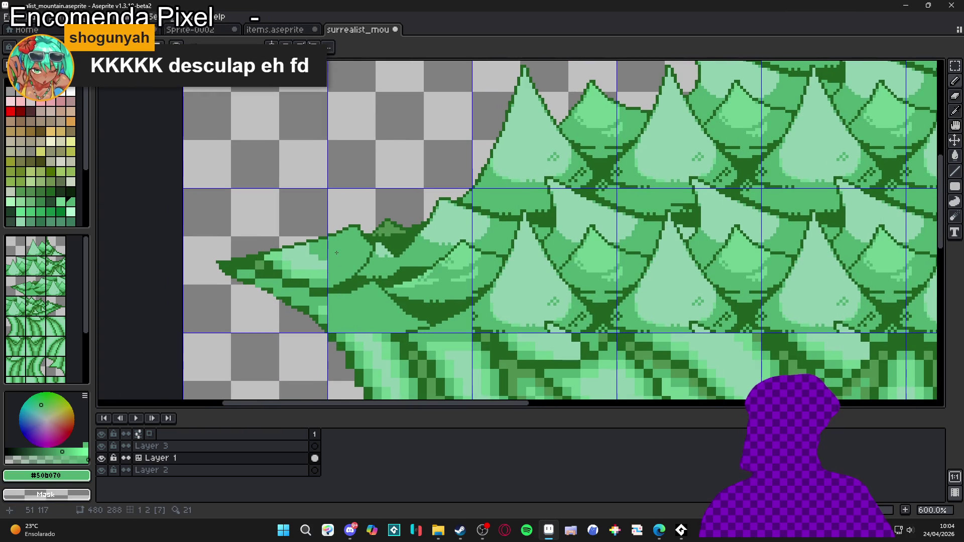
pyautogui.scroll(3, 337, 253)
pyautogui.keyDown('alt'); pyautogui.click(452, 246); pyautogui.keyUp('alt')
pyautogui.click(373, 218)
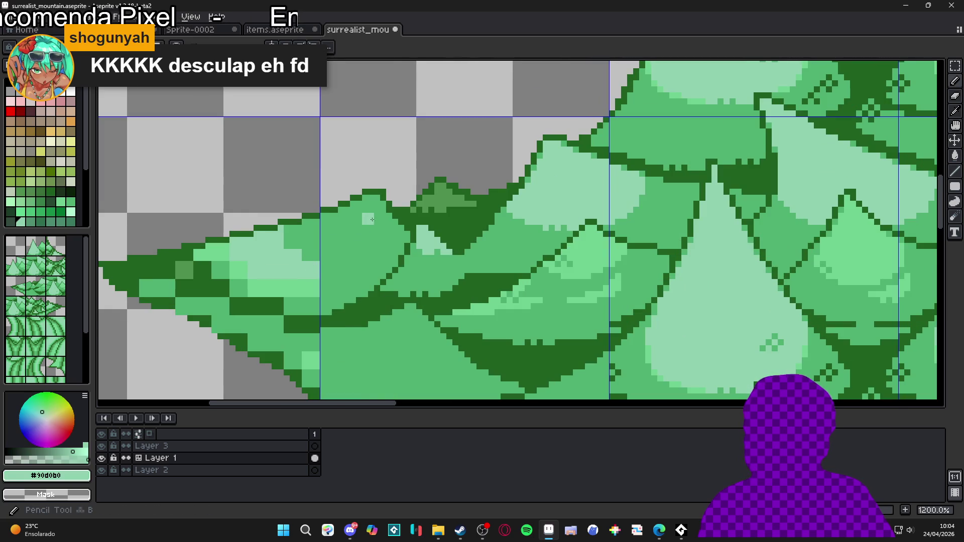
# Paint a pale diagonal highlight stripe up the slope with mid-green pixels beside it.
pyautogui.moveTo(381, 219)
pyautogui.mouseDown()
pyautogui.moveTo(374, 214)
pyautogui.moveTo(306, 271)
pyautogui.moveTo(368, 240)
pyautogui.moveTo(390, 218)
pyautogui.moveTo(381, 214)
pyautogui.moveTo(394, 191)
pyautogui.mouseUp()
pyautogui.scroll(2, 385, 221)
pyautogui.keyDown('alt'); pyautogui.click(397, 232); pyautogui.keyUp('alt')
pyautogui.click(400, 221)
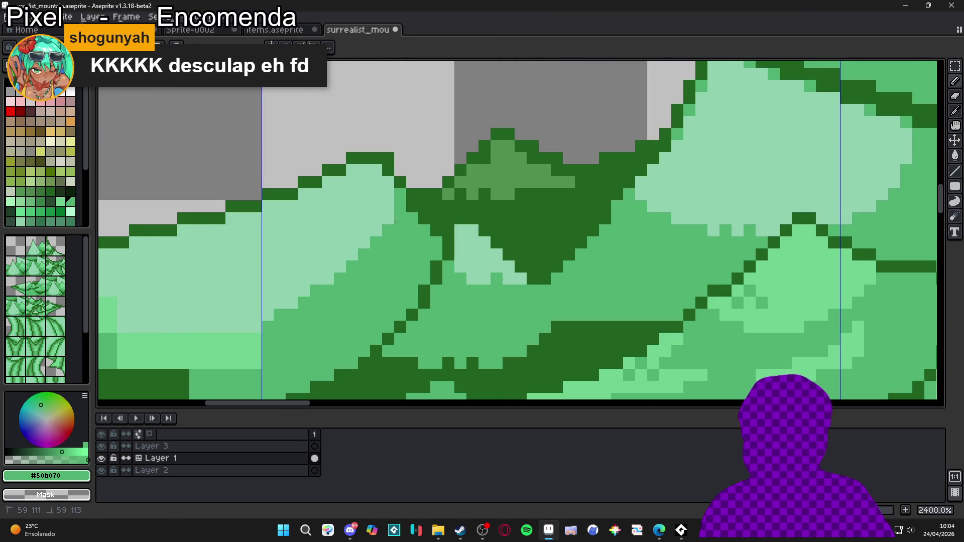
pyautogui.click(384, 212)
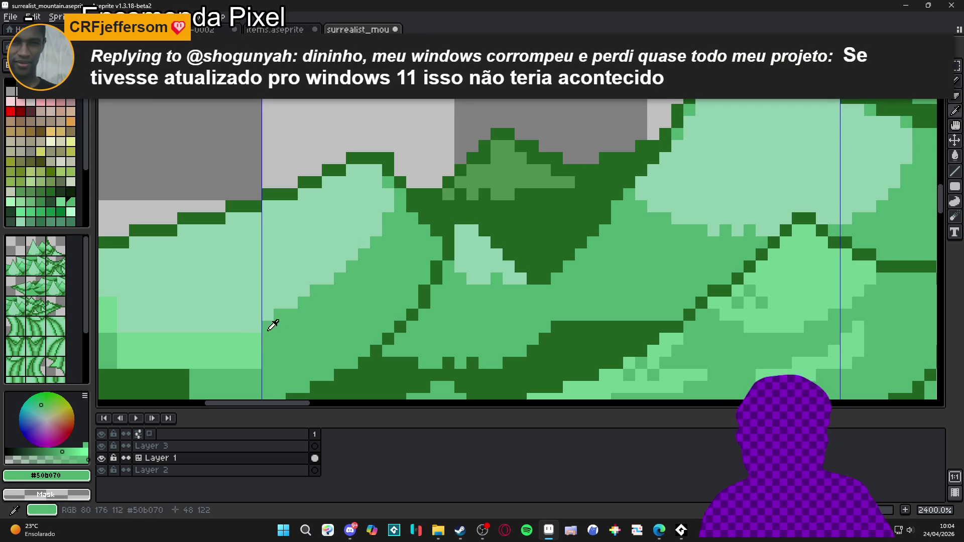
# Recolour stray light pixels near the left tip mid green #50b070 and save the sprite.
pyautogui.moveTo(256, 352); pyautogui.dragTo(446, 314)
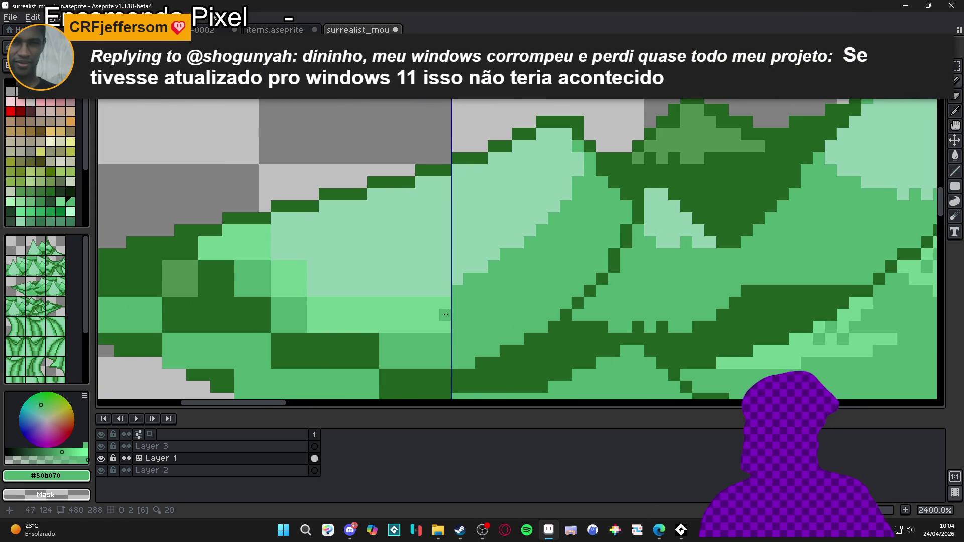
pyautogui.click(446, 314)
pyautogui.hotkey('ctrl', 's')
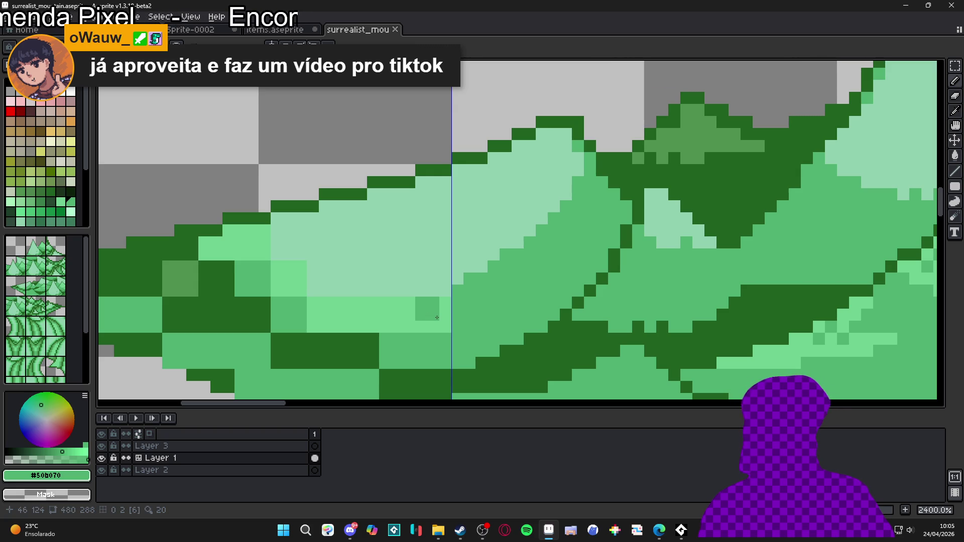
pyautogui.scroll(1, 437, 318)
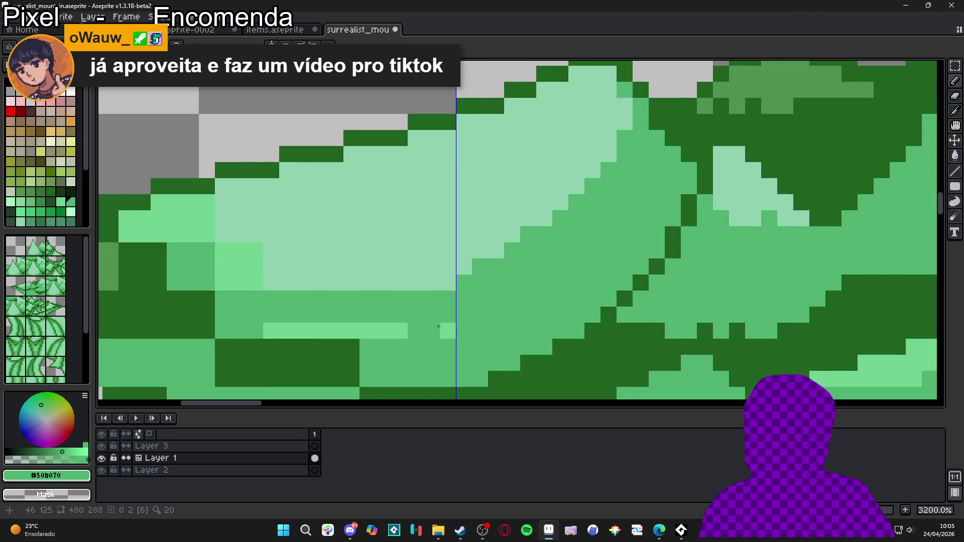
pyautogui.scroll(-3, 442, 322)
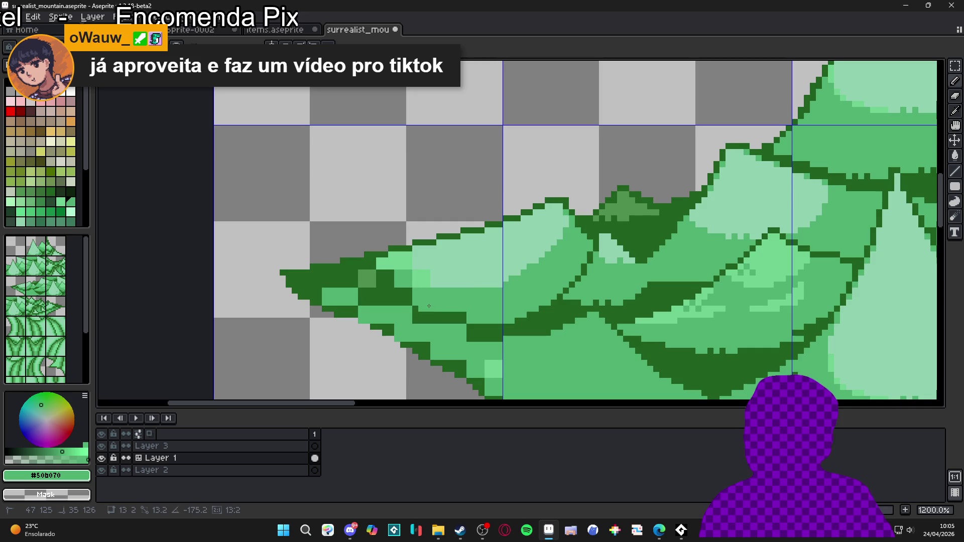
pyautogui.scroll(1, 483, 299)
pyautogui.click(490, 293)
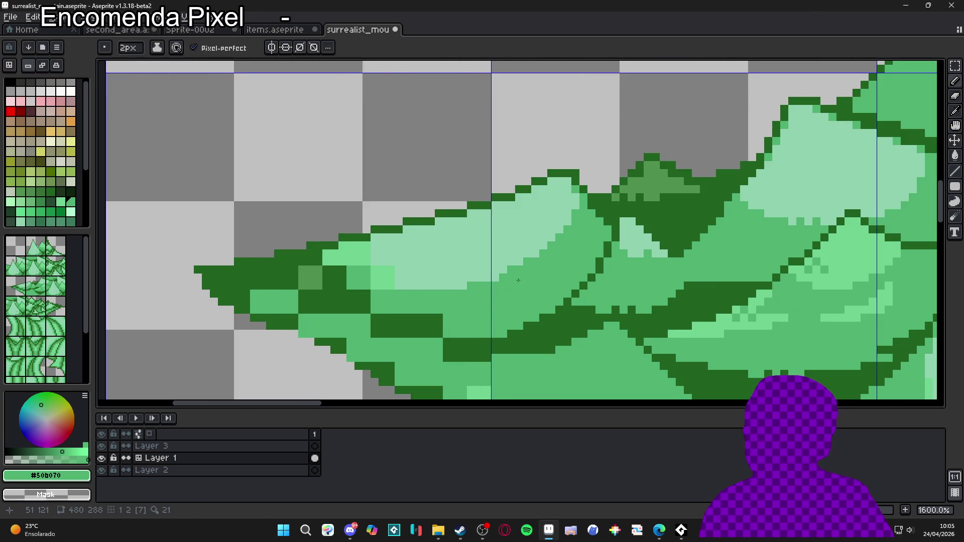
# Center the left tip in view and pick the dark outline green from the artwork.
pyautogui.scroll(-2, 496, 278)
pyautogui.scroll(1, 477, 301)
pyautogui.scroll(-3, 477, 301)
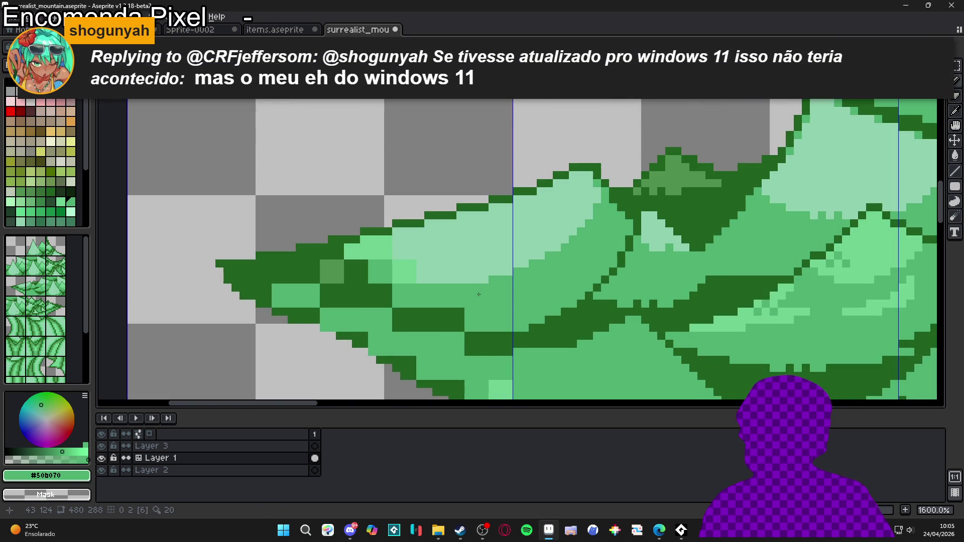
pyautogui.scroll(1, 470, 284)
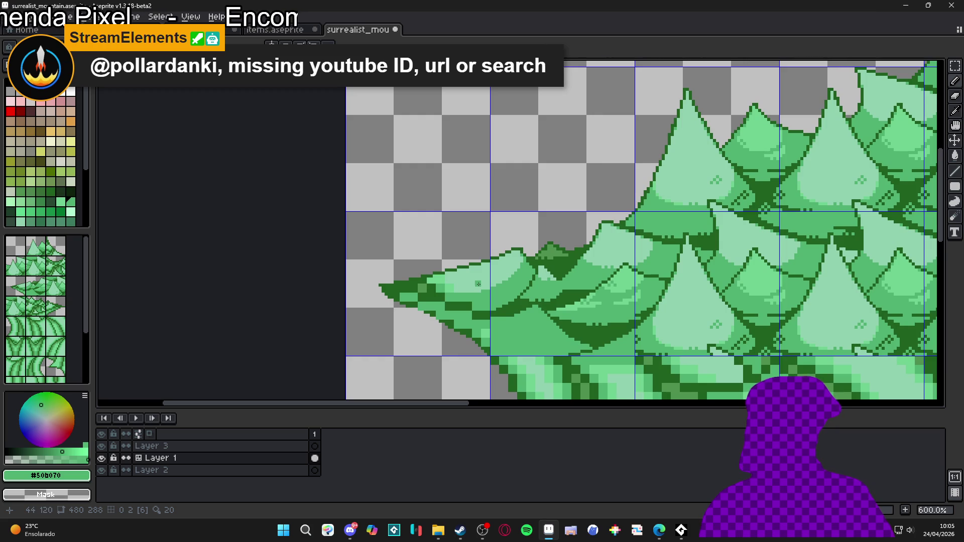
pyautogui.moveTo(478, 285)
pyautogui.mouseDown()
pyautogui.moveTo(523, 276)
pyautogui.moveTo(484, 259)
pyautogui.mouseUp()
pyautogui.scroll(3, 484, 258)
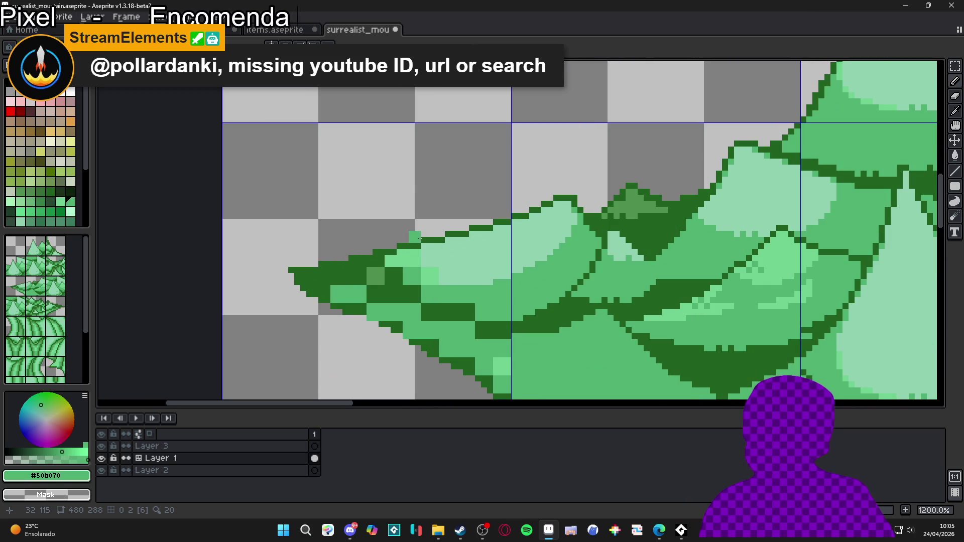
pyautogui.keyDown('alt'); pyautogui.click(517, 217); pyautogui.keyUp('alt')
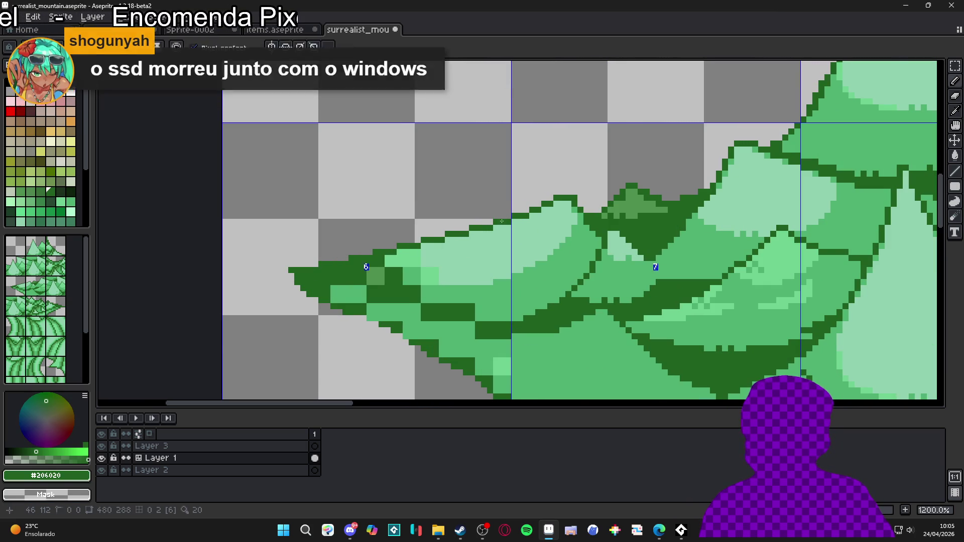
# Redraw and trim jagged dark outline pixels along the tip's upper edge.
pyautogui.scroll(3, 517, 217)
pyautogui.scroll(-3, 512, 224)
pyautogui.moveTo(500, 226)
pyautogui.mouseDown()
pyautogui.moveTo(545, 228)
pyautogui.moveTo(452, 258)
pyautogui.moveTo(344, 276)
pyautogui.mouseUp()
pyautogui.scroll(1, 562, 219)
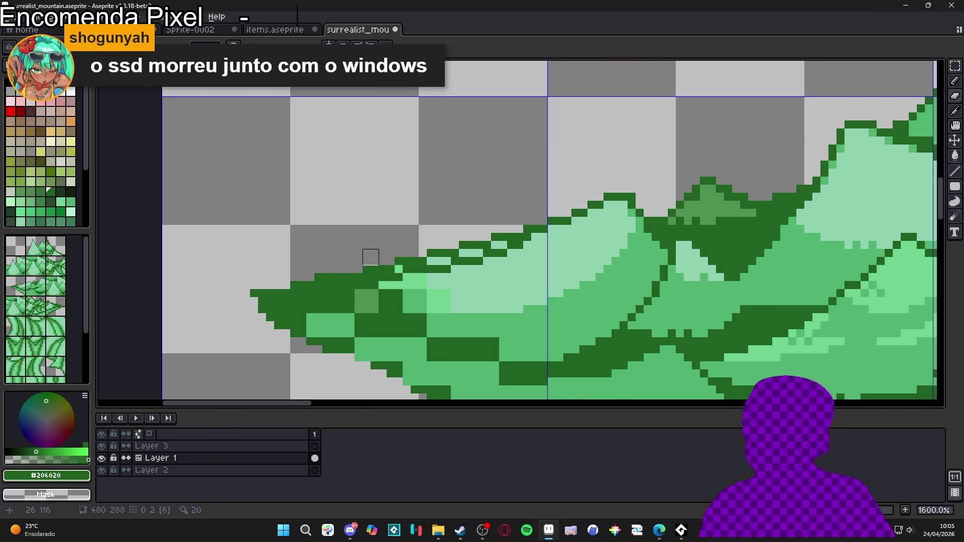
pyautogui.click(405, 262)
pyautogui.click(455, 253)
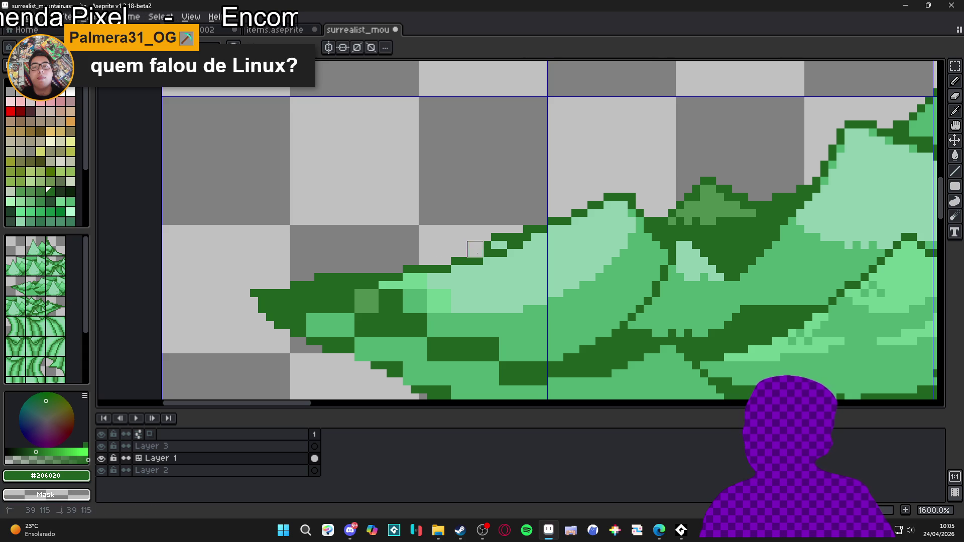
pyautogui.moveTo(483, 241); pyautogui.dragTo(510, 234)
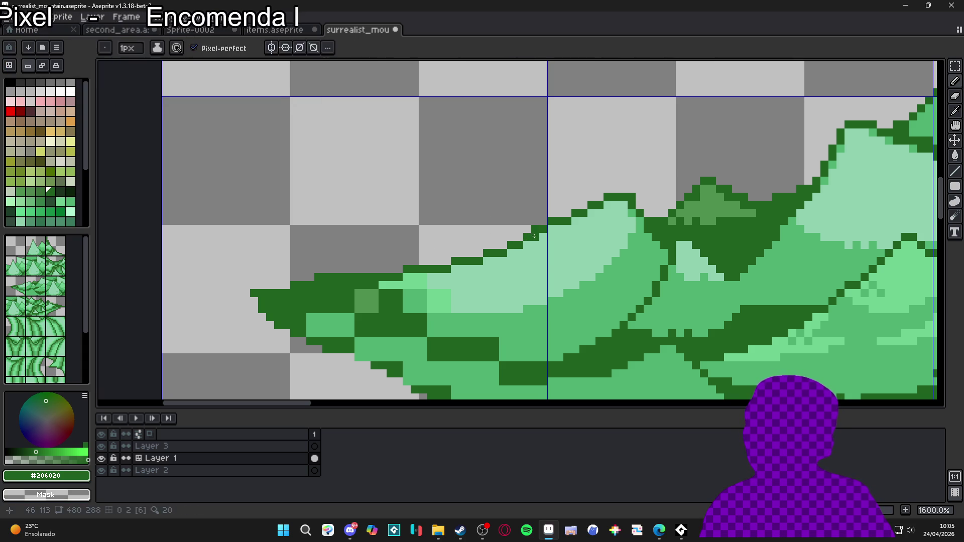
pyautogui.click(528, 227)
pyautogui.moveTo(430, 267)
pyautogui.mouseDown()
pyautogui.moveTo(440, 269)
pyautogui.moveTo(438, 215)
pyautogui.mouseUp()
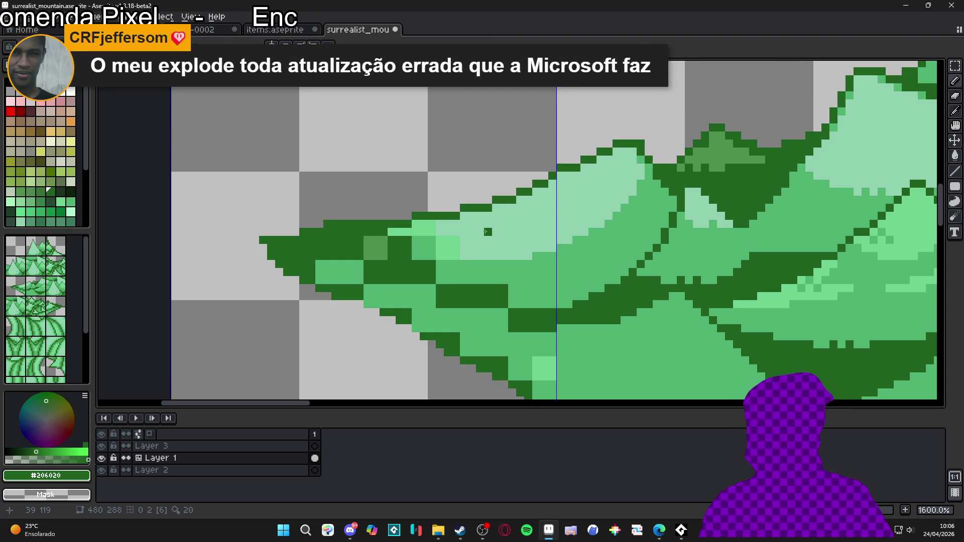
# Erase stray dark-green outline pixels along the edge.
pyautogui.scroll(1, 472, 232)
pyautogui.scroll(2, 401, 213)
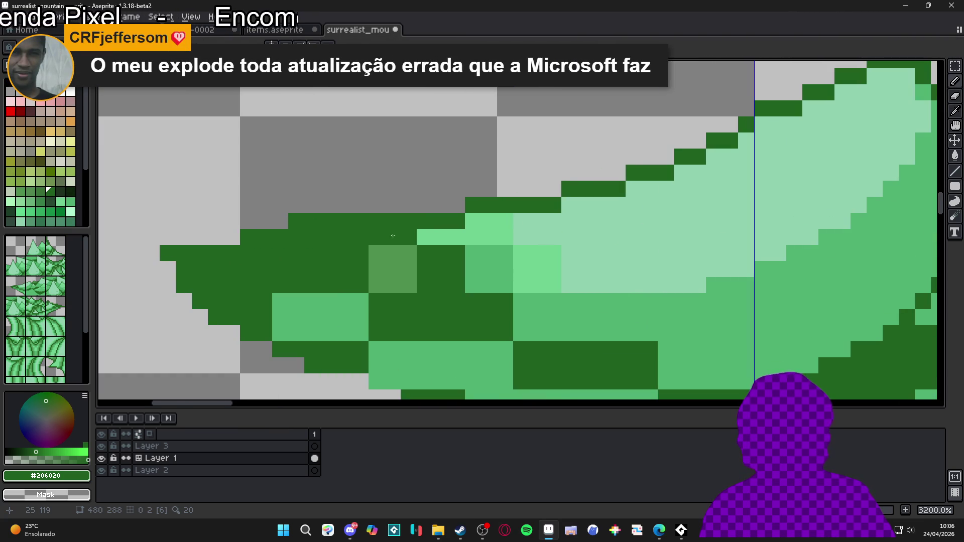
pyautogui.moveTo(401, 213)
pyautogui.mouseDown()
pyautogui.moveTo(304, 211)
pyautogui.moveTo(352, 226)
pyautogui.moveTo(224, 213)
pyautogui.moveTo(239, 228)
pyautogui.mouseUp()
pyautogui.scroll(-2, 275, 262)
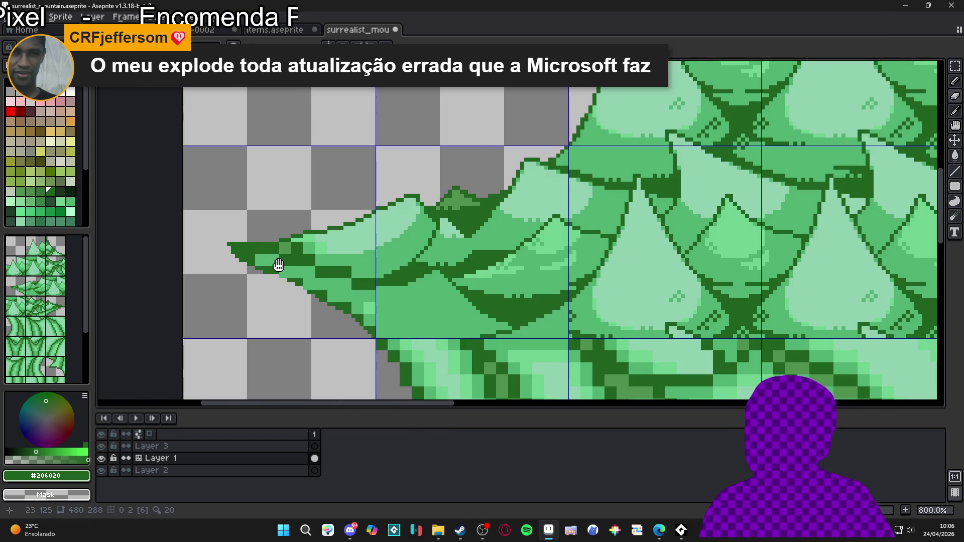
pyautogui.scroll(4, 312, 238)
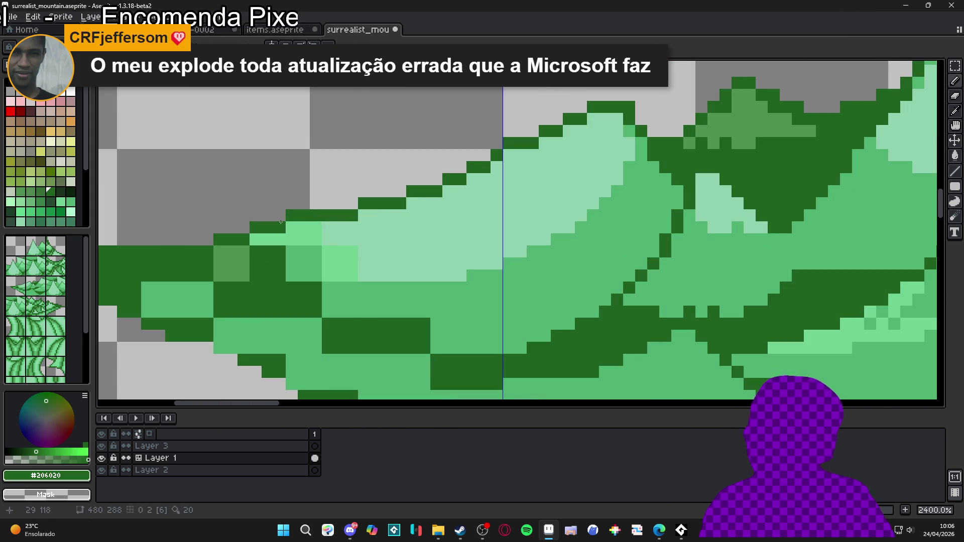
pyautogui.click(298, 216)
# Rebuild the outline as a diagonal staircase of dark steps with pale #90d0b0 pixels beneath.
pyautogui.press('b')
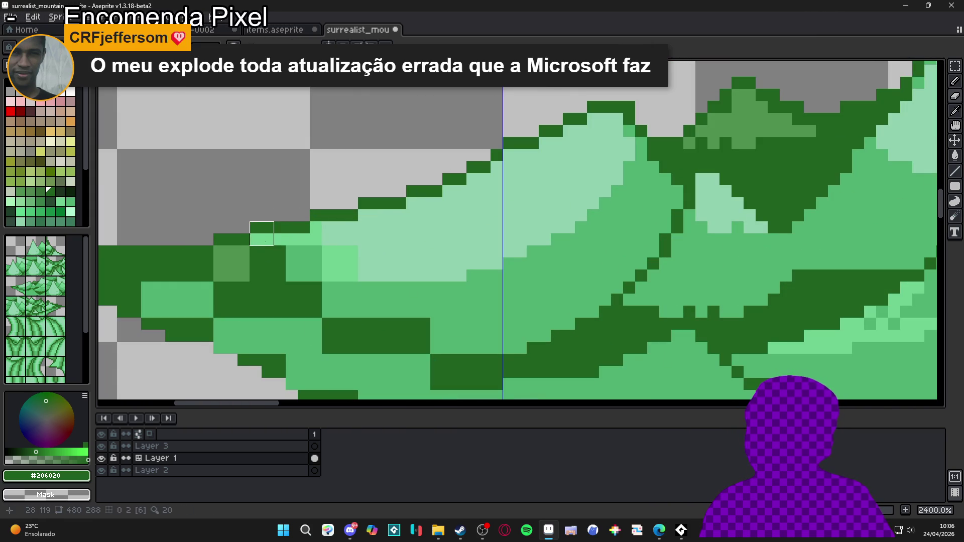
pyautogui.scroll(-2, 334, 256)
pyautogui.scroll(2, 442, 215)
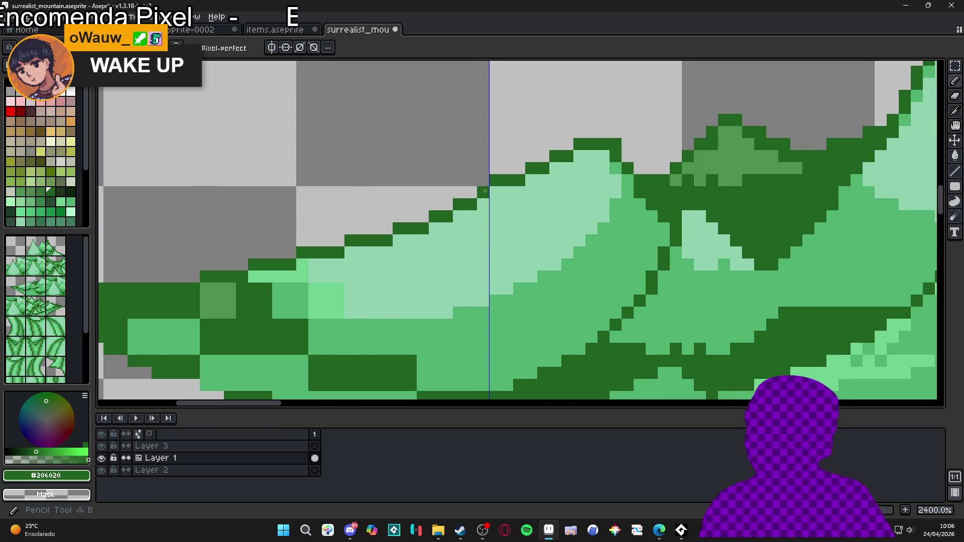
pyautogui.keyDown('alt'); pyautogui.click(471, 216); pyautogui.keyUp('alt')
pyautogui.click(471, 204)
pyautogui.keyDown('alt'); pyautogui.click(467, 196); pyautogui.keyUp('alt')
pyautogui.moveTo(447, 204); pyautogui.dragTo(458, 216)
pyautogui.keyDown('alt'); pyautogui.click(452, 228); pyautogui.keyUp('alt')
pyautogui.click(453, 216)
pyautogui.keyDown('alt'); pyautogui.click(435, 216); pyautogui.keyUp('alt')
pyautogui.click(423, 216)
pyautogui.keyDown('alt'); pyautogui.click(435, 228); pyautogui.keyUp('alt')
pyautogui.click(428, 228)
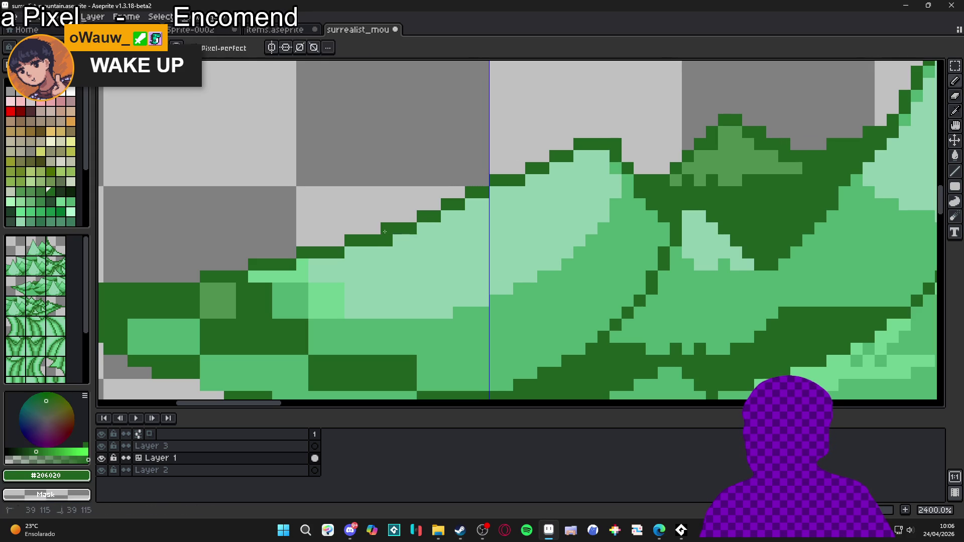
pyautogui.scroll(-4, 394, 272)
pyautogui.scroll(-2, 364, 278)
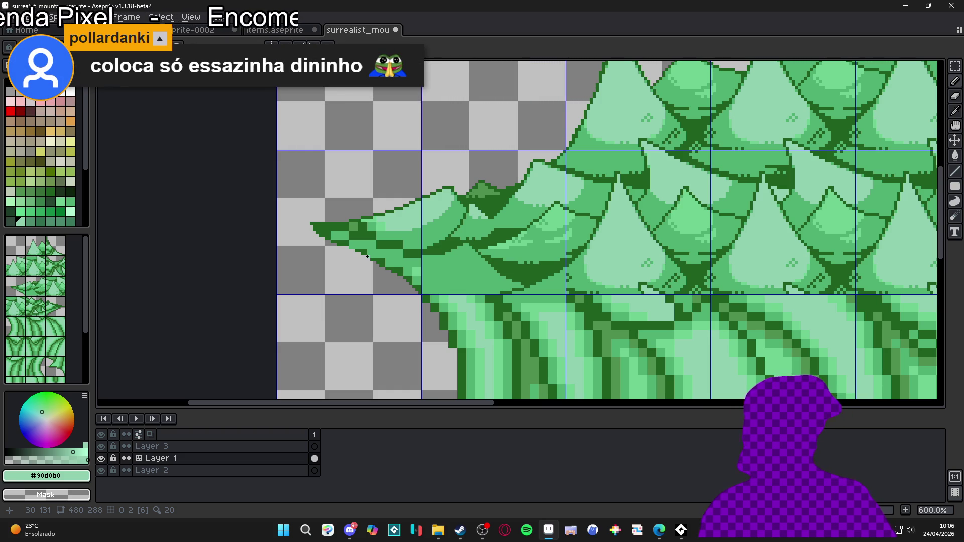
# Recolour pale pixels below the edge mid green #50b070 and paint a row of pale #90d0b0 leftward.
pyautogui.scroll(6, 357, 229)
pyautogui.keyDown('alt'); pyautogui.click(372, 231); pyautogui.keyUp('alt')
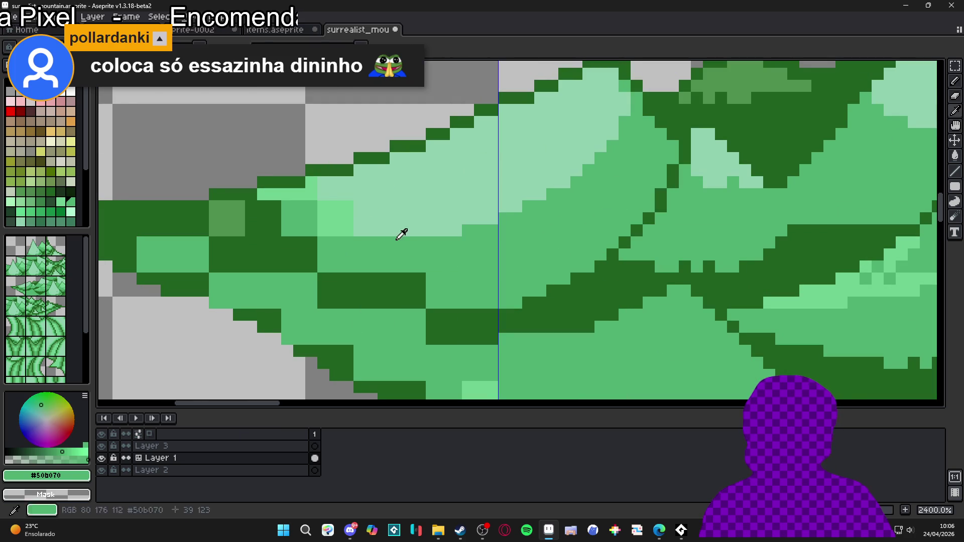
pyautogui.click(323, 219)
pyautogui.click(335, 219)
pyautogui.click(357, 222)
pyautogui.click(366, 229)
pyautogui.keyDown('alt'); pyautogui.click(370, 218); pyautogui.keyUp('alt')
pyautogui.click(351, 214)
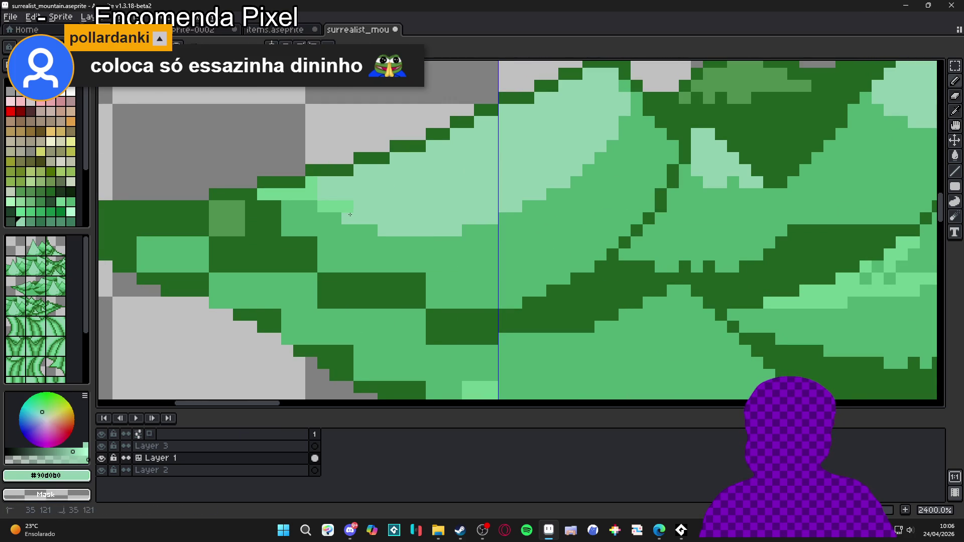
pyautogui.moveTo(337, 208)
pyautogui.mouseDown()
pyautogui.moveTo(310, 195)
pyautogui.moveTo(258, 197)
pyautogui.mouseUp()
# Paint mid green #50b070 across the scale and along the diagonal dark edge, then zoom out.
pyautogui.scroll(-3, 270, 205)
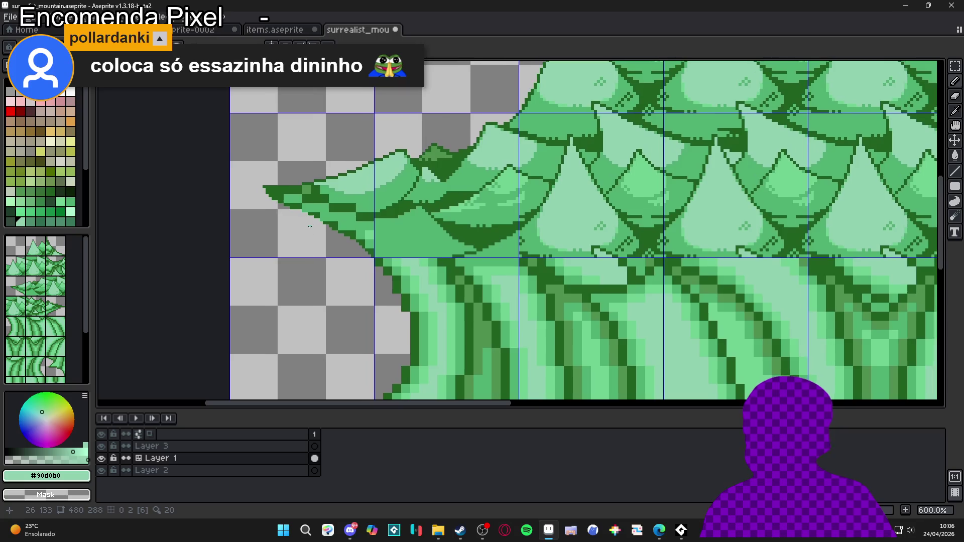
pyautogui.scroll(3, 257, 139)
pyautogui.keyDown('alt'); pyautogui.click(266, 155); pyautogui.keyUp('alt')
pyautogui.moveTo(240, 140)
pyautogui.mouseDown()
pyautogui.moveTo(292, 128)
pyautogui.moveTo(331, 151)
pyautogui.moveTo(333, 161)
pyautogui.moveTo(324, 144)
pyautogui.moveTo(359, 172)
pyautogui.moveTo(393, 177)
pyautogui.moveTo(366, 164)
pyautogui.moveTo(385, 166)
pyautogui.mouseUp()
pyautogui.scroll(-5, 397, 174)
pyautogui.scroll(3, 396, 174)
pyautogui.scroll(2, 396, 174)
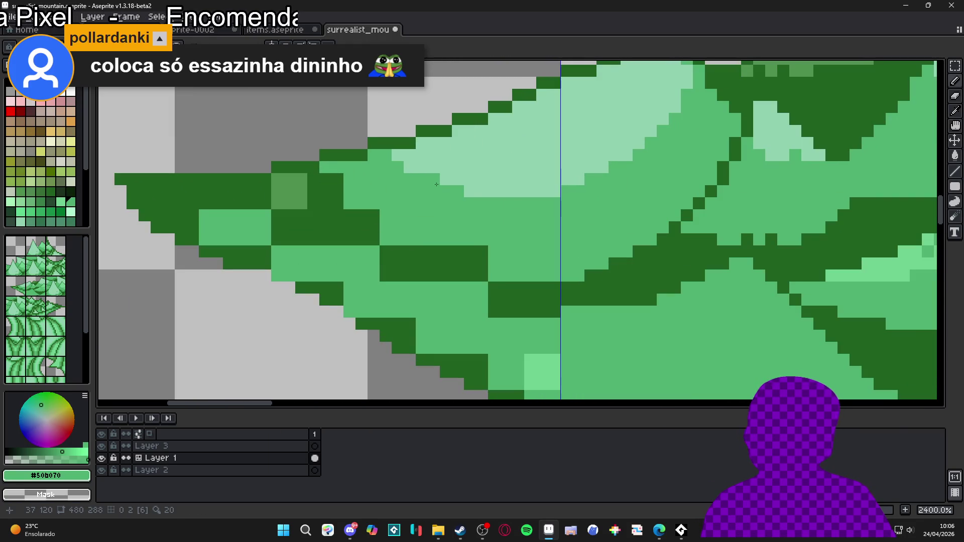
pyautogui.moveTo(447, 180); pyautogui.dragTo(434, 179)
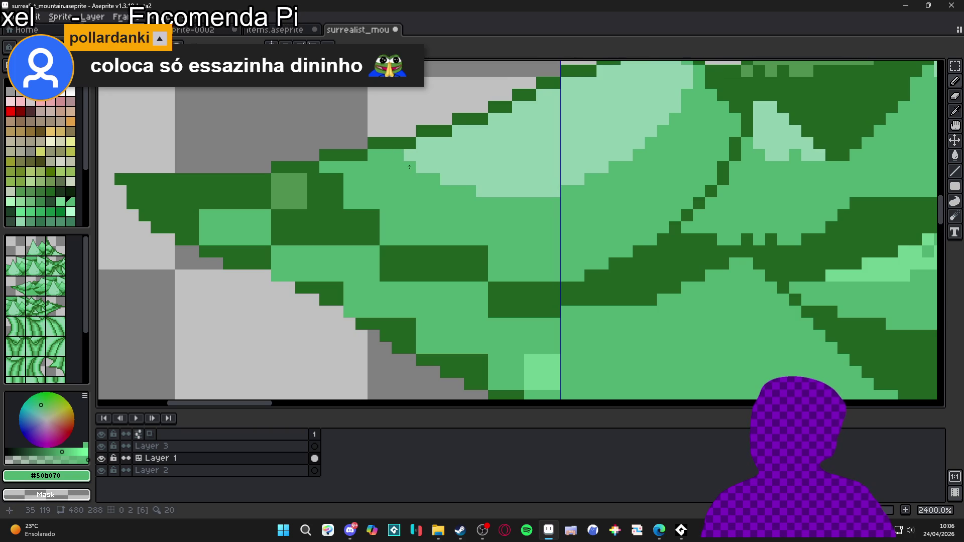
pyautogui.moveTo(429, 145)
pyautogui.mouseDown()
pyautogui.moveTo(458, 142)
pyautogui.moveTo(536, 93)
pyautogui.mouseUp()
pyautogui.scroll(2, 497, 126)
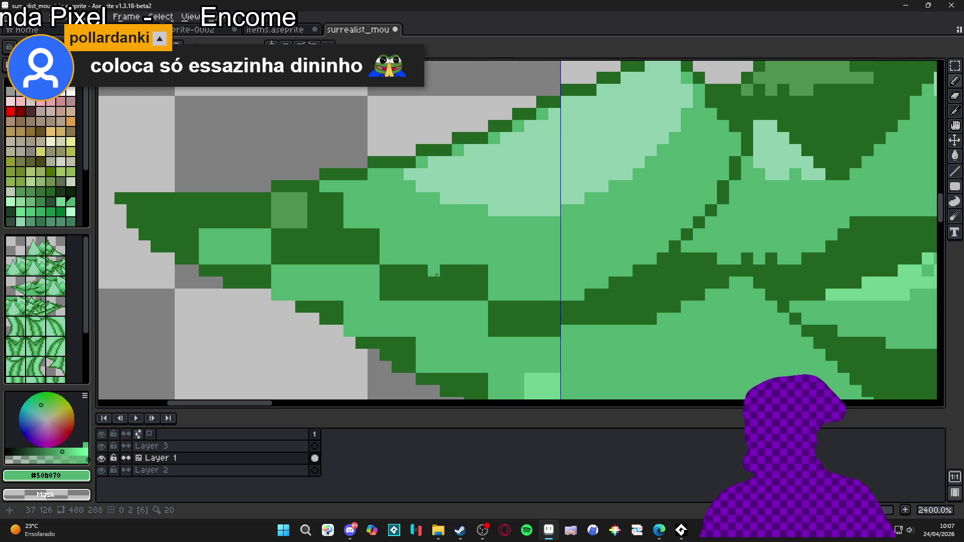
pyautogui.scroll(-7, 377, 195)
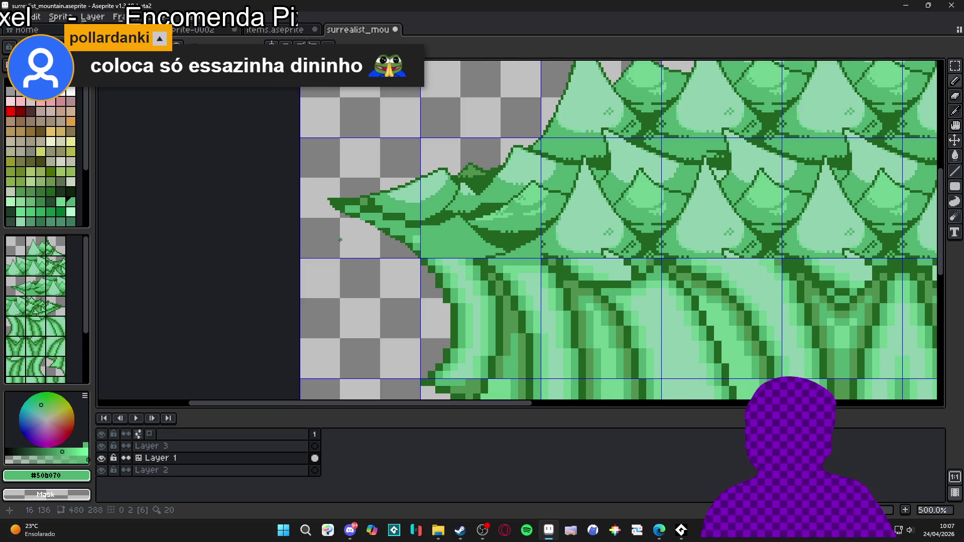
pyautogui.scroll(-2, 341, 240)
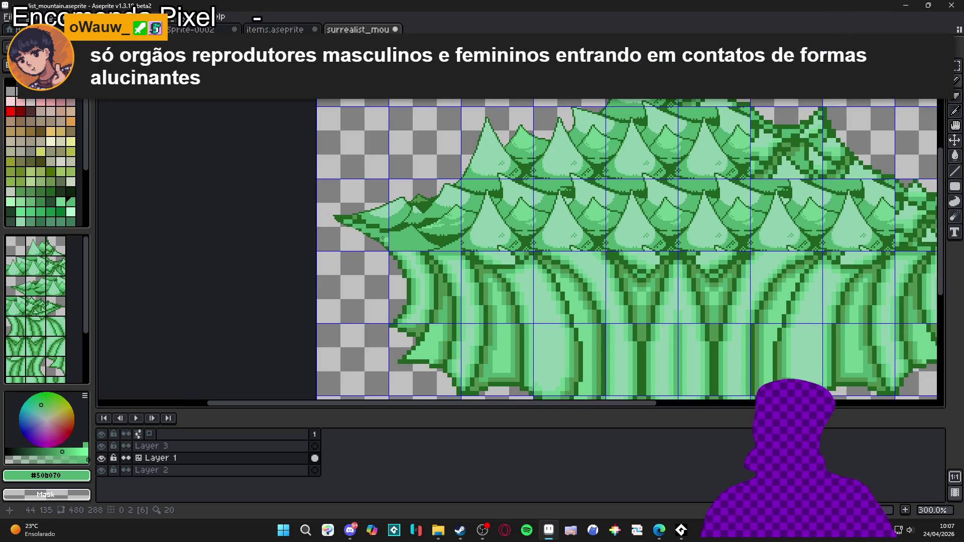
# Soften the dark outline pixels at the leaf-edge junction with mid green.
pyautogui.scroll(7, 393, 222)
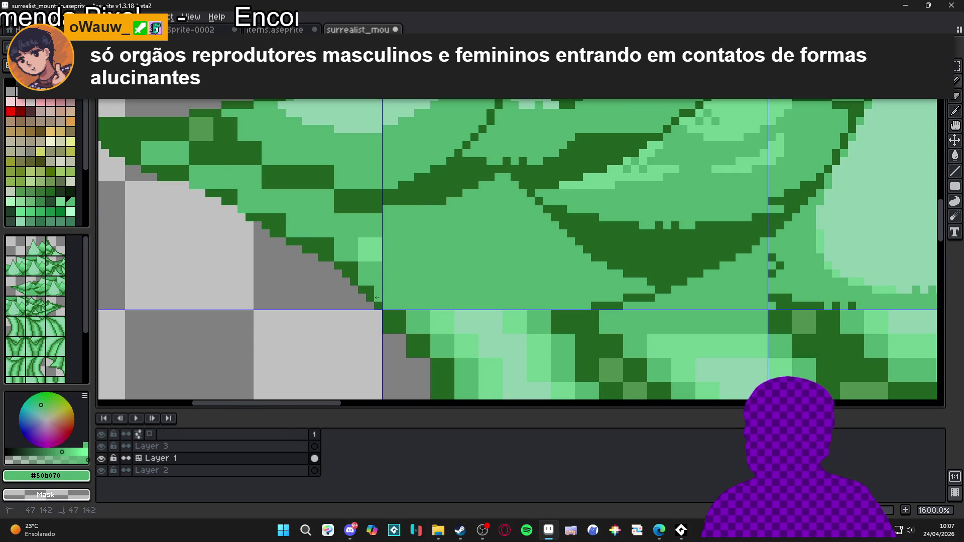
pyautogui.click(346, 265)
pyautogui.click(355, 265)
pyautogui.click(330, 258)
pyautogui.moveTo(334, 252); pyautogui.dragTo(326, 250)
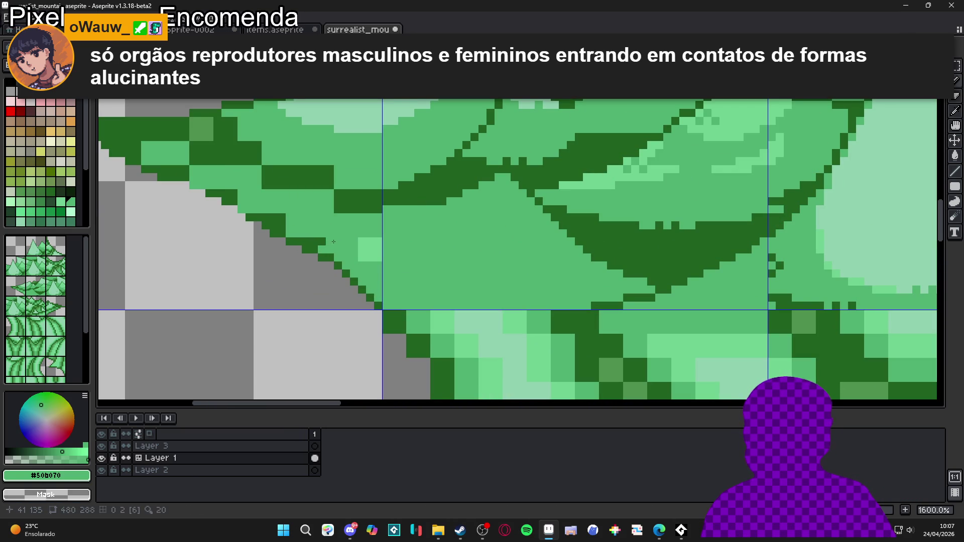
pyautogui.click(303, 244)
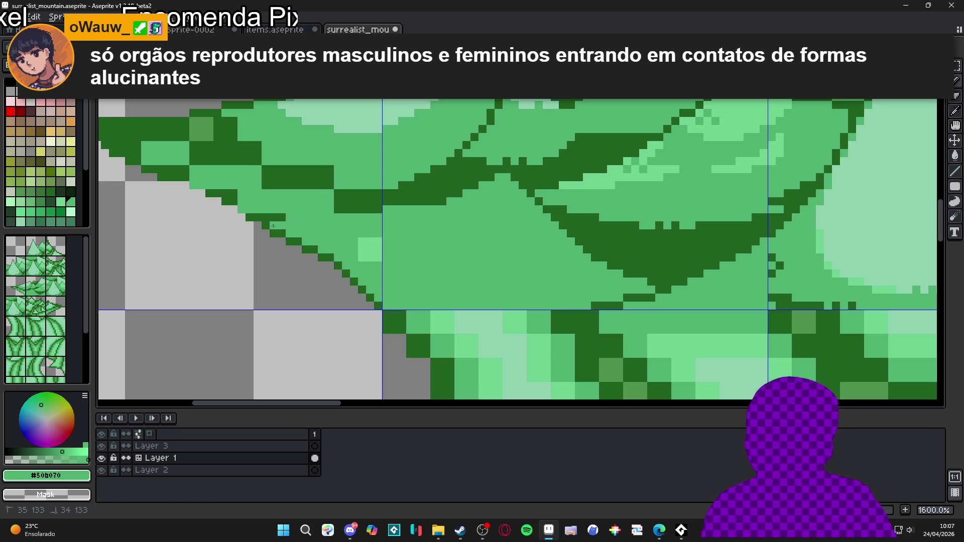
# Redraw the dark #206020 outline along the leaf edge and lighten stray staircase pixels.
pyautogui.scroll(3, 267, 219)
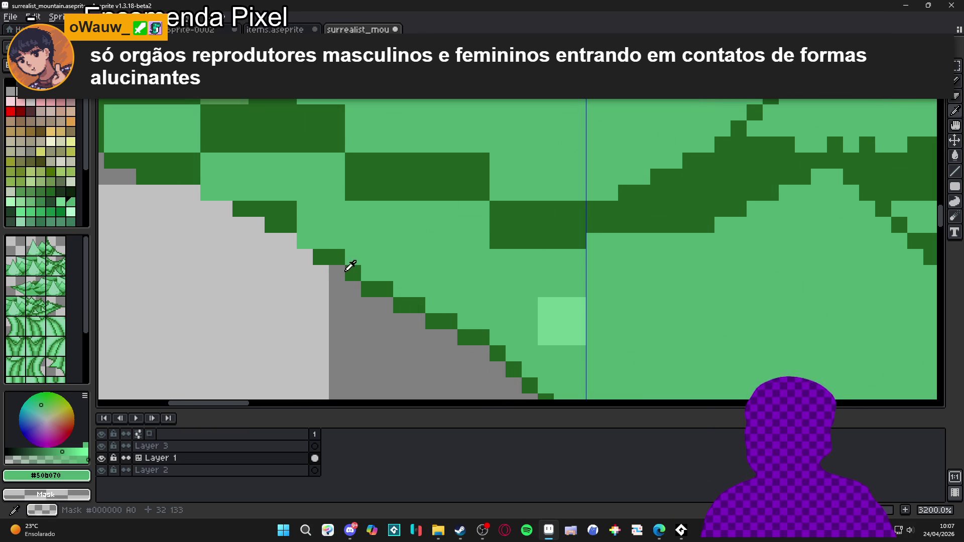
pyautogui.keyDown('alt'); pyautogui.click(321, 258); pyautogui.keyUp('alt')
pyautogui.moveTo(304, 257)
pyautogui.mouseDown()
pyautogui.moveTo(302, 241)
pyautogui.moveTo(276, 239)
pyautogui.moveTo(357, 266)
pyautogui.moveTo(356, 251)
pyautogui.mouseUp()
pyautogui.keyDown('alt'); pyautogui.click(384, 246); pyautogui.keyUp('alt')
pyautogui.click(361, 238)
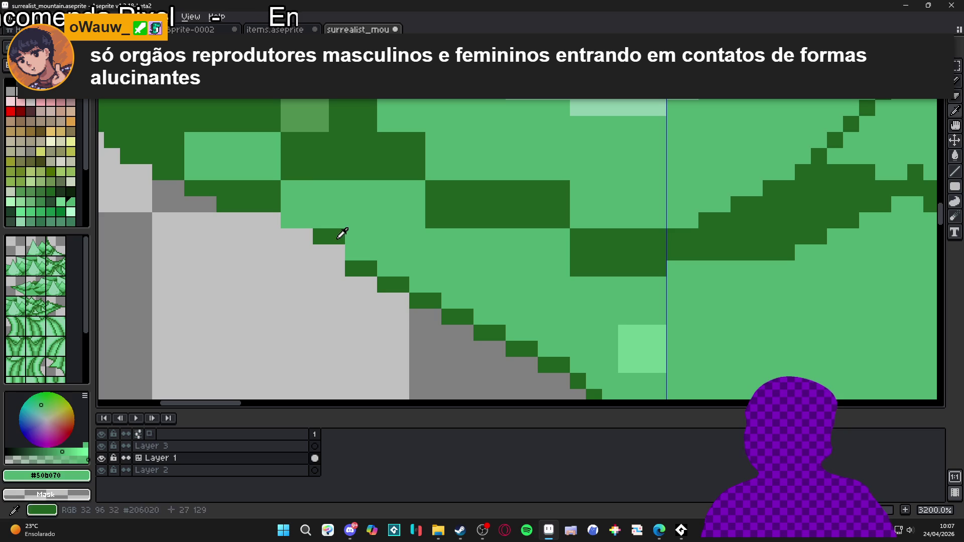
pyautogui.keyDown('alt'); pyautogui.click(338, 233); pyautogui.keyUp('alt')
pyautogui.click(327, 253)
pyautogui.keyDown('alt'); pyautogui.click(355, 230); pyautogui.keyUp('alt')
# Extend the dark outline leftward from the staircase top and along the edge.
pyautogui.click(321, 234)
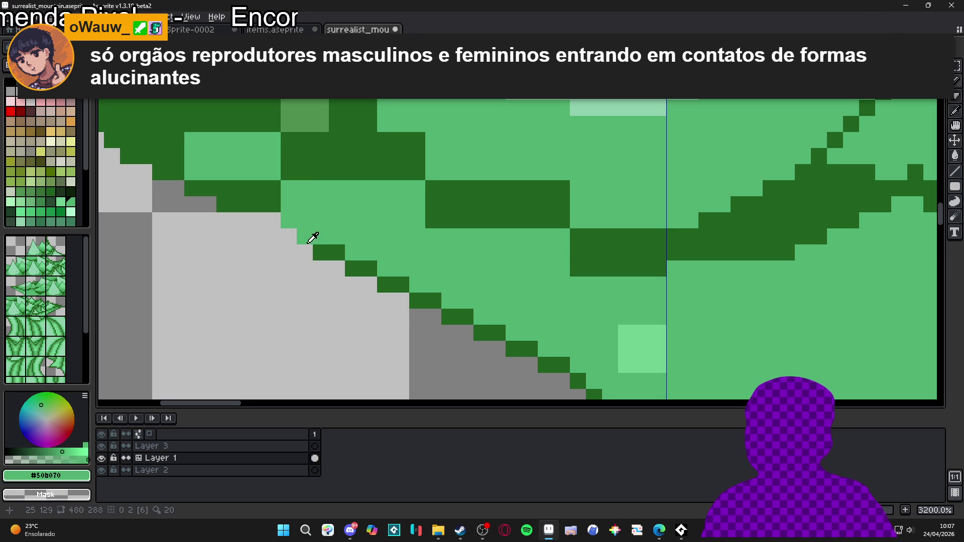
pyautogui.keyDown('alt'); pyautogui.click(329, 252); pyautogui.keyUp('alt')
pyautogui.click(305, 236)
pyautogui.moveTo(289, 237)
pyautogui.mouseDown()
pyautogui.moveTo(272, 237)
pyautogui.moveTo(378, 263)
pyautogui.moveTo(313, 249)
pyautogui.moveTo(359, 237)
pyautogui.mouseUp()
pyautogui.keyDown('alt'); pyautogui.click(390, 245); pyautogui.keyUp('alt')
# Repaint the dark pixels above the edge light green and fill the grey gap dark green.
pyautogui.click(314, 233)
pyautogui.moveTo(313, 217); pyautogui.dragTo(462, 247)
pyautogui.keyDown('alt'); pyautogui.click(422, 276); pyautogui.keyUp('alt')
pyautogui.click(367, 265)
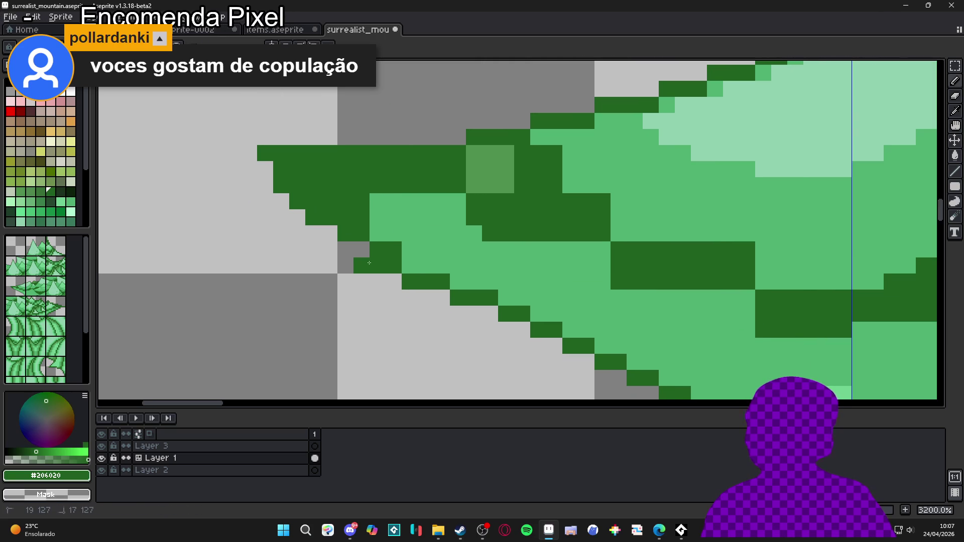
# Fix the corner pixels under the left tip, darkening the outline corner and lightening stray pixels.
pyautogui.press('e')
pyautogui.press('b')
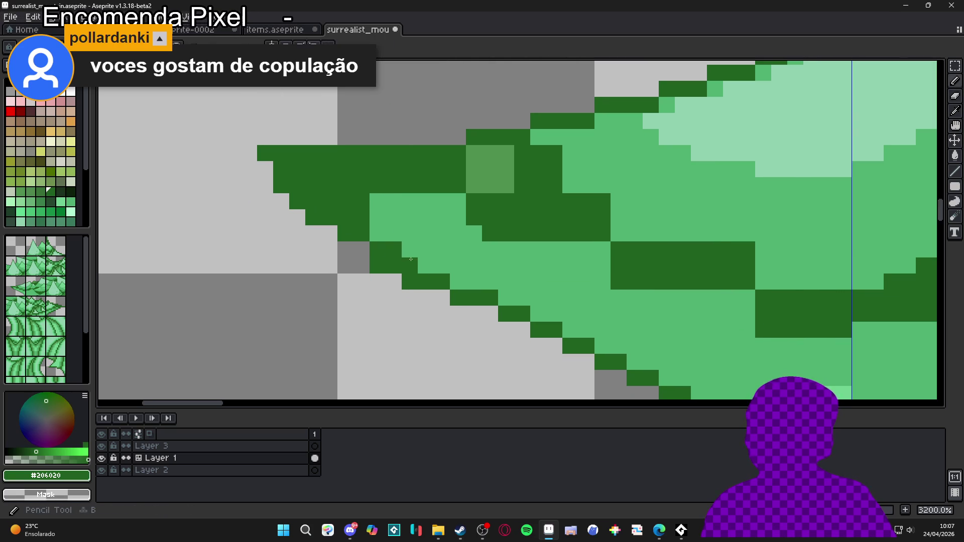
pyautogui.press('x')
pyautogui.moveTo(411, 264)
pyautogui.mouseDown()
pyautogui.moveTo(376, 249)
pyautogui.moveTo(419, 265)
pyautogui.mouseUp()
pyautogui.press('x')
pyautogui.click(362, 262)
pyautogui.press('x')
pyautogui.click(362, 250)
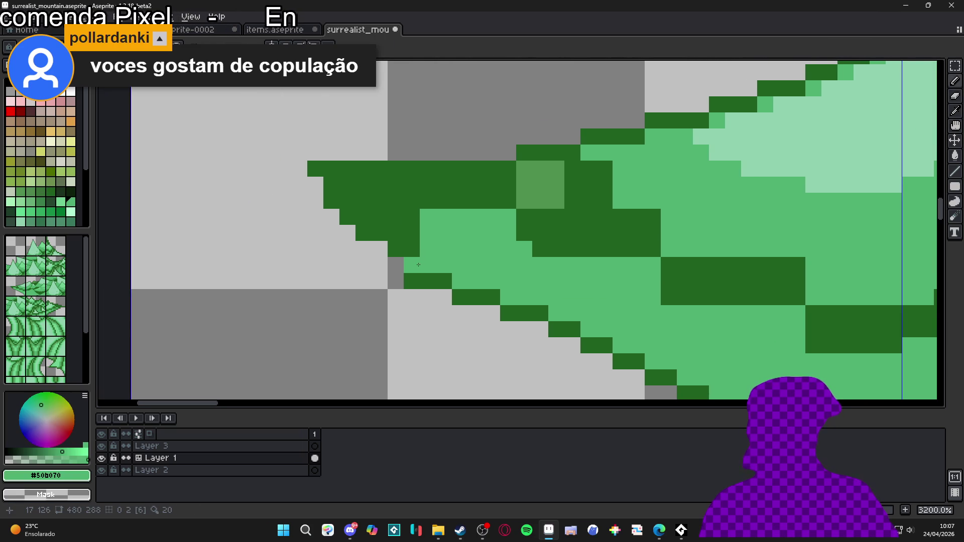
# Touch up pixels along the tip's dark edge, undoing one misplaced dark pixel.
pyautogui.scroll(-3, 429, 270)
pyautogui.scroll(2, 457, 280)
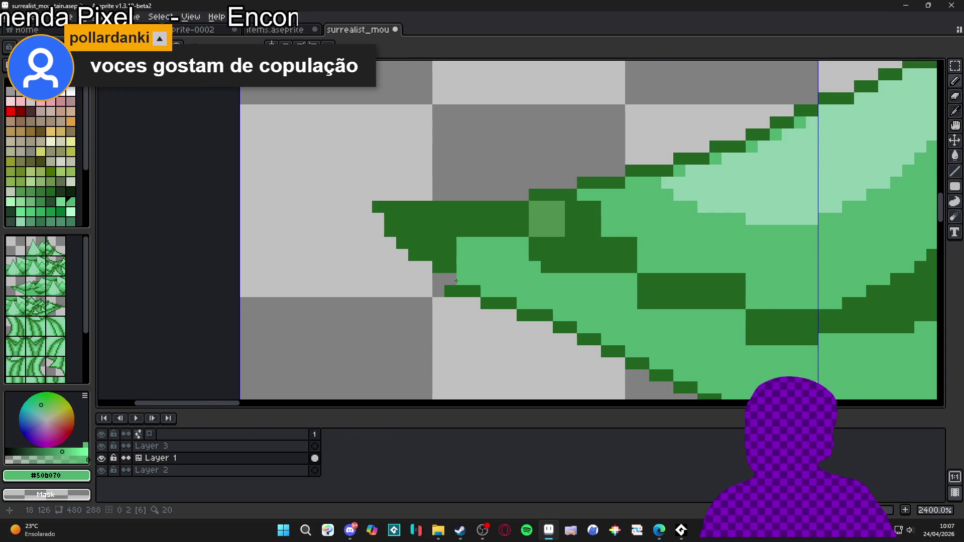
pyautogui.scroll(-1, 457, 284)
pyautogui.scroll(1, 463, 287)
pyautogui.press('x')
pyautogui.click(474, 302)
pyautogui.hotkey('ctrl', 'z')
pyautogui.click(454, 290)
pyautogui.press('x')
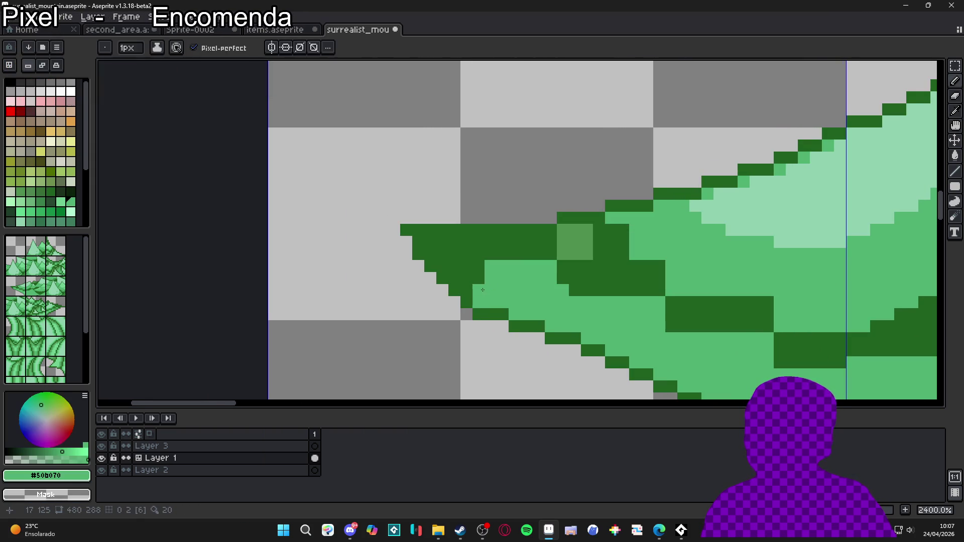
pyautogui.scroll(-1, 476, 290)
pyautogui.scroll(1, 478, 293)
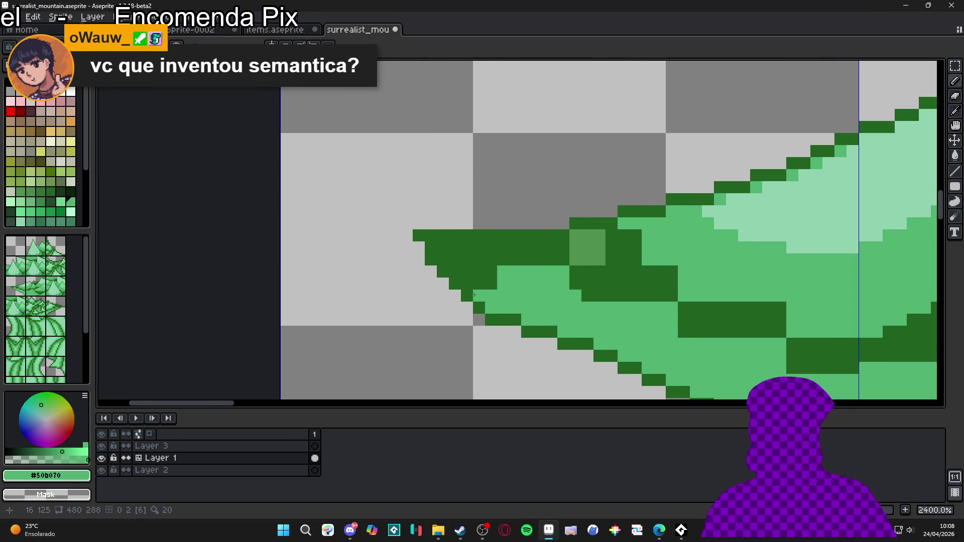
# Paint the tip's dark middle rows and inner block with light green #50b070.
pyautogui.moveTo(480, 296)
pyautogui.mouseDown()
pyautogui.moveTo(448, 264)
pyautogui.moveTo(448, 247)
pyautogui.moveTo(628, 246)
pyautogui.moveTo(623, 235)
pyautogui.moveTo(575, 233)
pyautogui.mouseUp()
pyautogui.moveTo(459, 260); pyautogui.dragTo(648, 273)
pyautogui.click(636, 236)
pyautogui.moveTo(519, 283)
pyautogui.mouseDown()
pyautogui.moveTo(482, 278)
pyautogui.moveTo(658, 291)
pyautogui.moveTo(668, 274)
pyautogui.moveTo(717, 309)
pyautogui.moveTo(778, 316)
pyautogui.moveTo(684, 326)
pyautogui.mouseUp()
pyautogui.moveTo(759, 337)
pyautogui.mouseDown()
pyautogui.moveTo(578, 301)
pyautogui.moveTo(633, 324)
pyautogui.moveTo(648, 311)
pyautogui.mouseUp()
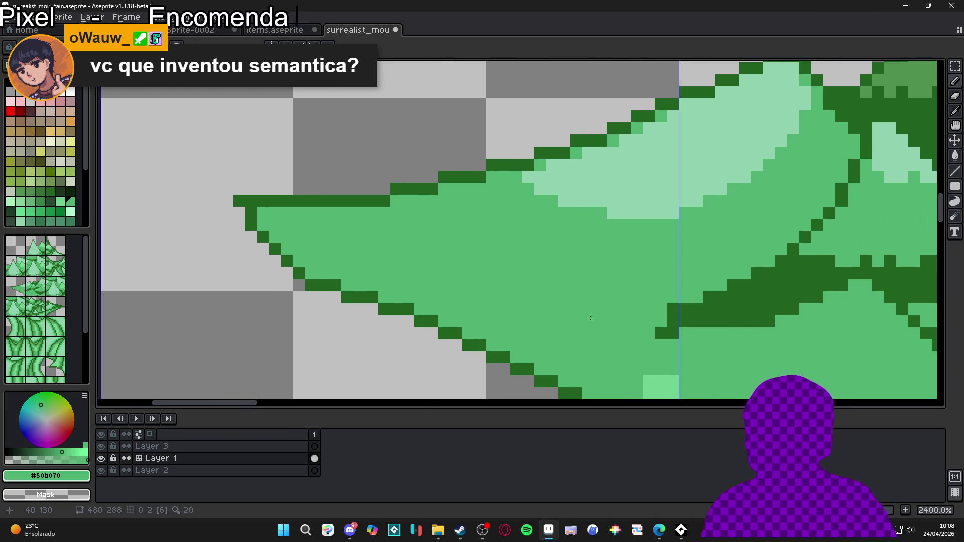
pyautogui.scroll(-6, 598, 314)
pyautogui.scroll(3, 503, 305)
pyautogui.scroll(-5, 507, 305)
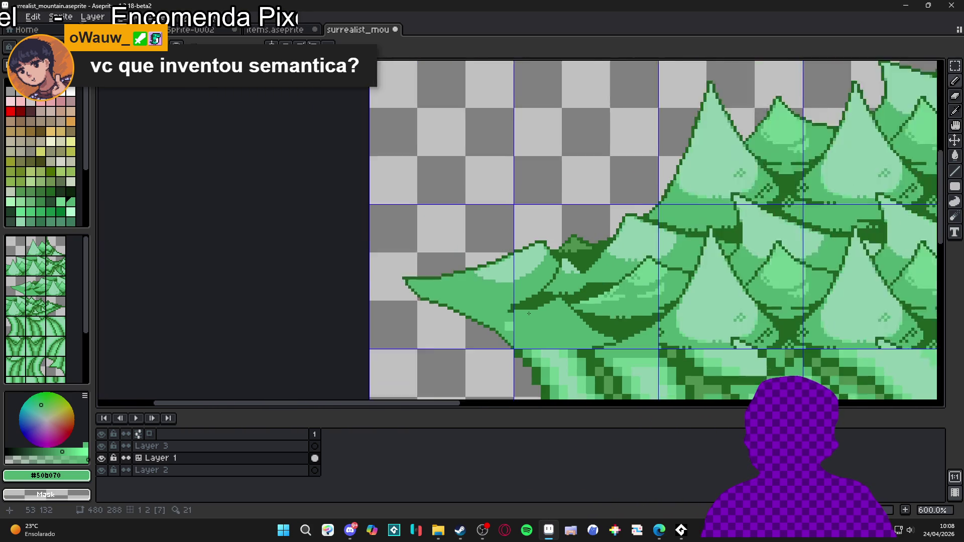
# Extend the lower scale's dark outline leftward and fix its stray outline pixels.
pyautogui.scroll(3, 526, 306)
pyautogui.scroll(1, 526, 306)
pyautogui.keyDown('alt'); pyautogui.click(523, 307); pyautogui.keyUp('alt')
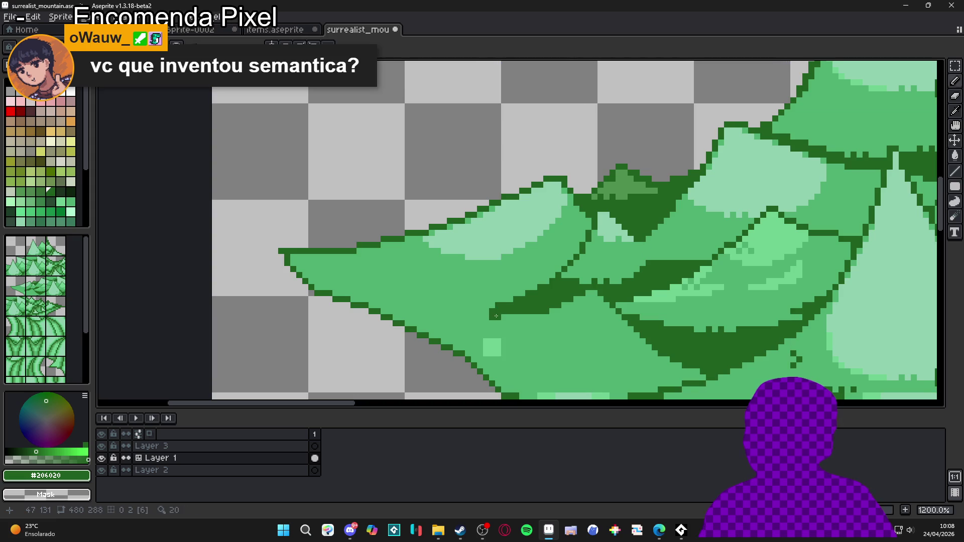
pyautogui.moveTo(456, 316)
pyautogui.mouseDown()
pyautogui.moveTo(417, 286)
pyautogui.moveTo(390, 314)
pyautogui.mouseUp()
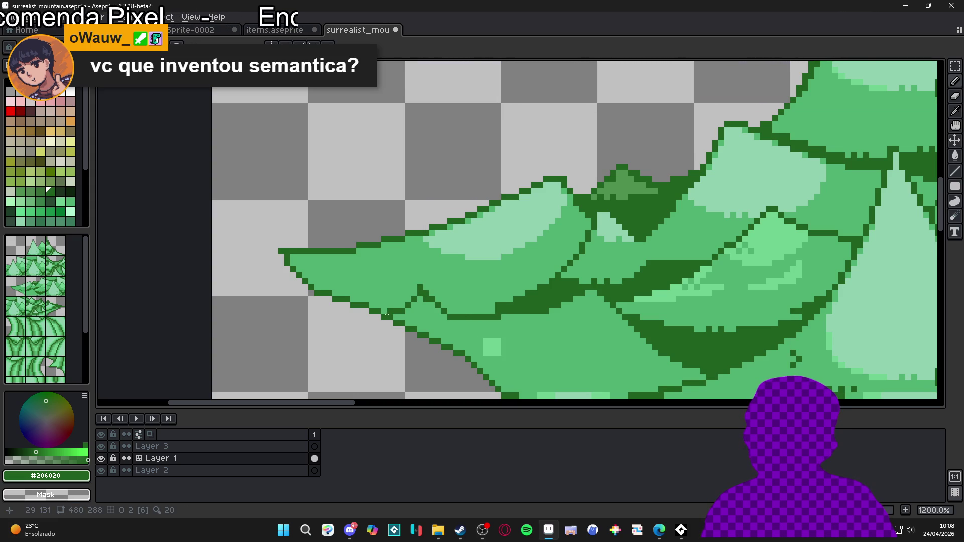
pyautogui.scroll(3, 383, 313)
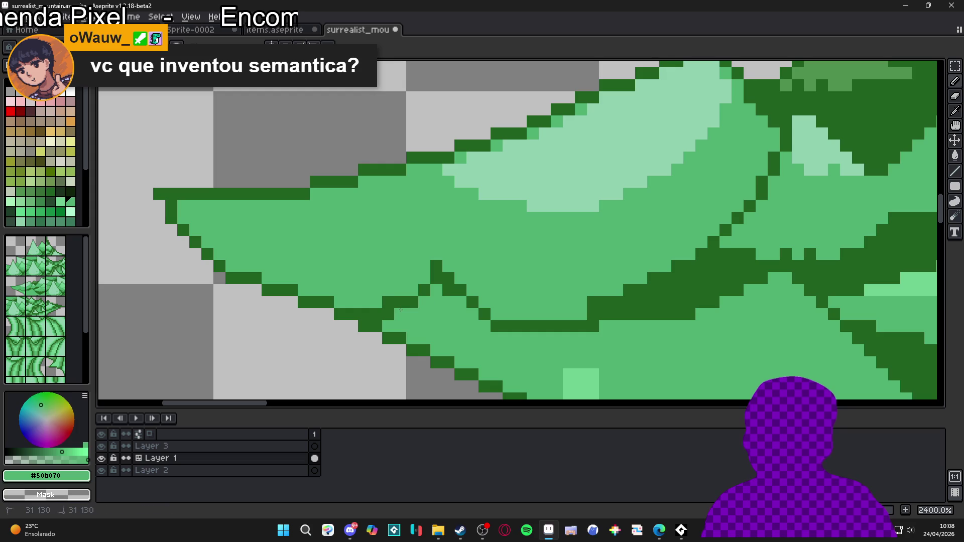
pyautogui.click(412, 290)
pyautogui.press('x')
pyautogui.click(388, 314)
pyautogui.press('x')
pyautogui.press('x')
pyautogui.click(447, 291)
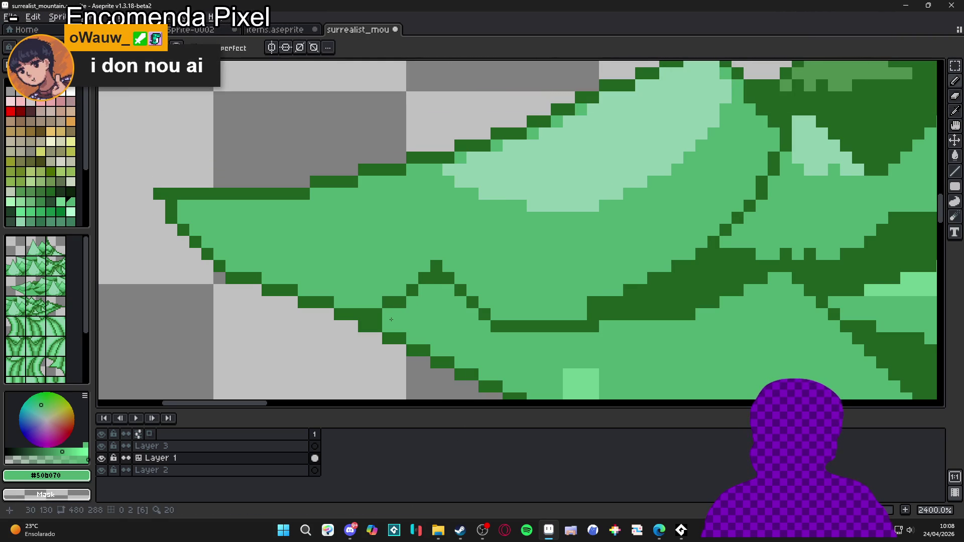
# Sample the dark green, add outline pixels, and paint the pixels below the outline light green.
pyautogui.scroll(-5, 410, 323)
pyautogui.scroll(5, 432, 276)
pyautogui.press('i')
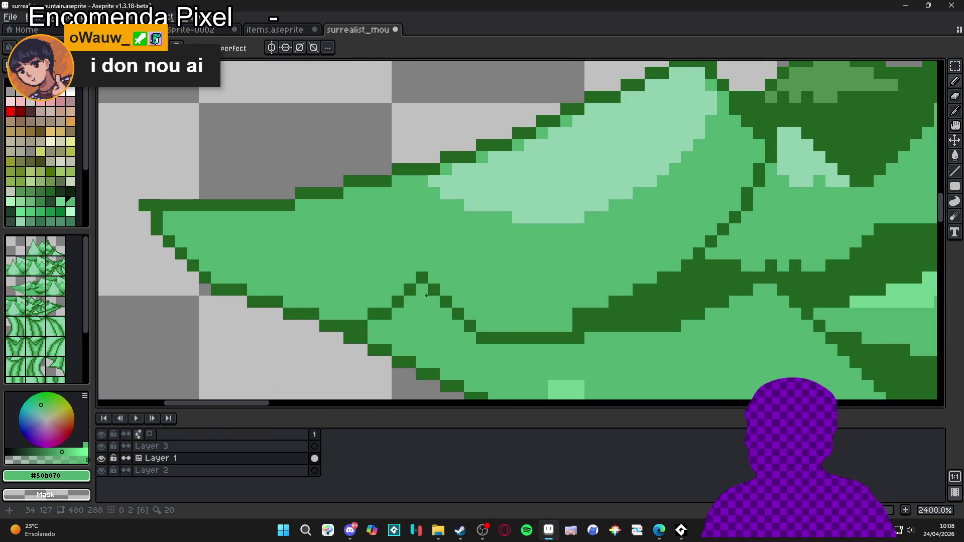
pyautogui.click(432, 276)
pyautogui.scroll(-4, 432, 276)
pyautogui.scroll(5, 453, 271)
pyautogui.press('b')
pyautogui.click(471, 278)
pyautogui.keyDown('alt'); pyautogui.click(456, 309); pyautogui.keyUp('alt')
pyautogui.moveTo(456, 294)
pyautogui.mouseDown()
pyautogui.moveTo(472, 294)
pyautogui.moveTo(439, 262)
pyautogui.mouseUp()
pyautogui.keyDown('alt'); pyautogui.click(439, 276); pyautogui.keyUp('alt')
pyautogui.keyDown('alt'); pyautogui.click(438, 285); pyautogui.keyUp('alt')
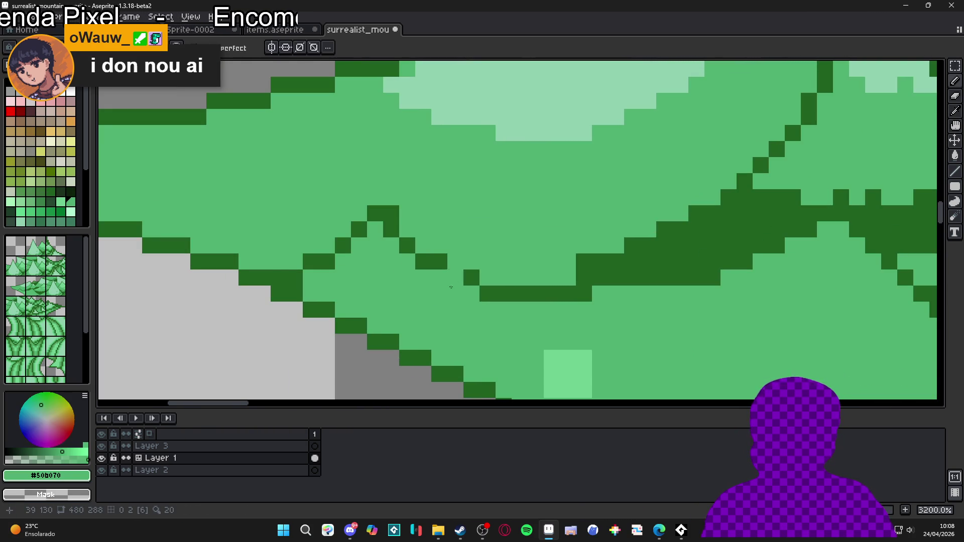
# Save surrealist_mountain.aseprite and pan the view across the mountain.
pyautogui.scroll(-5, 446, 284)
pyautogui.scroll(2, 472, 325)
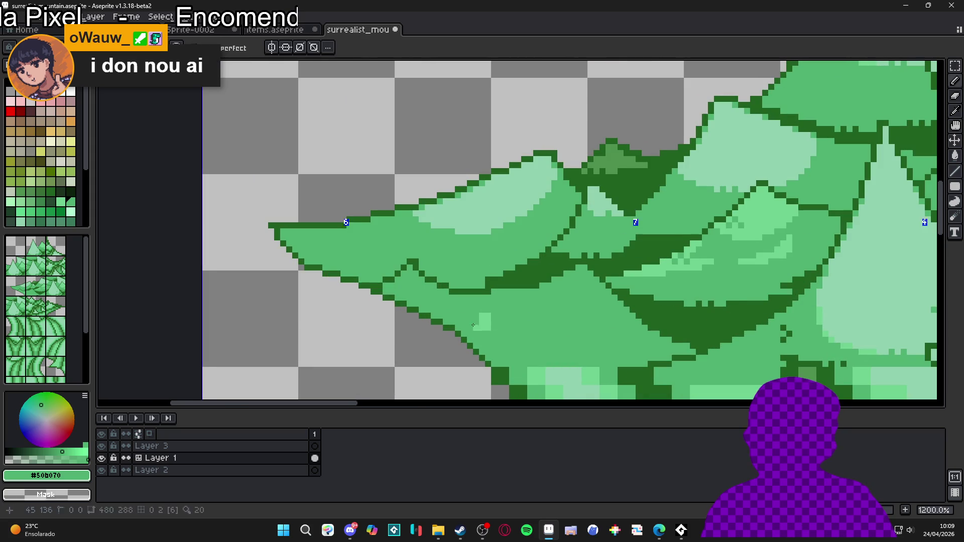
pyautogui.scroll(-2, 485, 329)
pyautogui.scroll(1, 509, 337)
pyautogui.scroll(-1, 502, 321)
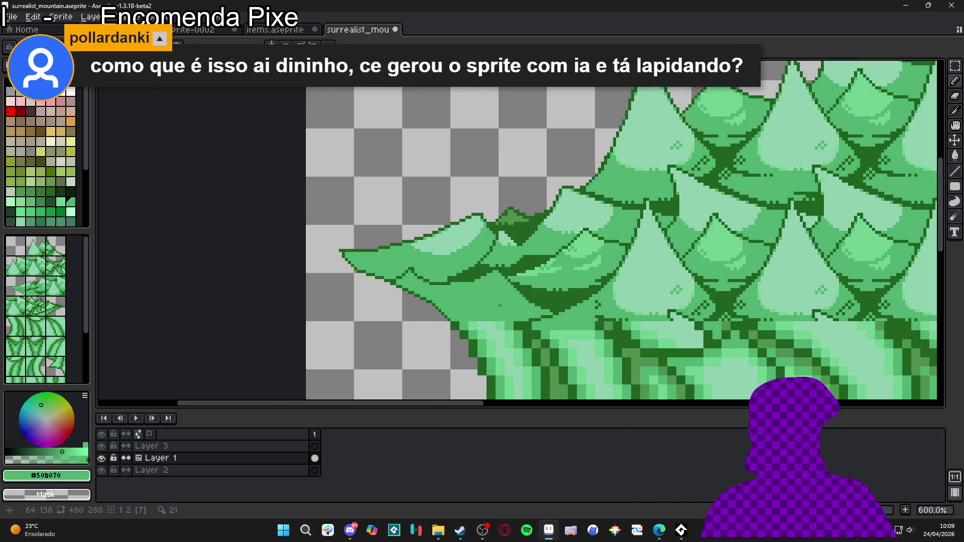
pyautogui.scroll(-3, 500, 305)
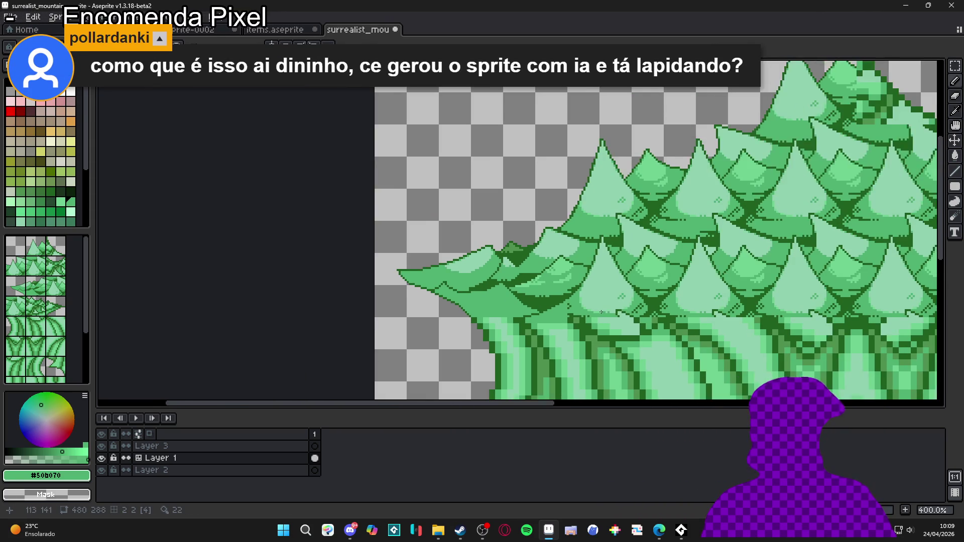
pyautogui.hotkey('ctrl', 's')
pyautogui.moveTo(459, 273); pyautogui.dragTo(452, 271)
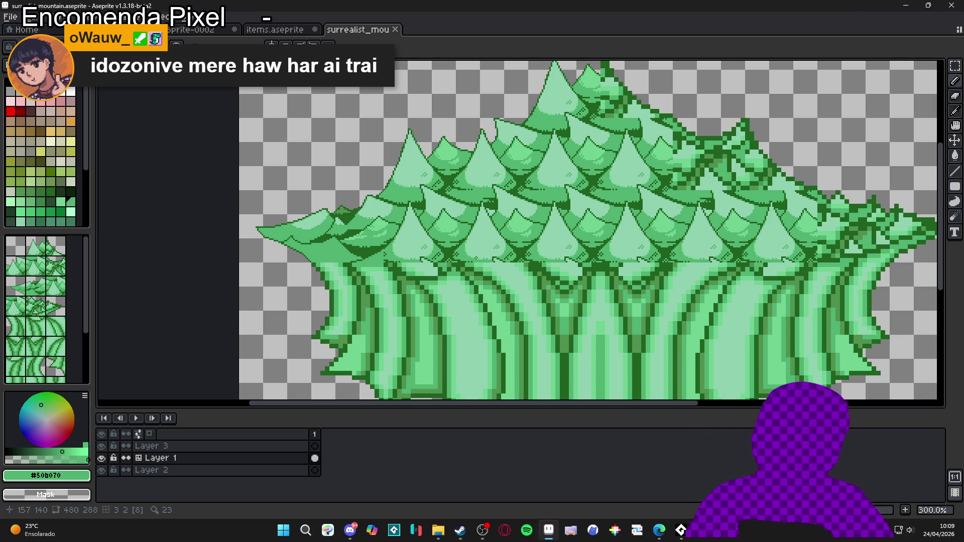
pyautogui.scroll(3, 301, 216)
pyautogui.scroll(6, 248, 220)
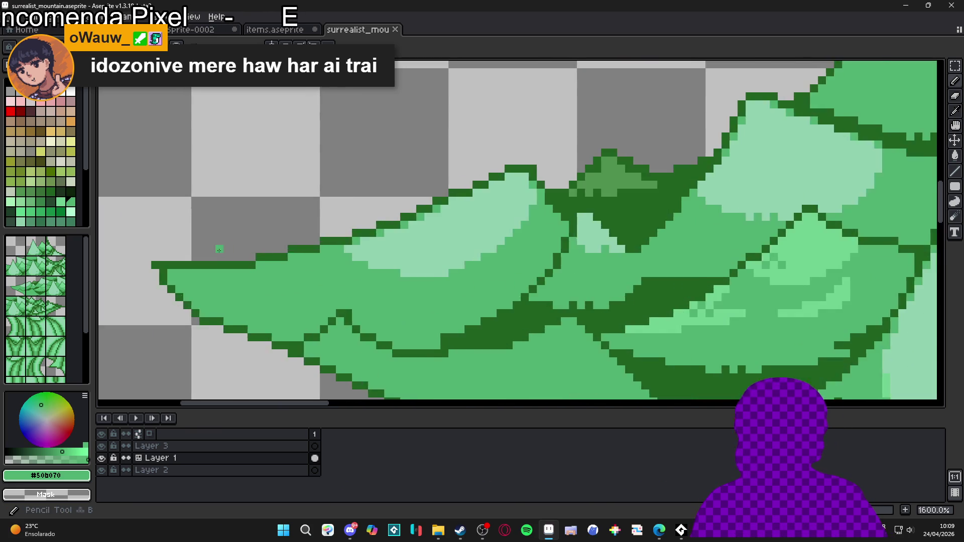
pyautogui.keyDown('alt'); pyautogui.click(133, 271); pyautogui.keyUp('alt')
pyautogui.click(133, 271)
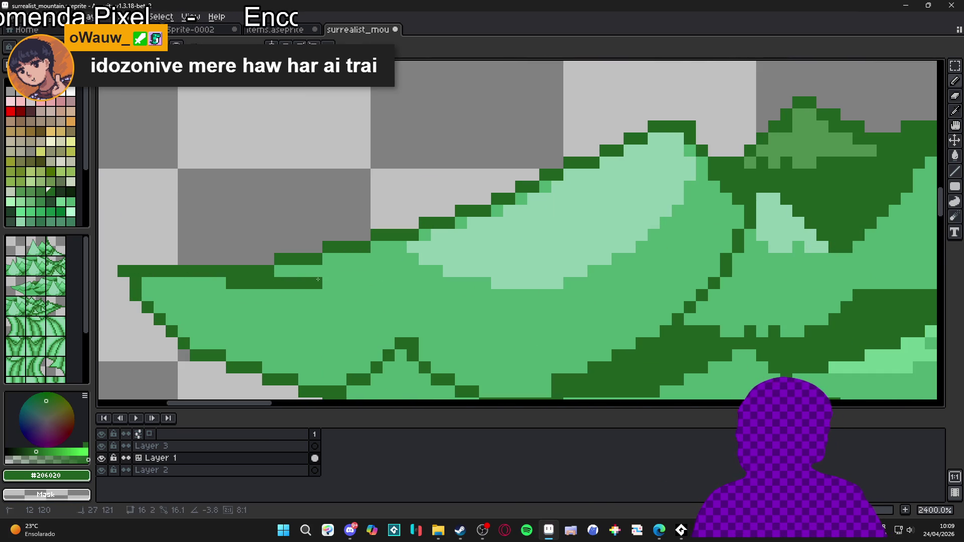
pyautogui.keyDown('shift'); pyautogui.click(329, 271); pyautogui.keyUp('shift')
pyautogui.keyDown('shift'); pyautogui.click(377, 248); pyautogui.keyUp('shift')
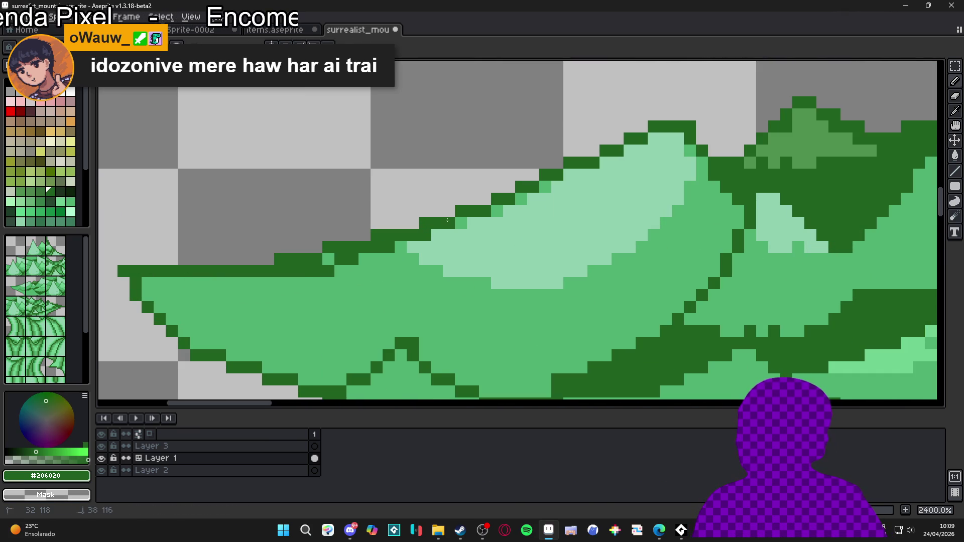
pyautogui.hotkey('ctrl', 'z')
pyautogui.hotkey('ctrl', 'z')
pyautogui.click(328, 247)
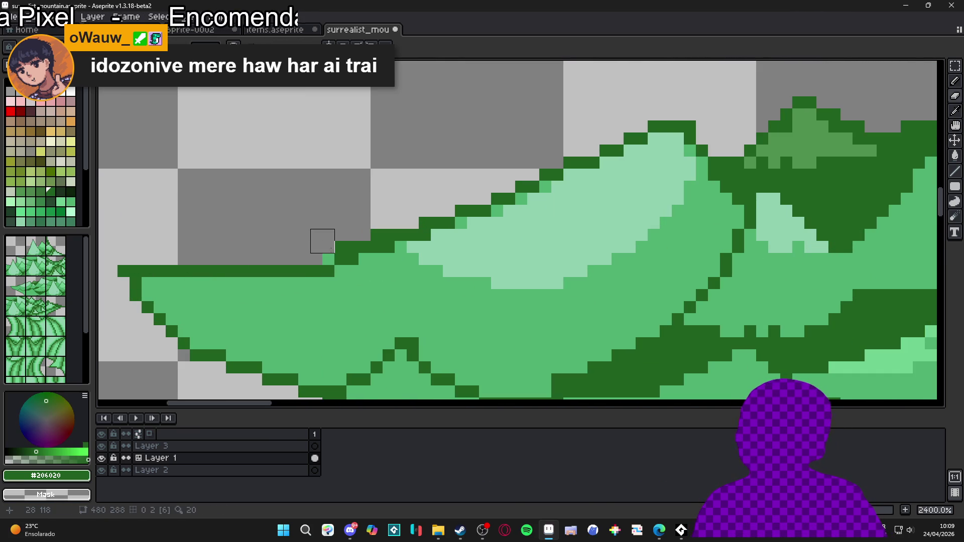
pyautogui.hotkey('ctrl', 'z')
pyautogui.moveTo(347, 256); pyautogui.dragTo(344, 236)
pyautogui.press('b')
pyautogui.click(329, 259)
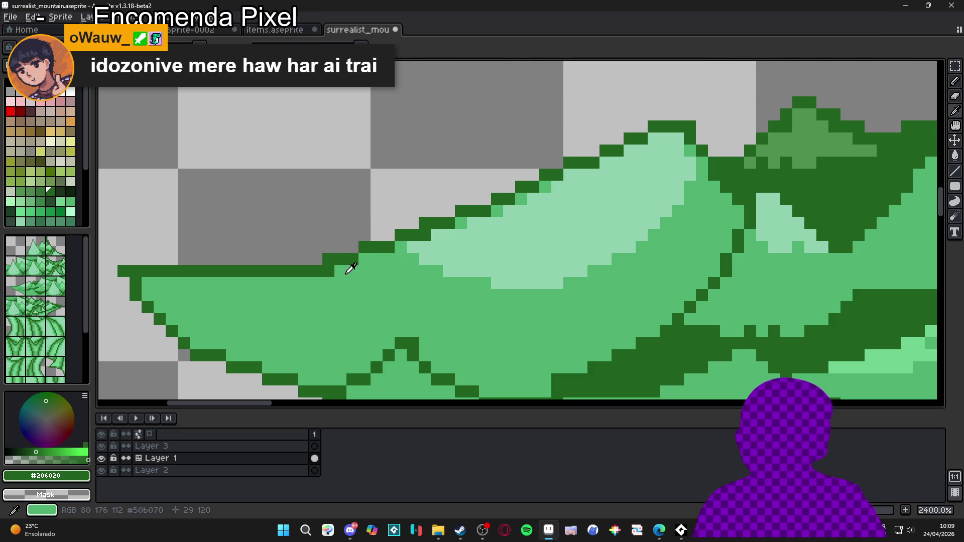
pyautogui.keyDown('alt'); pyautogui.click(340, 267); pyautogui.keyUp('alt')
pyautogui.click(329, 272)
pyautogui.click(413, 223)
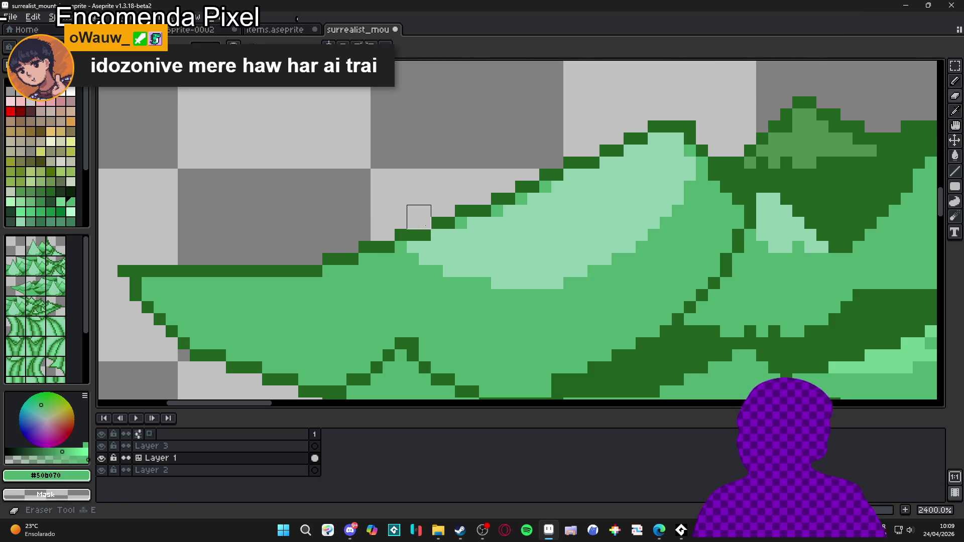
pyautogui.scroll(-3, 417, 221)
pyautogui.scroll(3, 370, 233)
pyautogui.keyDown('alt'); pyautogui.click(370, 233); pyautogui.keyUp('alt')
pyautogui.click(343, 237)
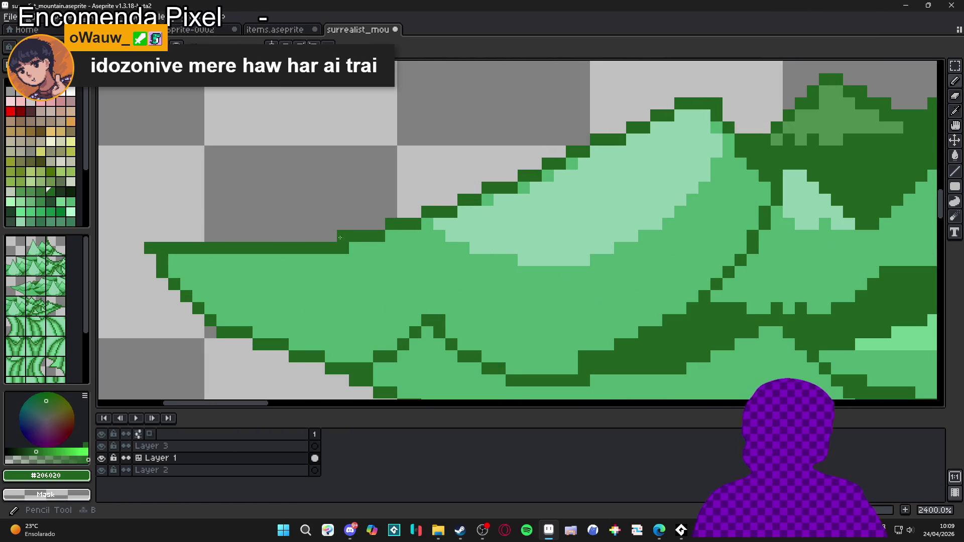
pyautogui.keyDown('alt'); pyautogui.click(370, 254); pyautogui.keyUp('alt')
pyautogui.click(343, 248)
pyautogui.scroll(-1, 350, 250)
pyautogui.scroll(-1, 350, 249)
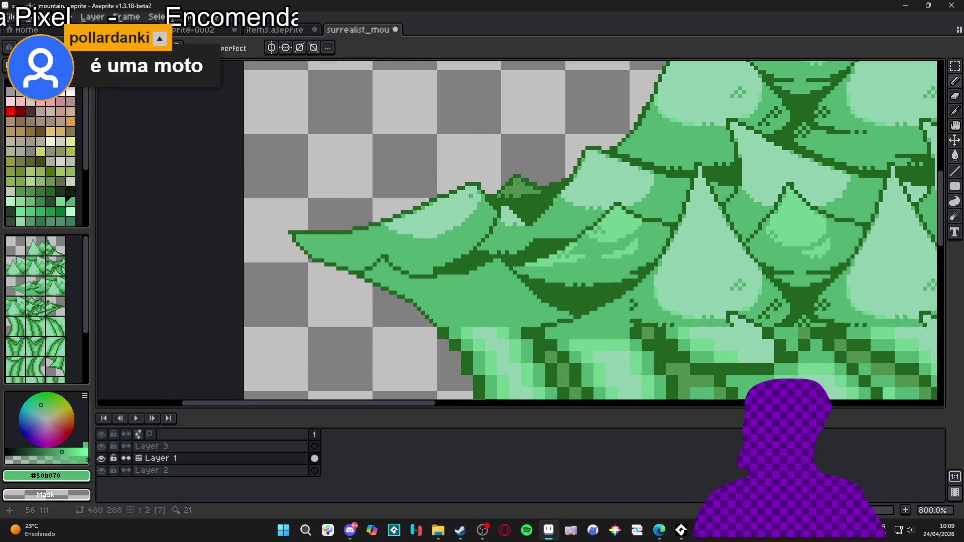
pyautogui.scroll(-3, 477, 189)
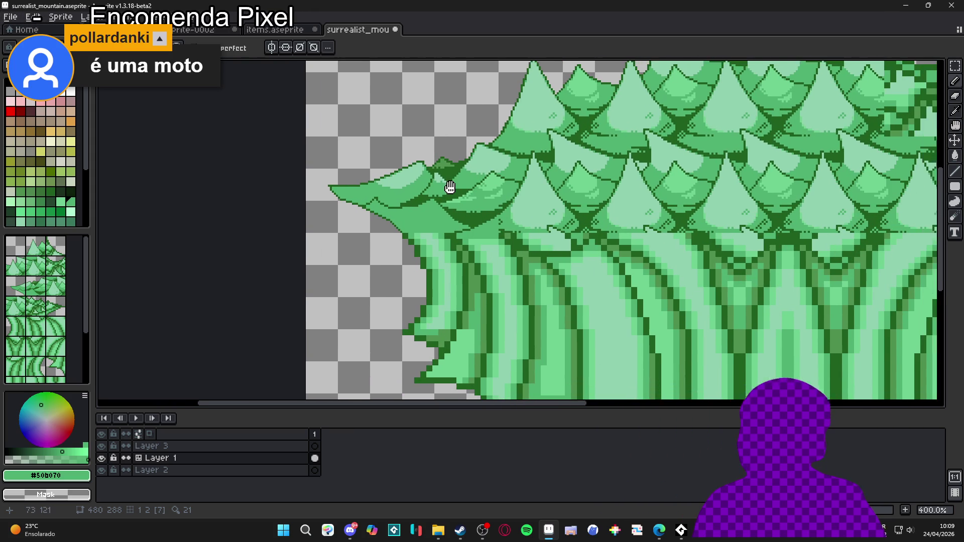
pyautogui.scroll(-2, 369, 201)
pyautogui.scroll(2, 369, 201)
pyautogui.scroll(4, 369, 201)
pyautogui.scroll(-3, 471, 256)
pyautogui.scroll(-3, 471, 257)
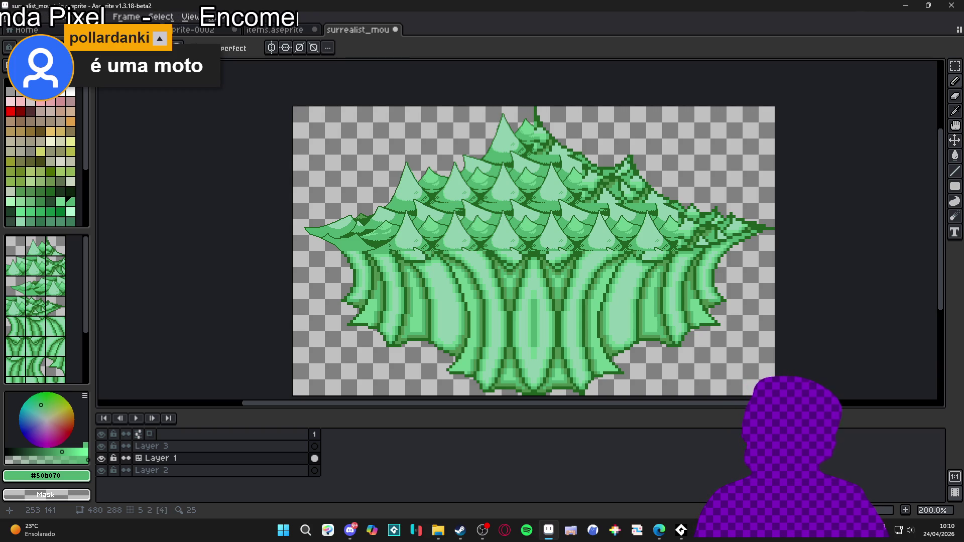
# Draw dark green #206020 along the left tip scale's dark band and its upper edge.
pyautogui.moveTo(595, 224); pyautogui.dragTo(579, 230)
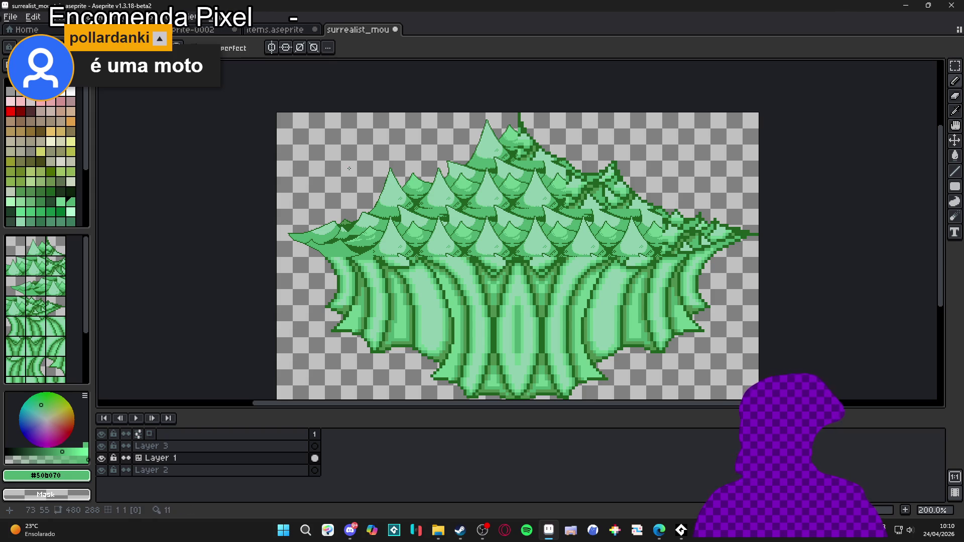
pyautogui.scroll(3, 293, 226)
pyautogui.scroll(5, 237, 235)
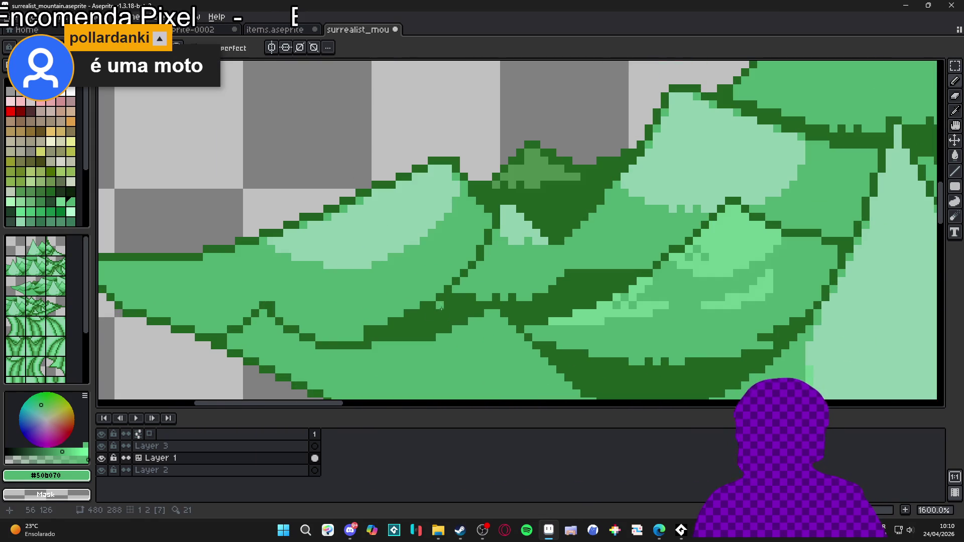
pyautogui.keyDown('alt'); pyautogui.click(396, 317); pyautogui.keyUp('alt')
pyautogui.moveTo(366, 337)
pyautogui.mouseDown()
pyautogui.moveTo(318, 337)
pyautogui.moveTo(285, 314)
pyautogui.moveTo(387, 321)
pyautogui.moveTo(354, 330)
pyautogui.moveTo(290, 322)
pyautogui.mouseUp()
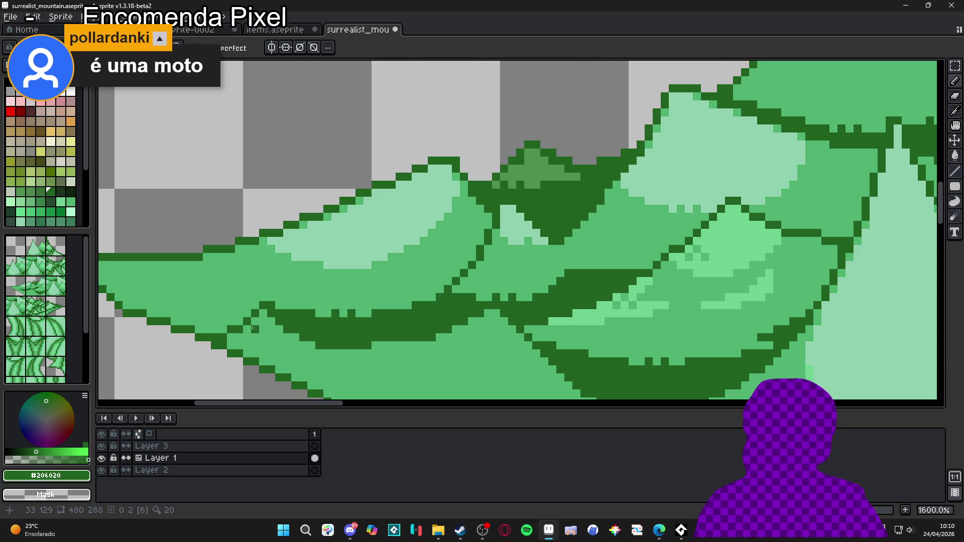
pyautogui.moveTo(214, 330)
pyautogui.mouseDown()
pyautogui.moveTo(182, 321)
pyautogui.moveTo(228, 326)
pyautogui.moveTo(246, 314)
pyautogui.moveTo(157, 314)
pyautogui.moveTo(128, 306)
pyautogui.moveTo(167, 306)
pyautogui.moveTo(126, 297)
pyautogui.moveTo(319, 316)
pyautogui.mouseUp()
# Save surrealist_mountain.aseprite.
pyautogui.scroll(-5, 336, 318)
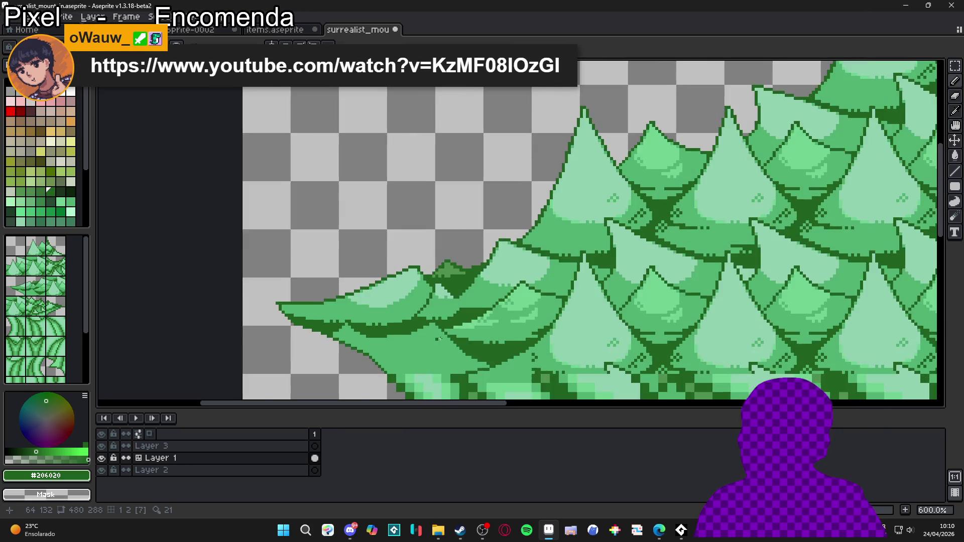
pyautogui.scroll(-1, 432, 258)
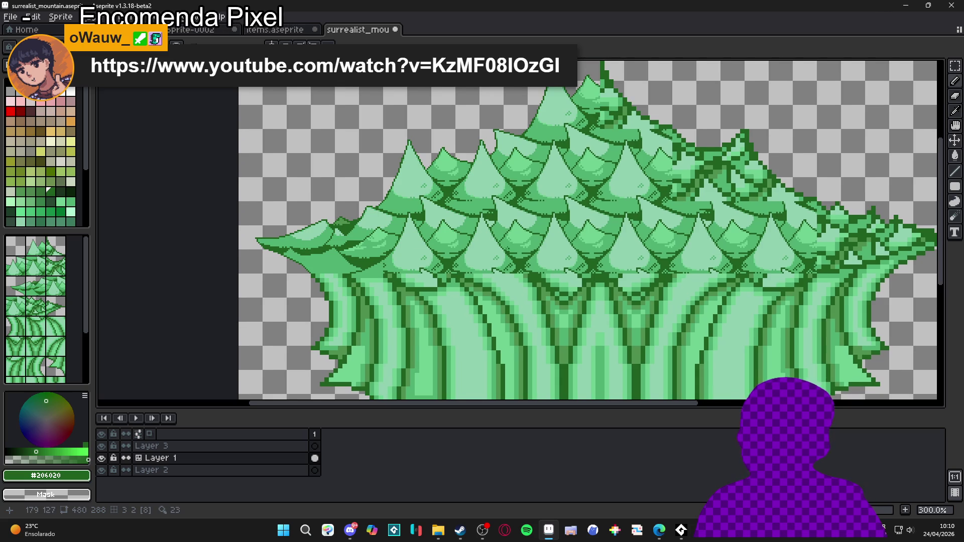
pyautogui.scroll(1, 472, 256)
pyautogui.scroll(-1, 522, 247)
pyautogui.hotkey('ctrl', 's')
pyautogui.scroll(-1, 526, 243)
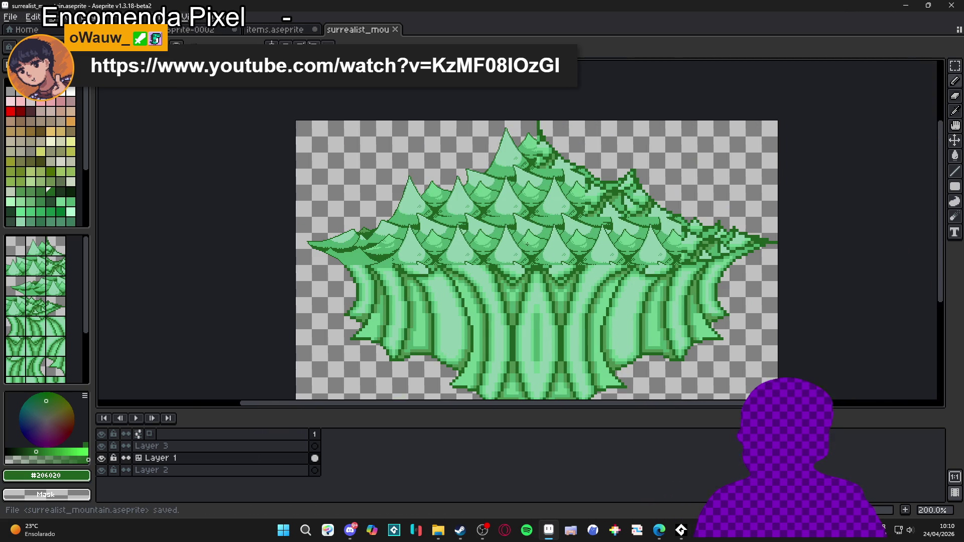
# Show the grid over the sprite with Ctrl+', move the mountain higher, and switch to the browser.
pyautogui.scroll(-1, 482, 224)
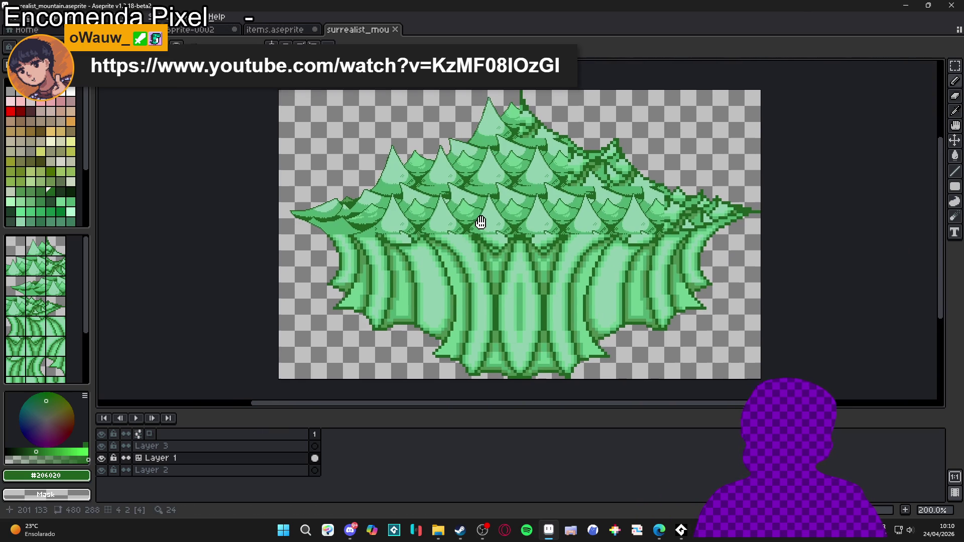
pyautogui.hotkey('ctrl', "'")
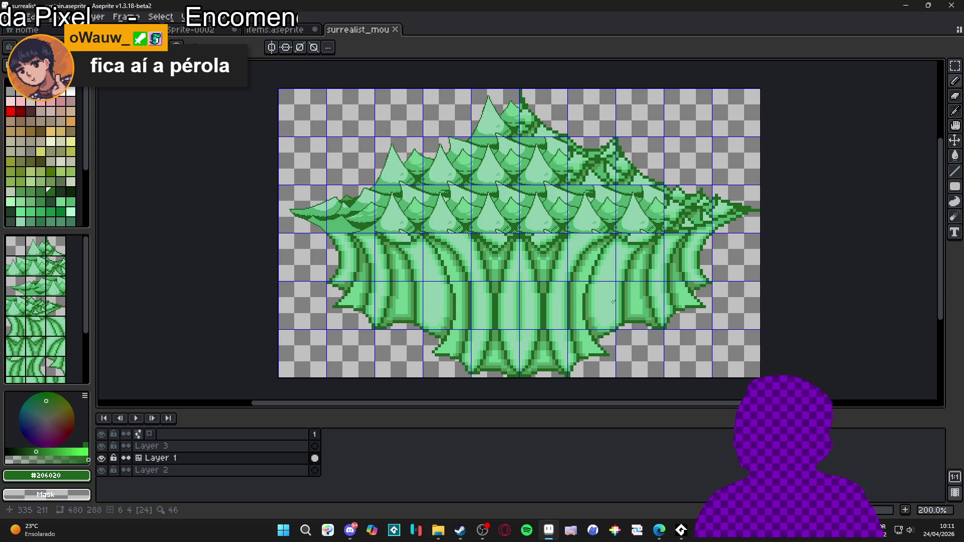
pyautogui.moveTo(513, 258); pyautogui.dragTo(505, 227)
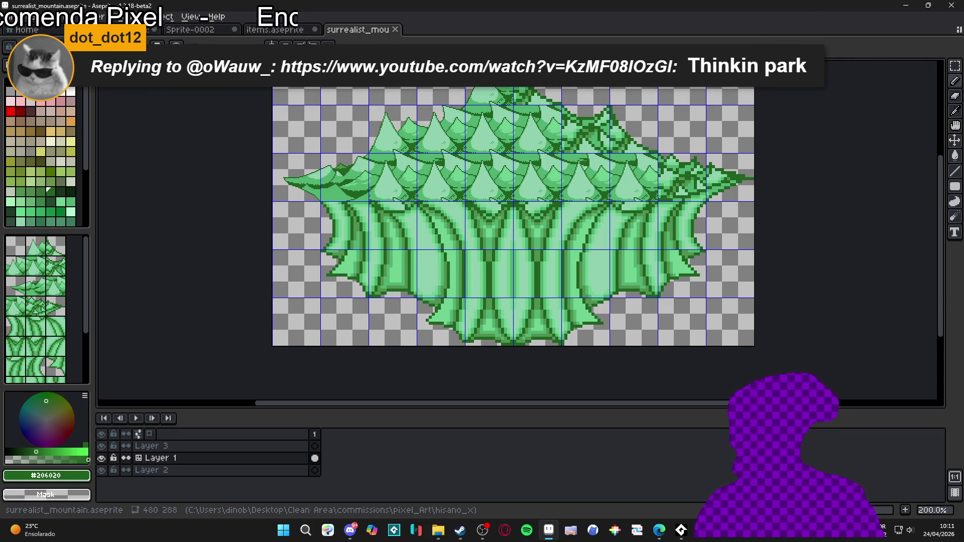
pyautogui.hotkey('alt', 'Tab')
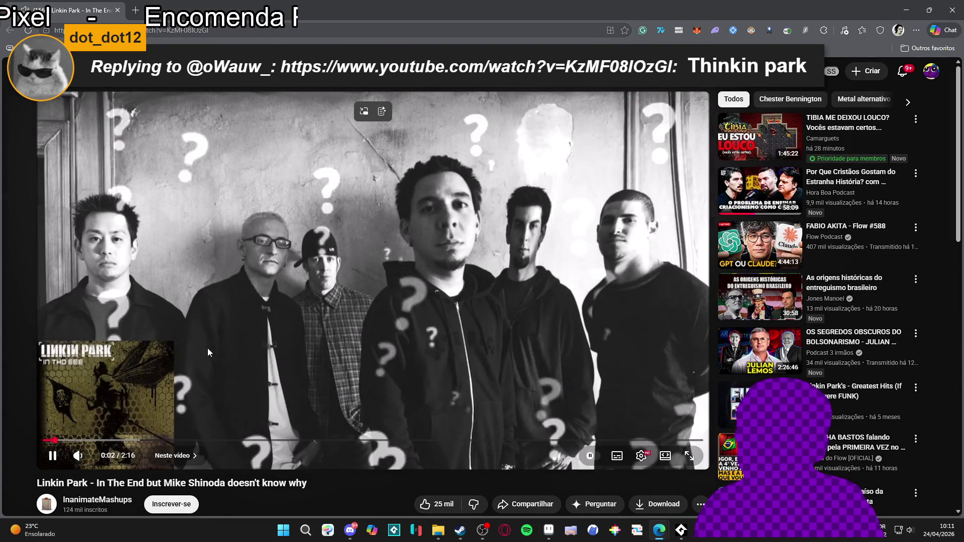
# Pause the mashup video, adjust the system volume, and stop the audio console.
pyautogui.click(207, 352)
pyautogui.press('XF86AudioLowerVolume')
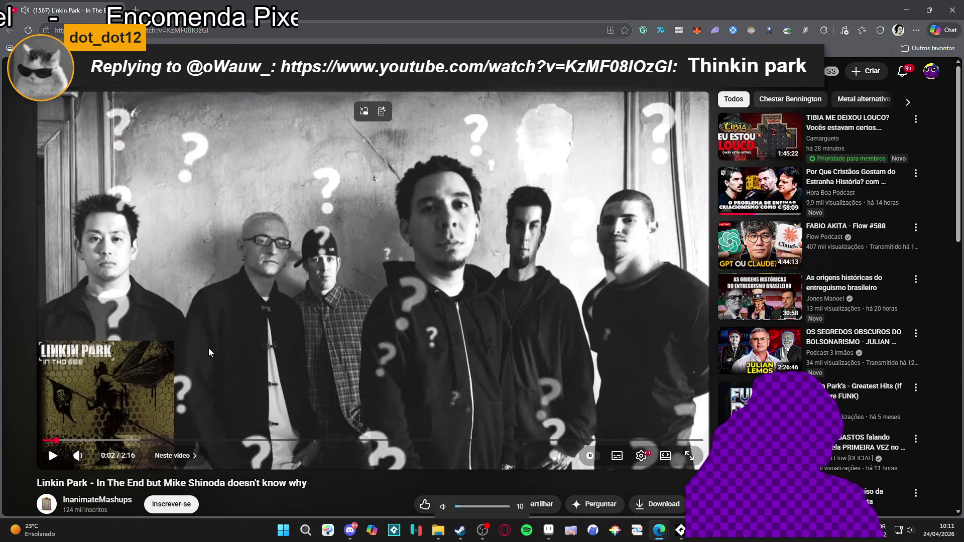
pyautogui.press('XF86AudioRaiseVolume')
pyautogui.press('XF86AudioRaiseVolume')
pyautogui.press('XF86AudioRaiseVolume')
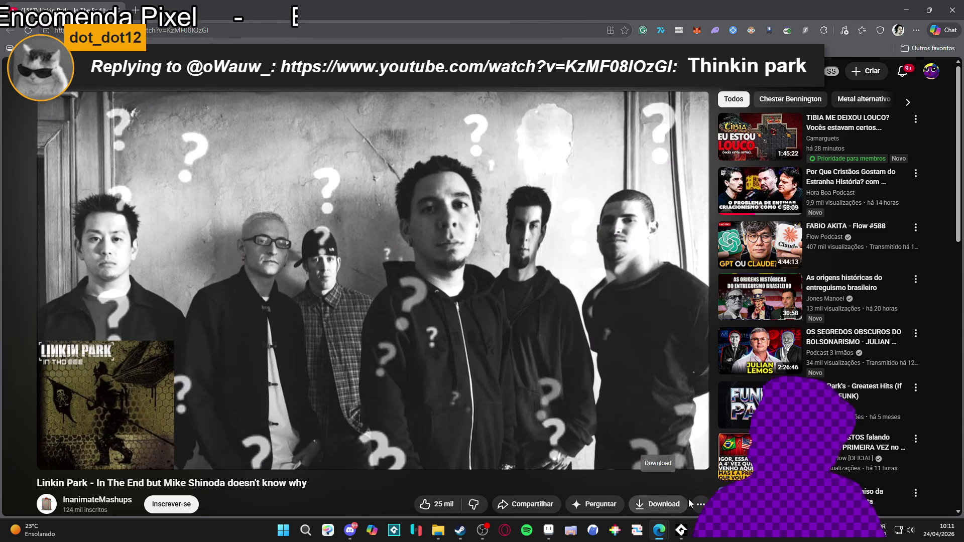
pyautogui.click(681, 530)
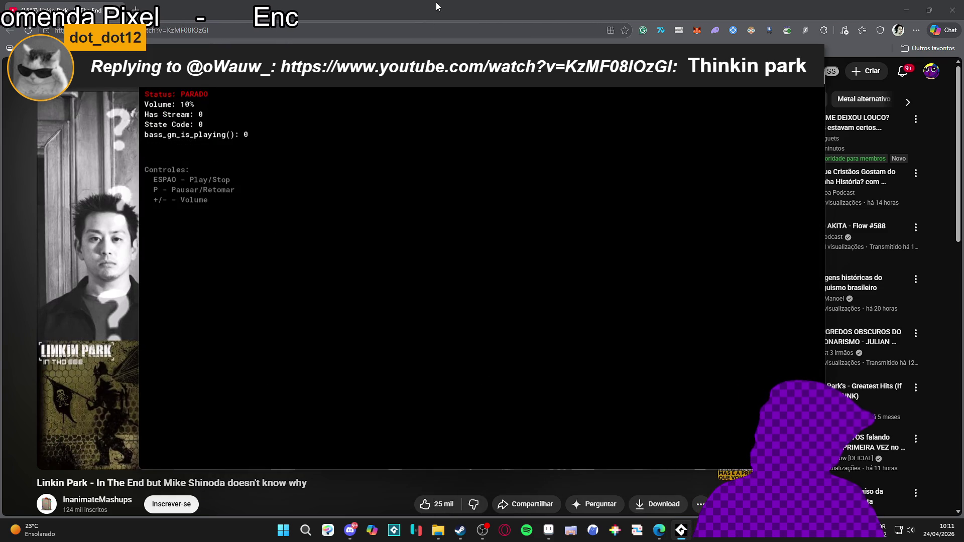
pyautogui.click(432, 15)
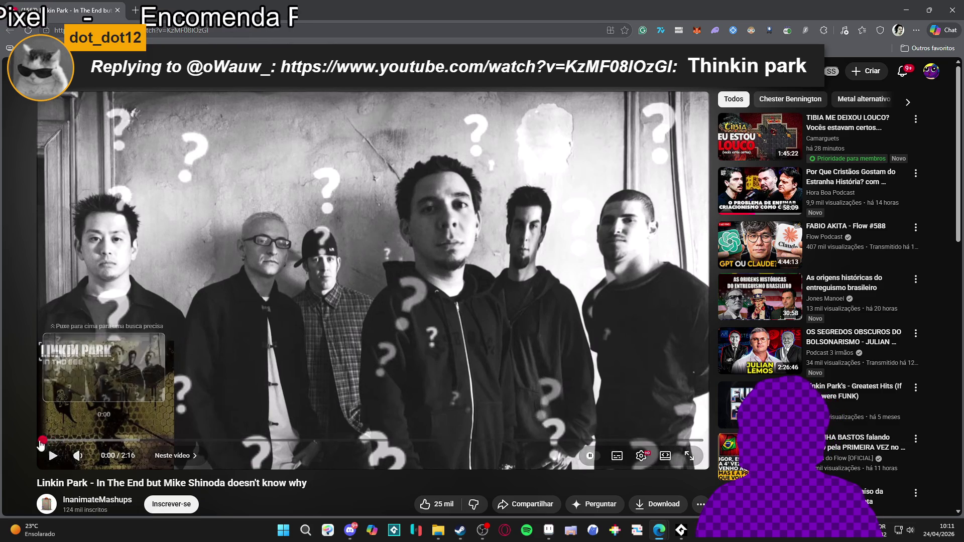
# Restart the video from the beginning louder, then pause it and return to Aseprite.
pyautogui.click(53, 456)
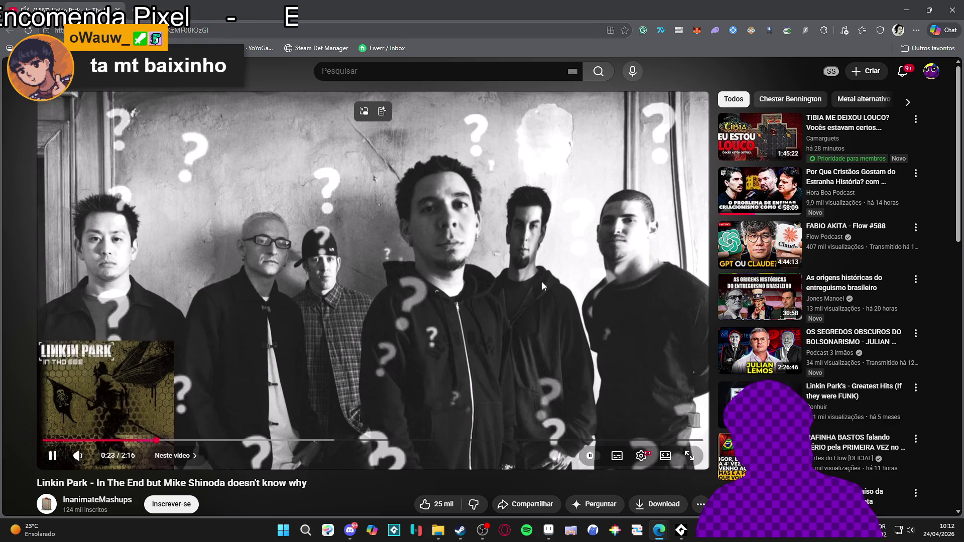
pyautogui.moveTo(81, 458)
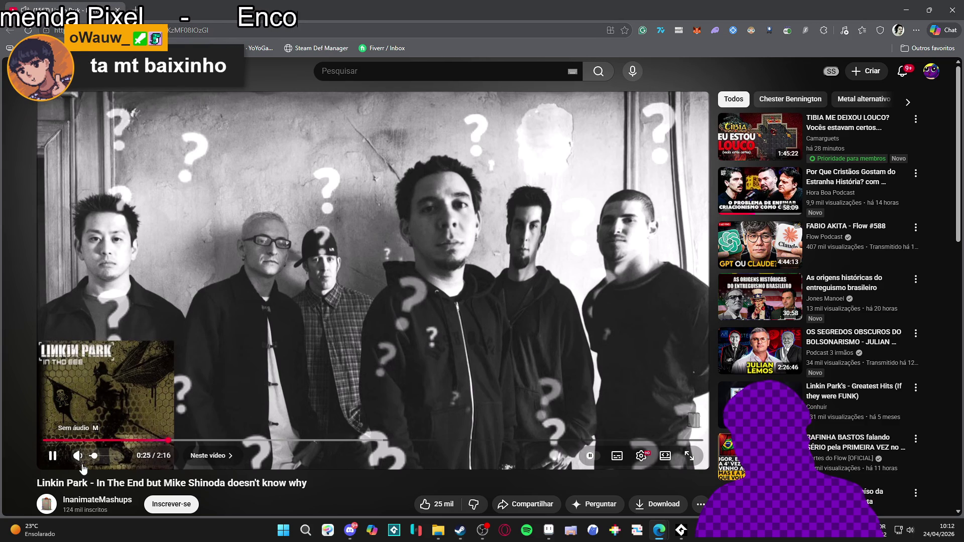
pyautogui.click(109, 458)
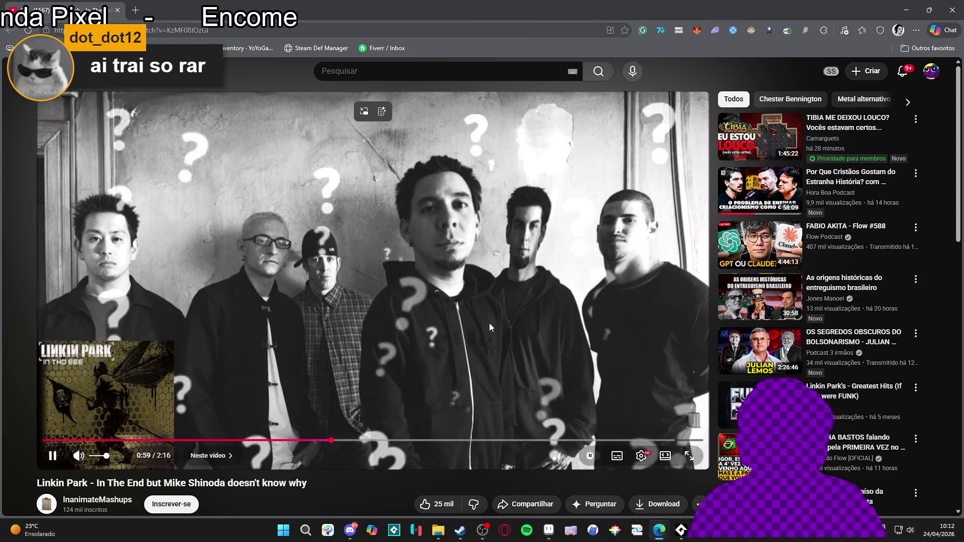
pyautogui.press('space')
pyautogui.hotkey('alt', 'Tab')
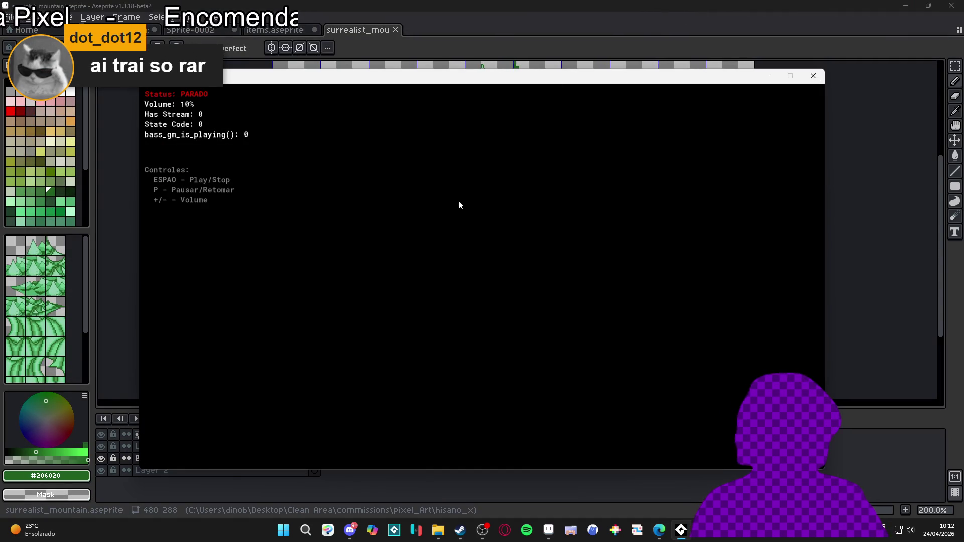
# Bring Aseprite back to the front, adjust the system volume, and save the mountain file.
pyautogui.press('space')
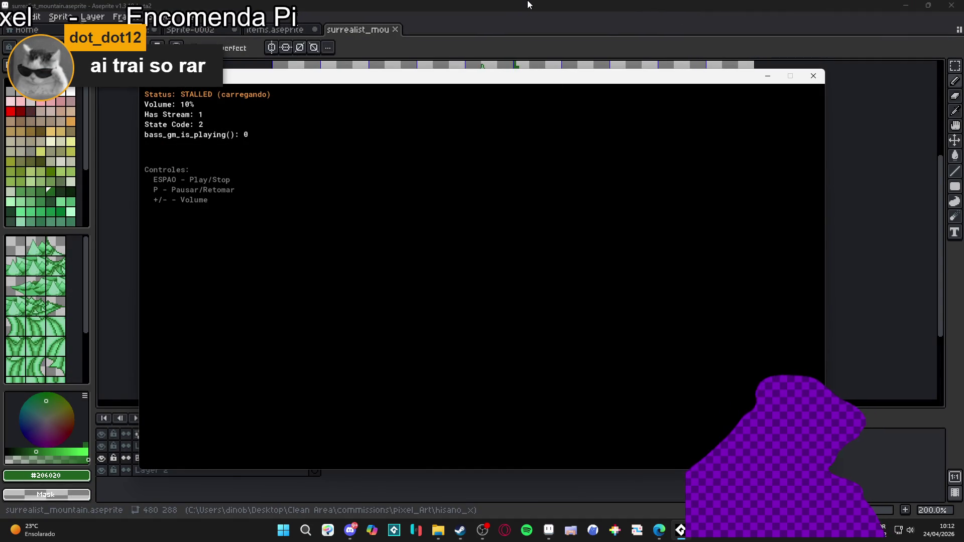
pyautogui.press('XF86AudioRaiseVolume')
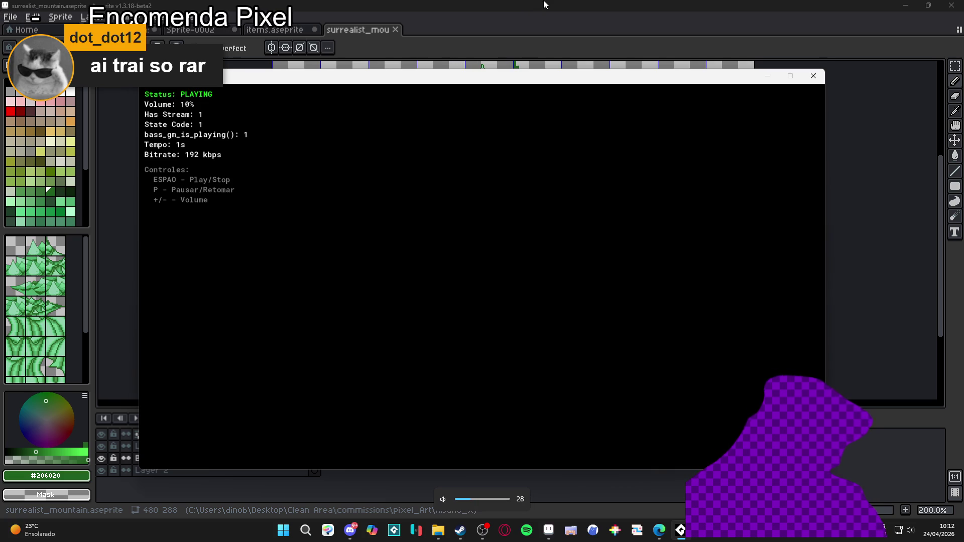
pyautogui.click(543, 5)
pyautogui.press('XF86AudioLowerVolume')
pyautogui.press('XF86AudioLowerVolume')
pyautogui.press('XF86AudioLowerVolume')
pyautogui.scroll(-1, 416, 219)
pyautogui.scroll(1, 416, 220)
pyautogui.hotkey('ctrl', 's')
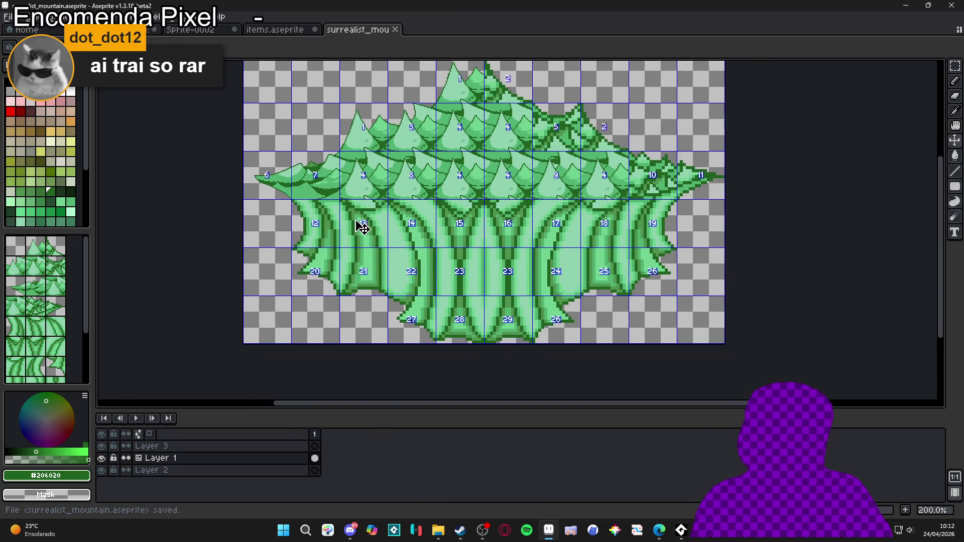
# Draw a dark outline line beneath the left tip's scale and check it at different zooms.
pyautogui.scroll(5, 361, 228)
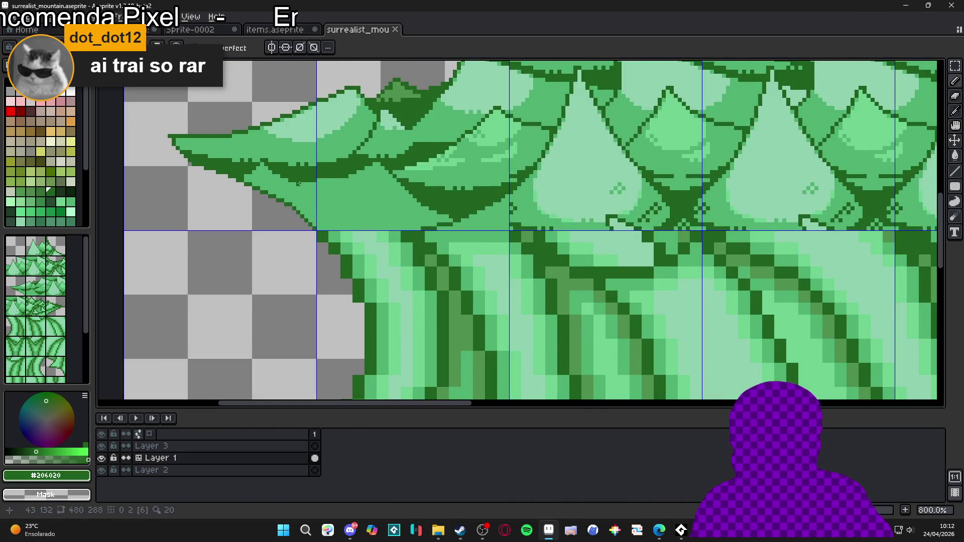
pyautogui.scroll(2, 302, 178)
pyautogui.moveTo(329, 205)
pyautogui.mouseDown()
pyautogui.moveTo(503, 221)
pyautogui.moveTo(441, 198)
pyautogui.moveTo(568, 264)
pyautogui.moveTo(513, 254)
pyautogui.moveTo(496, 247)
pyautogui.moveTo(583, 253)
pyautogui.moveTo(517, 237)
pyautogui.mouseUp()
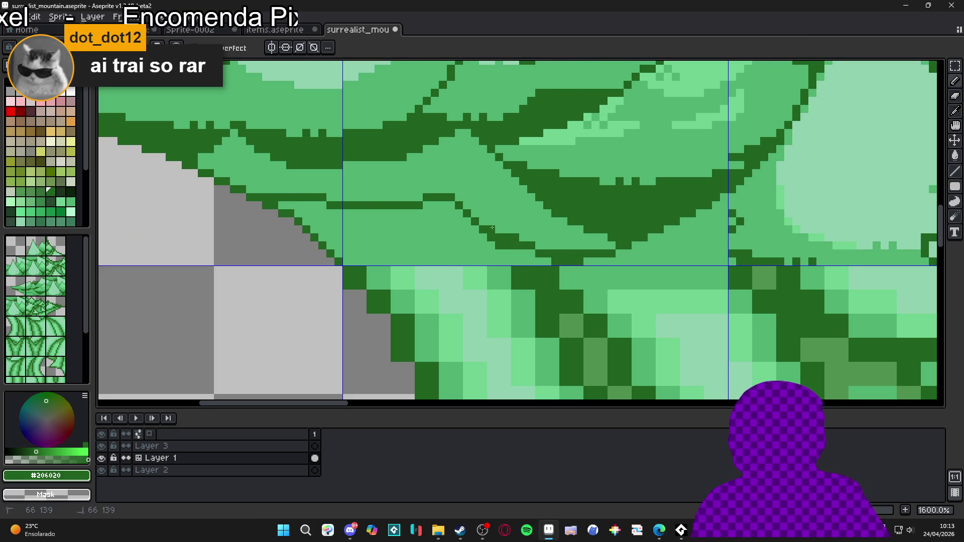
pyautogui.scroll(-6, 517, 236)
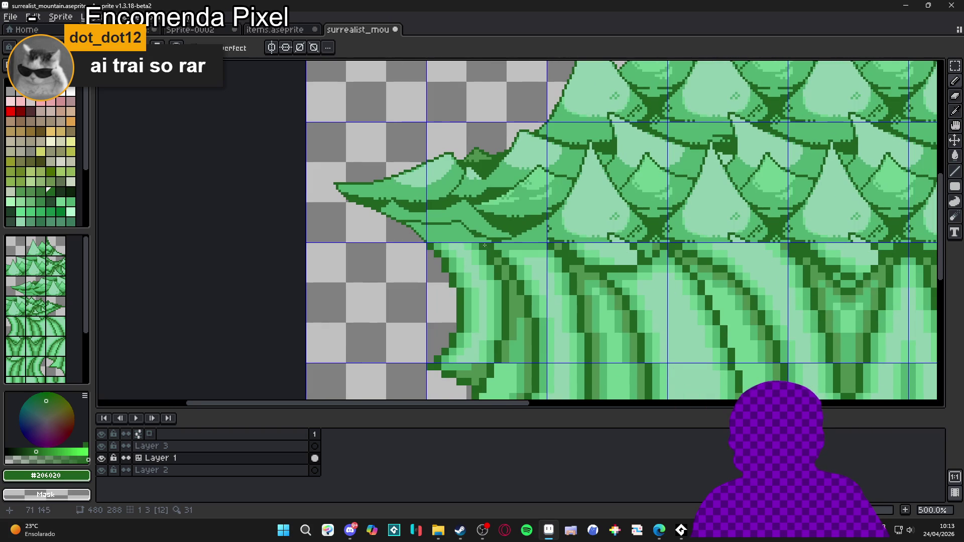
pyautogui.scroll(3, 470, 245)
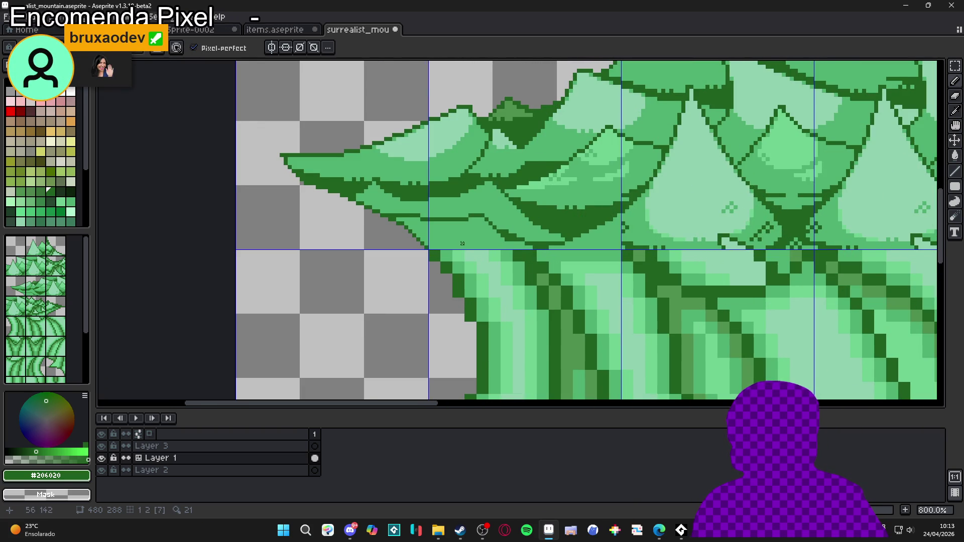
pyautogui.scroll(2, 462, 243)
pyautogui.scroll(-5, 478, 251)
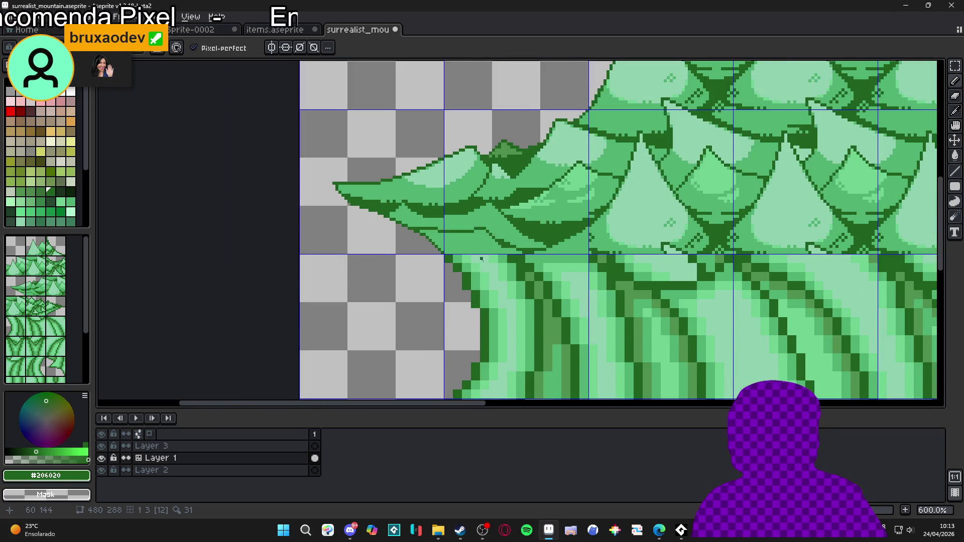
pyautogui.scroll(2, 455, 197)
pyautogui.scroll(3, 448, 188)
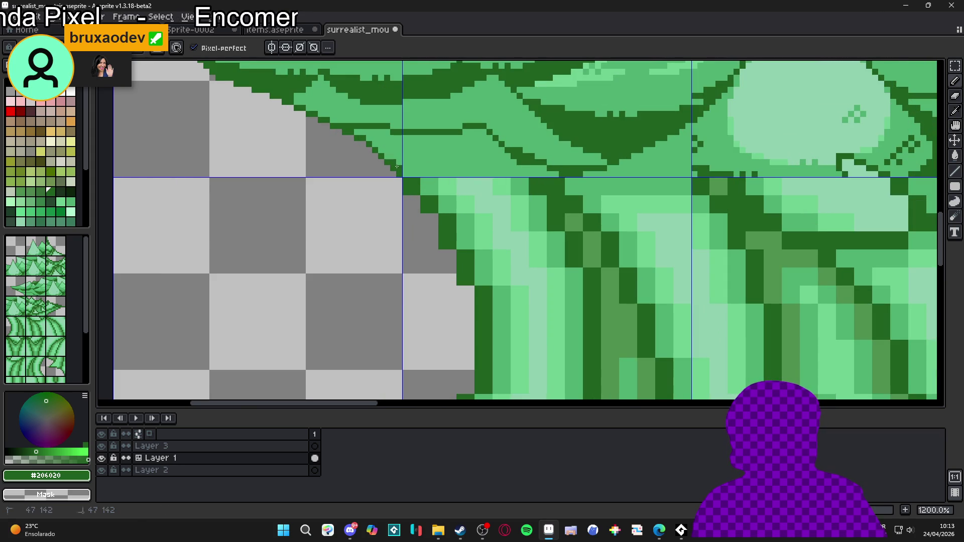
pyautogui.press('e')
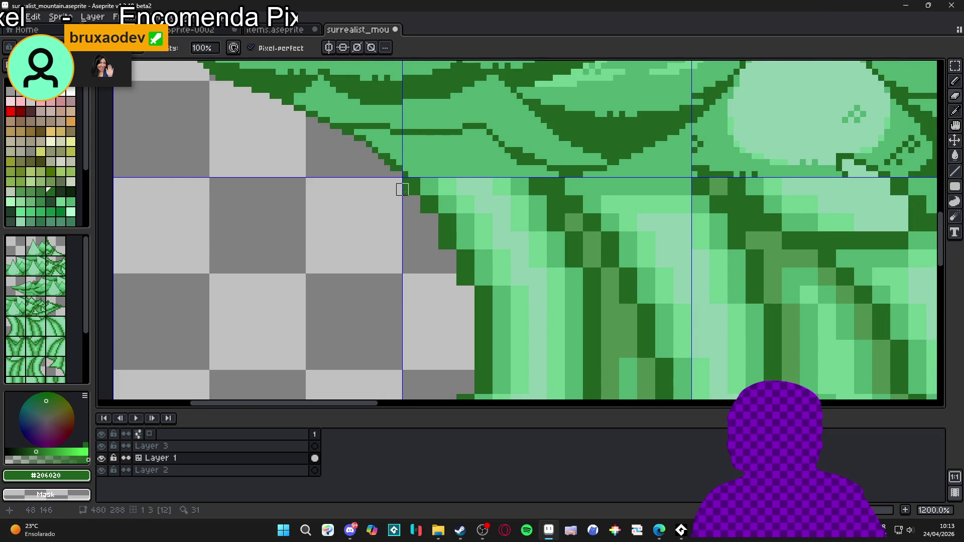
pyautogui.scroll(-6, 420, 211)
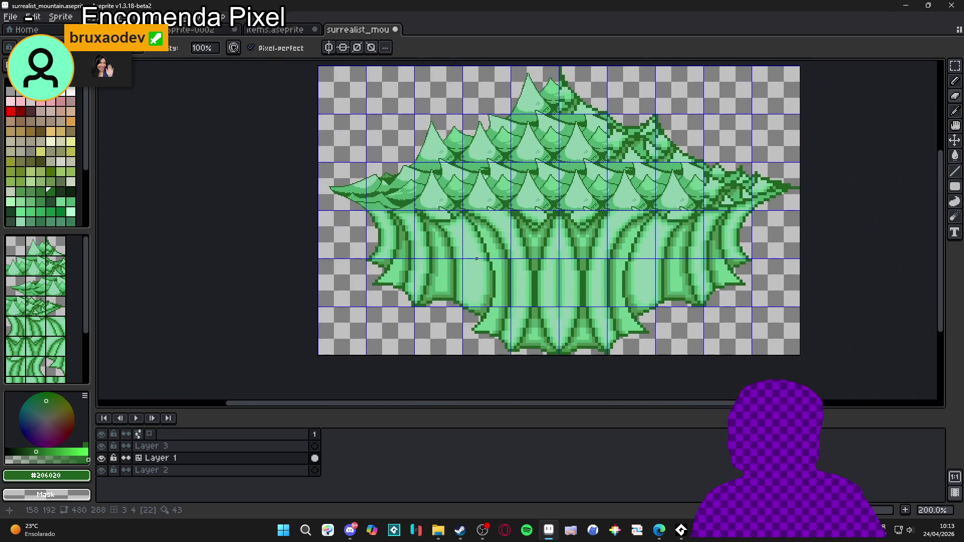
pyautogui.scroll(1, 533, 277)
pyautogui.scroll(-1, 503, 248)
# Sample the mid-green #50b070 from the drawing and undo the last pencil stroke.
pyautogui.press('b')
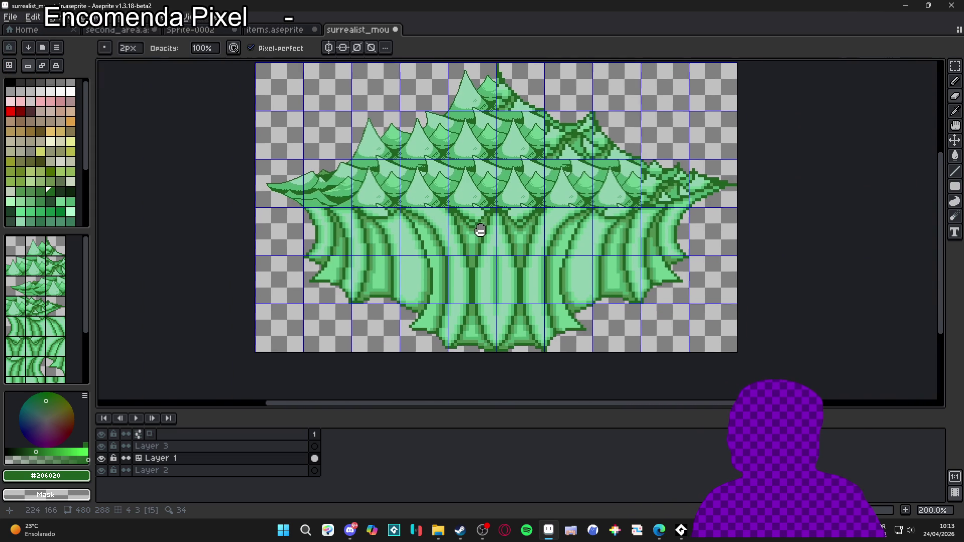
pyautogui.scroll(2, 420, 207)
pyautogui.scroll(1, 419, 207)
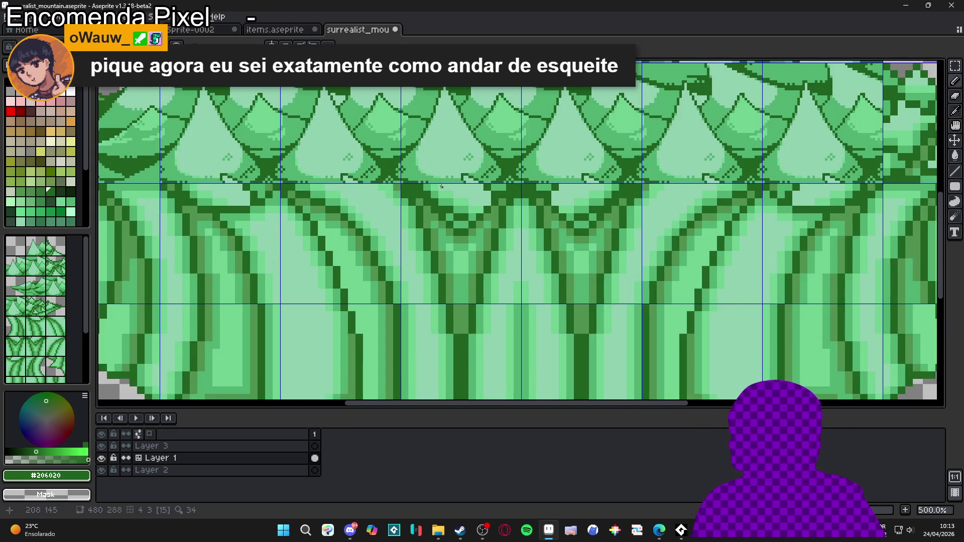
pyautogui.keyDown('alt'); pyautogui.click(432, 182); pyautogui.keyUp('alt')
pyautogui.scroll(2, 402, 203)
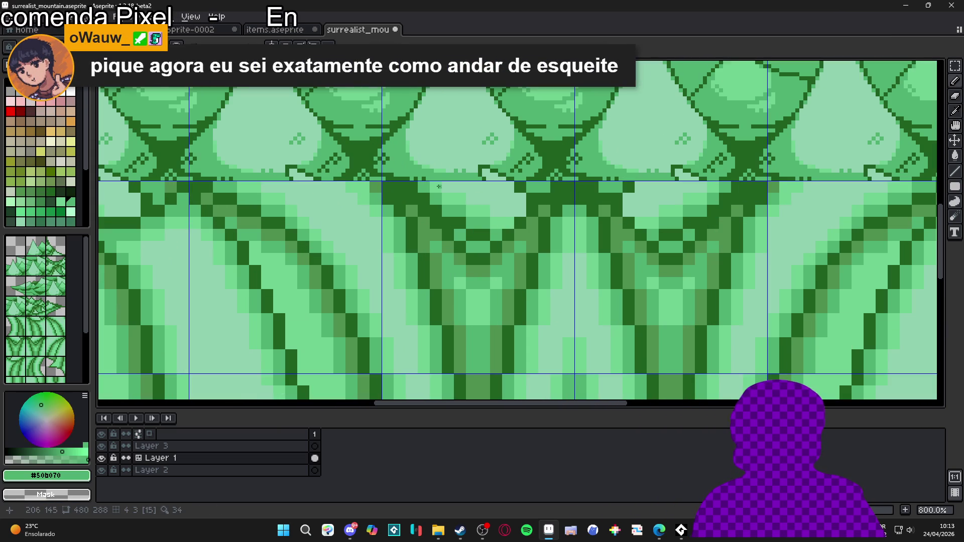
pyautogui.scroll(2, 420, 186)
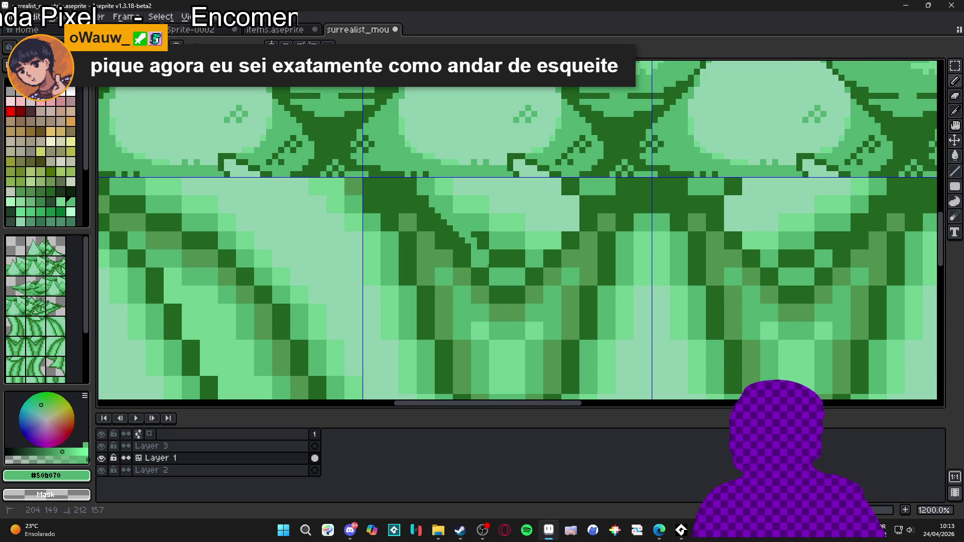
pyautogui.scroll(-2, 478, 249)
pyautogui.scroll(-2, 437, 236)
pyautogui.scroll(-4, 437, 236)
pyautogui.scroll(2, 446, 247)
pyautogui.hotkey('ctrl', 'z')
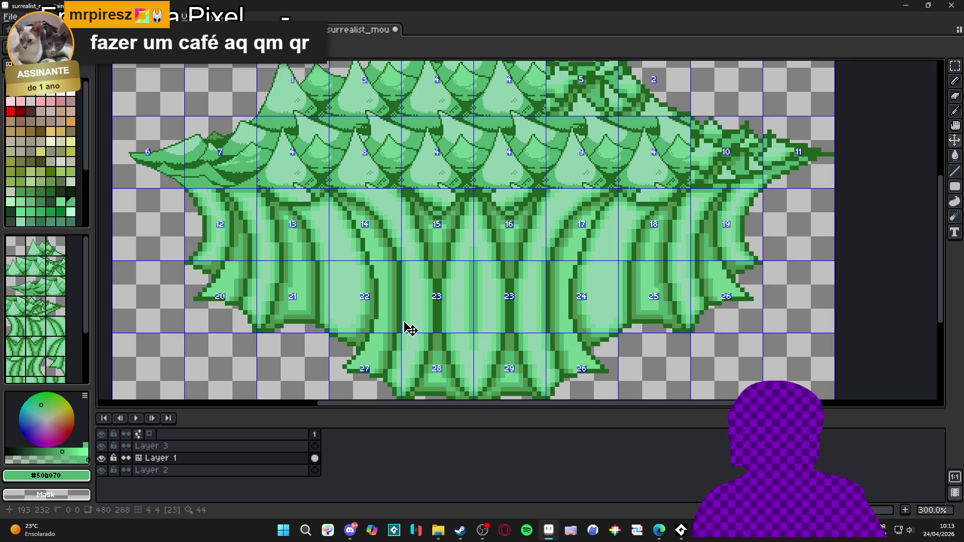
# Stamp the trunk tile into an empty cell as a trial, then undo it.
pyautogui.press('b')
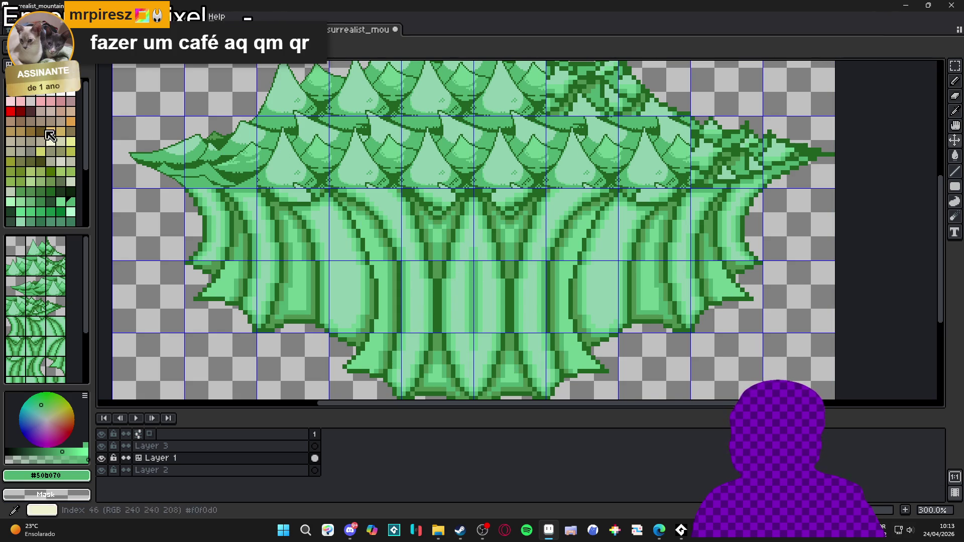
pyautogui.keyDown('alt'); pyautogui.click(448, 214); pyautogui.keyUp('alt')
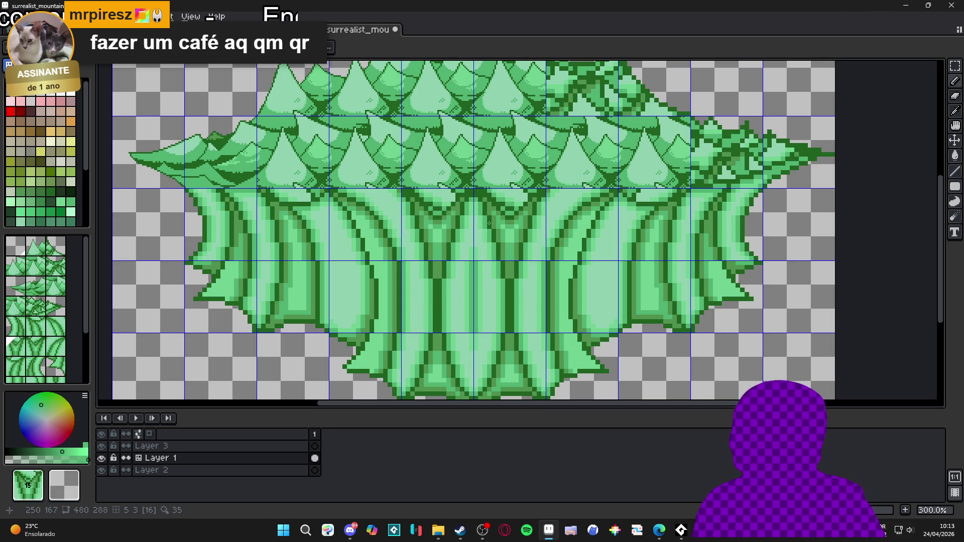
pyautogui.click(320, 334)
pyautogui.hotkey('ctrl', 'z')
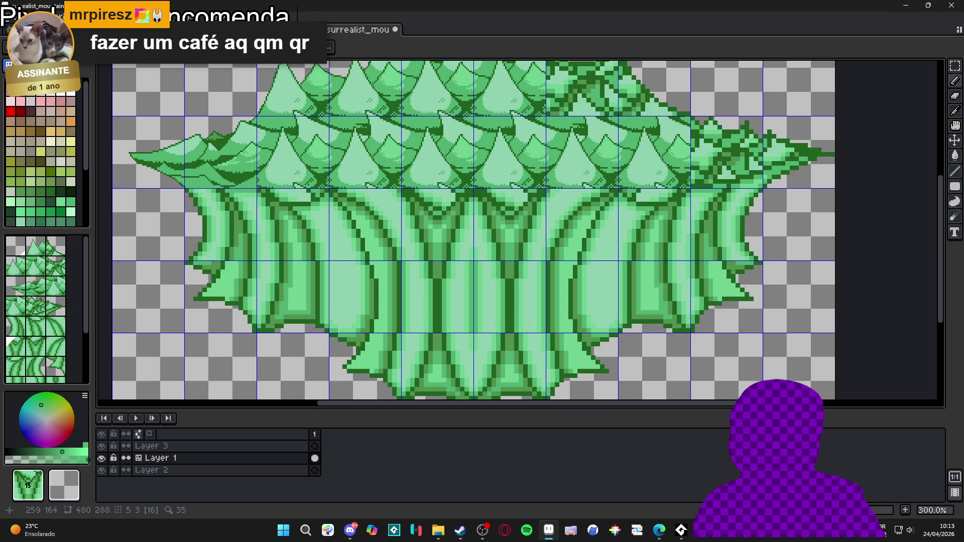
# Try light and tan palette colours, then settle on the mid-green #50b070 from the drawing.
pyautogui.scroll(-1, 503, 218)
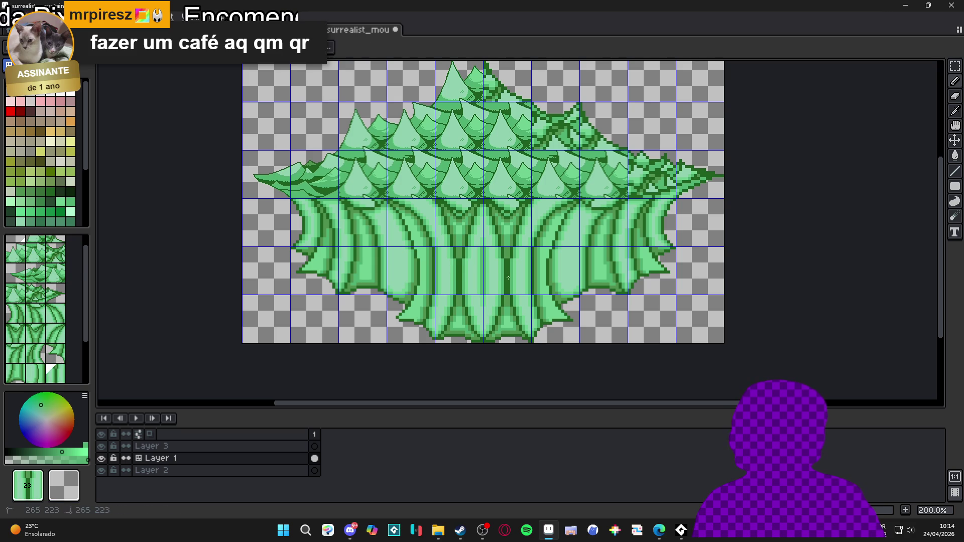
pyautogui.click(54, 141)
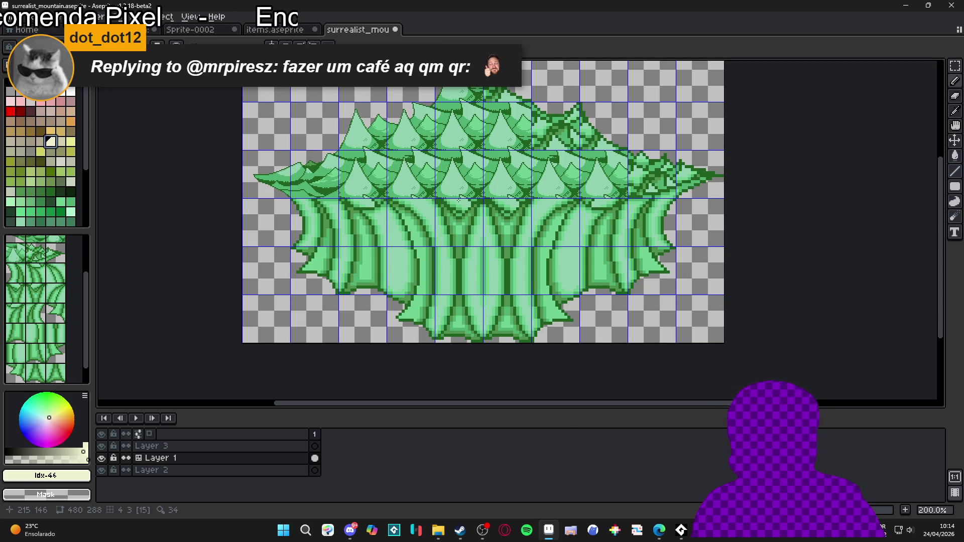
pyautogui.click(21, 132)
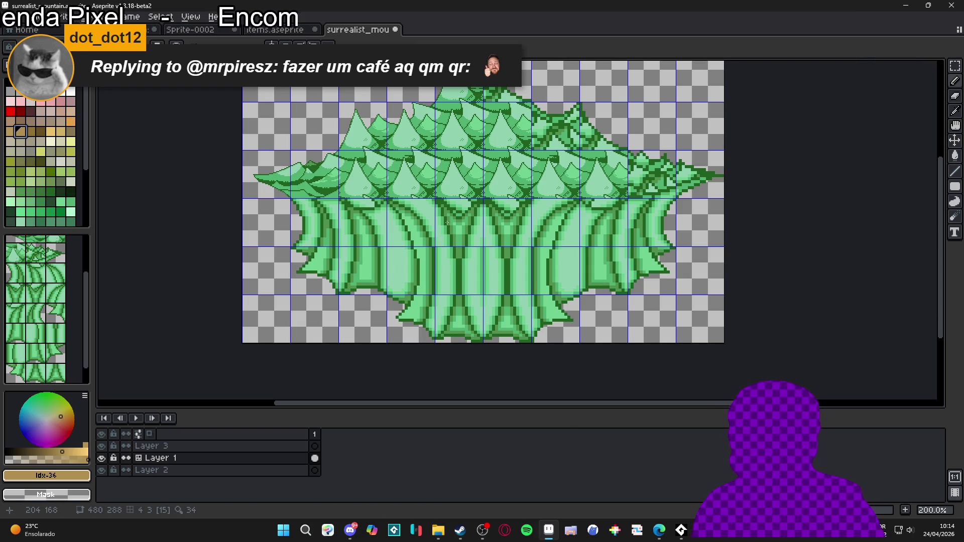
pyautogui.scroll(3, 453, 194)
pyautogui.keyDown('alt'); pyautogui.click(453, 194); pyautogui.keyUp('alt')
pyautogui.scroll(2, 444, 201)
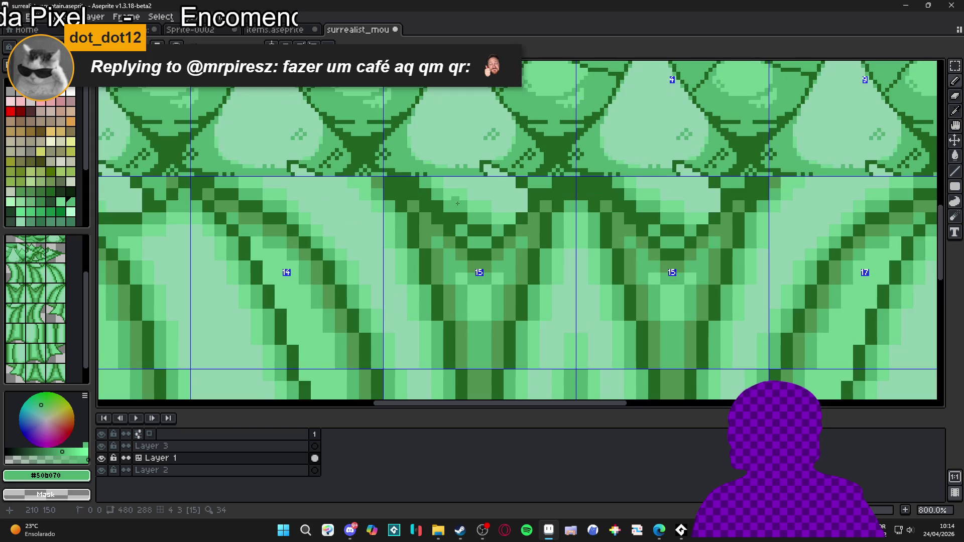
# Draw a light-green stroke down the middle tile, then undo it.
pyautogui.moveTo(442, 204); pyautogui.dragTo(482, 289)
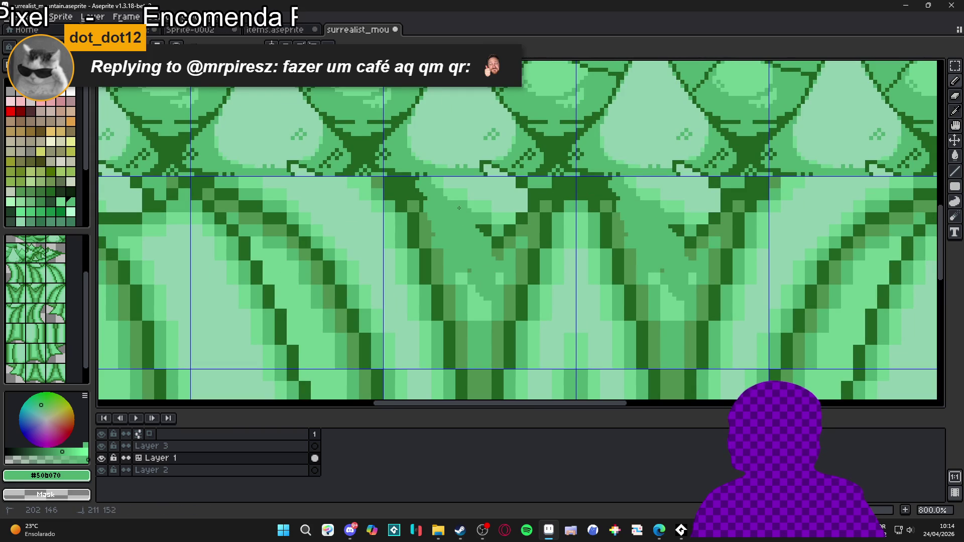
pyautogui.hotkey('ctrl', 'z')
pyautogui.scroll(-3, 462, 218)
pyautogui.scroll(-1, 461, 221)
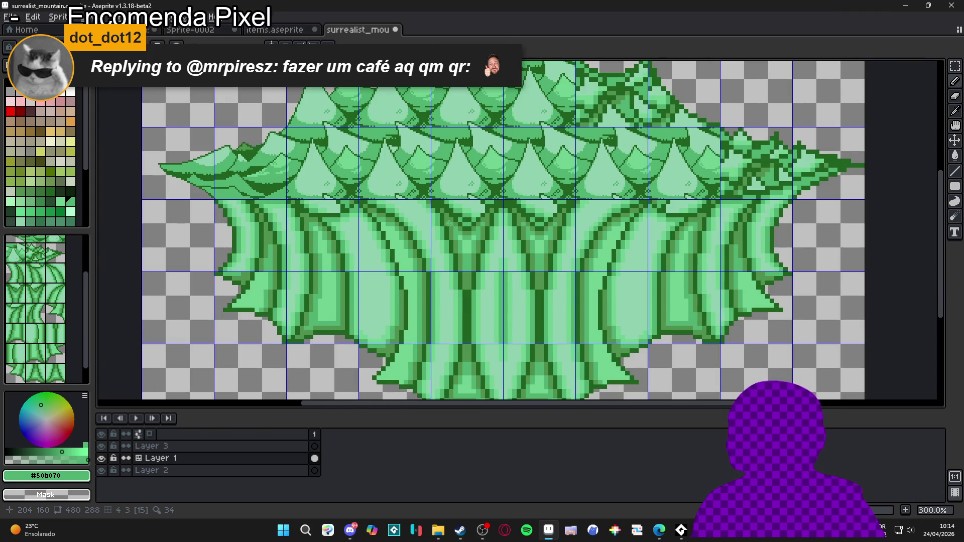
pyautogui.scroll(4, 455, 213)
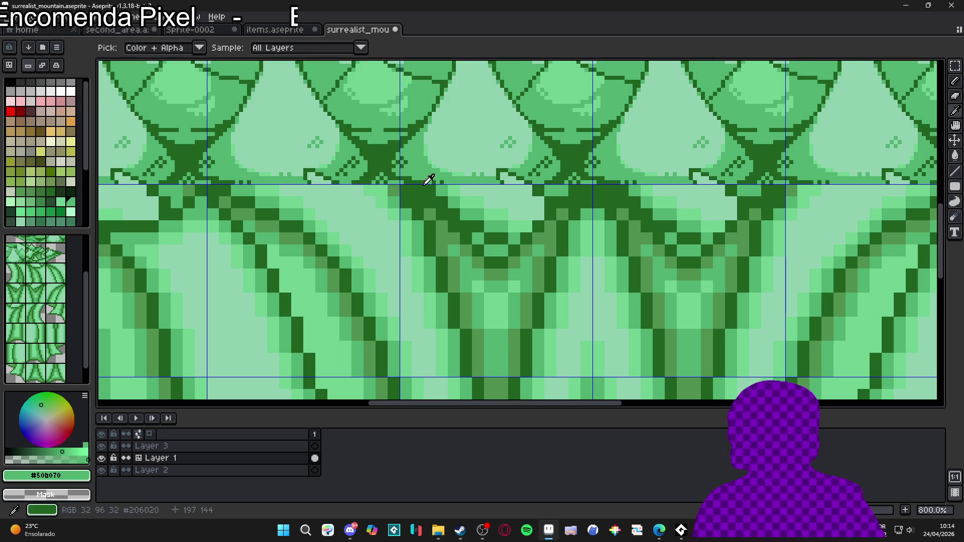
pyautogui.scroll(2, 436, 195)
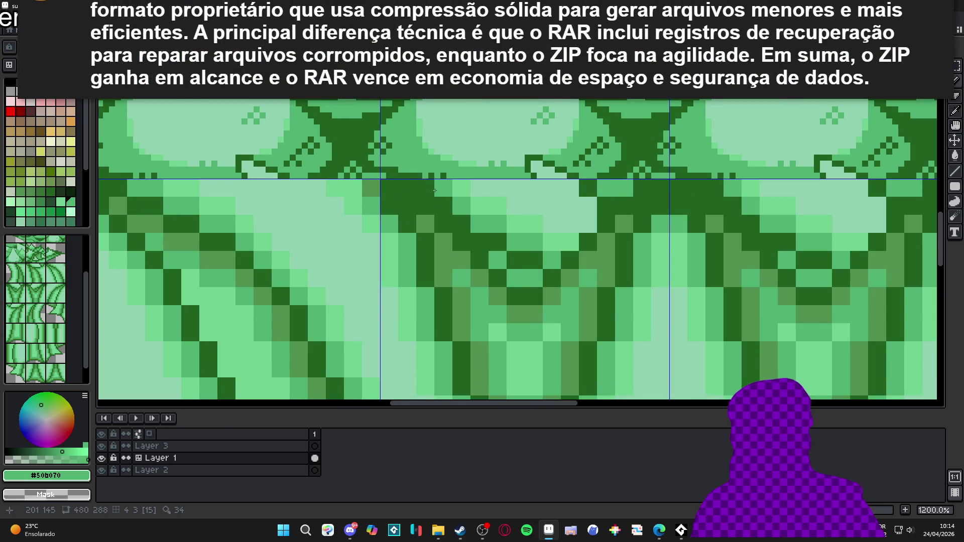
pyautogui.scroll(1, 435, 191)
pyautogui.scroll(-1, 433, 188)
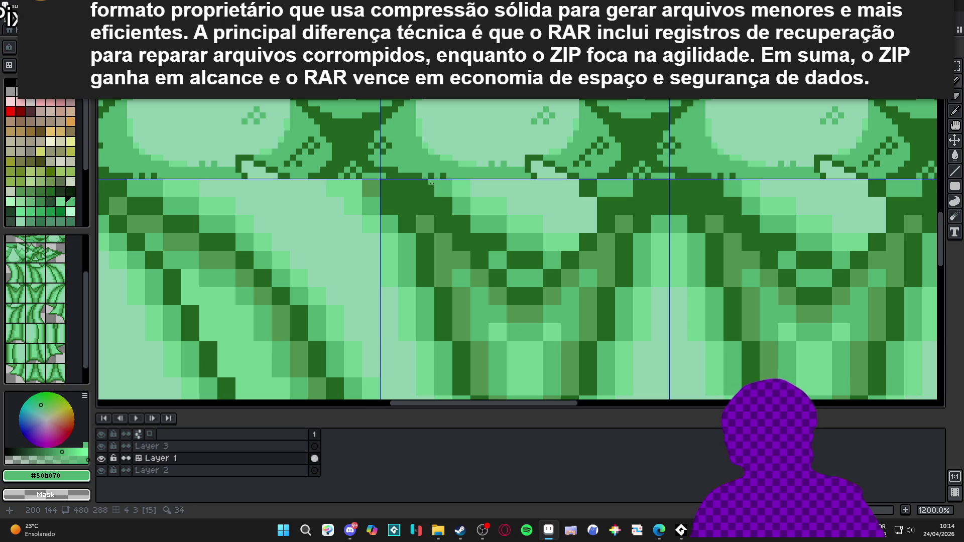
# Draw a dark V-shaped diagonal line beneath the central scale at the junction.
pyautogui.moveTo(436, 196)
pyautogui.mouseDown()
pyautogui.moveTo(486, 249)
pyautogui.moveTo(480, 242)
pyautogui.mouseUp()
pyautogui.hotkey('ctrl', 'z')
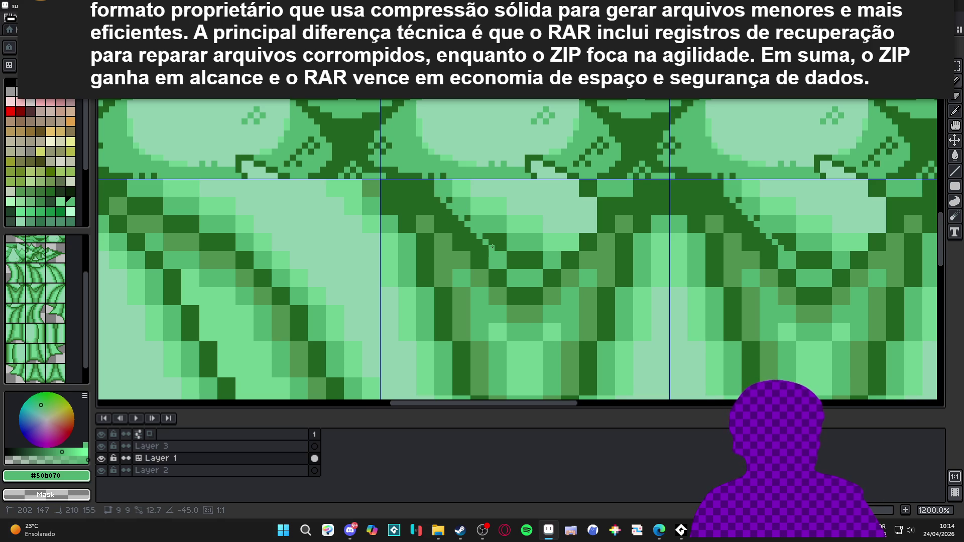
pyautogui.moveTo(524, 275); pyautogui.dragTo(588, 186)
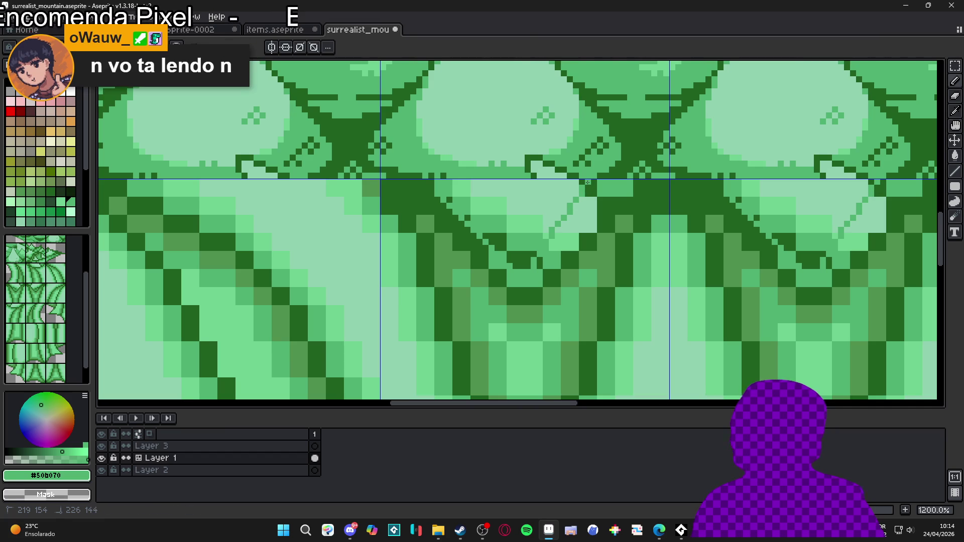
# Draw a dark green #206020 line down the wedge's edge.
pyautogui.hotkey('ctrl', 'z')
pyautogui.hotkey('ctrl', 'y')
pyautogui.press('g')
pyautogui.scroll(1, 571, 189)
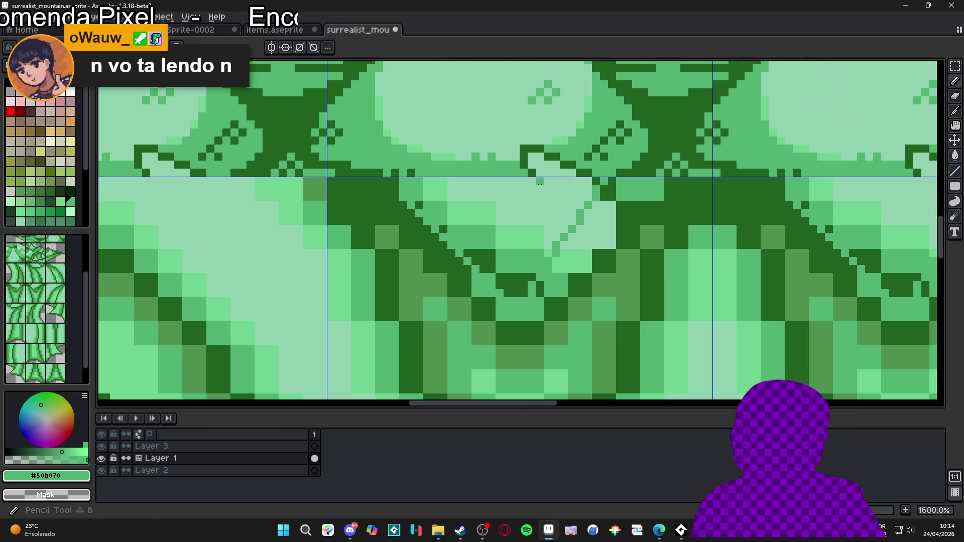
pyautogui.keyDown('alt'); pyautogui.click(565, 227); pyautogui.keyUp('alt')
pyautogui.moveTo(565, 227); pyautogui.dragTo(571, 296)
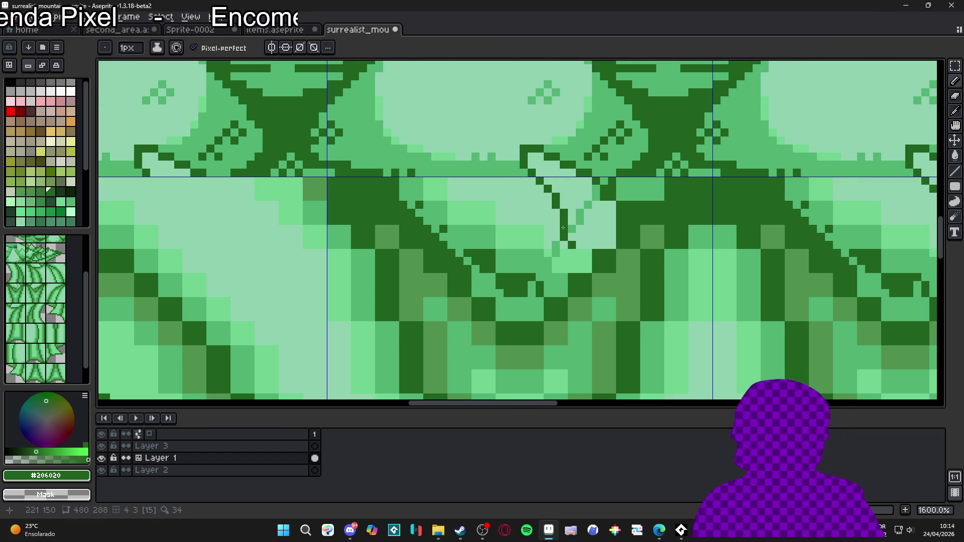
# Fill the wedge with a vertical light-green #90d0b0 line and add one pixel to the column.
pyautogui.keyDown('alt'); pyautogui.click(597, 204); pyautogui.keyUp('alt')
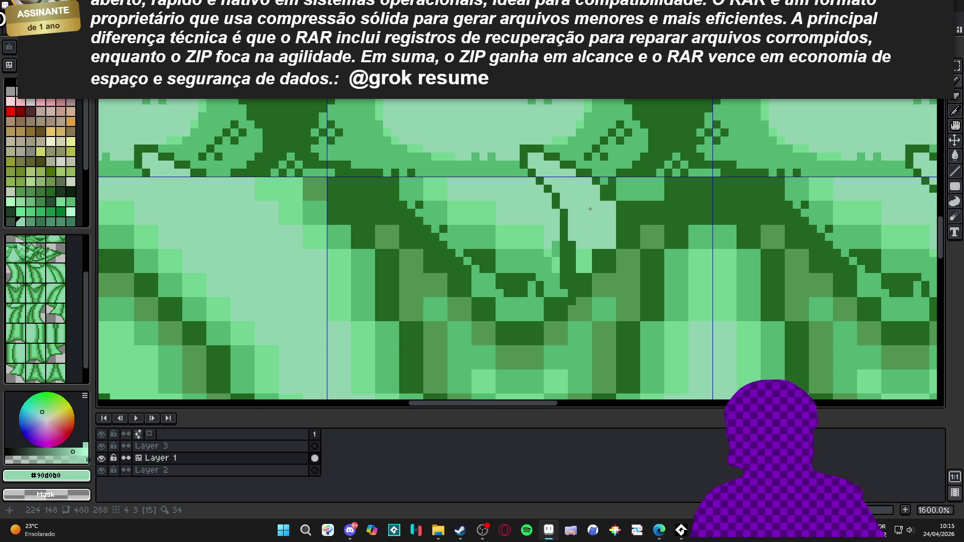
pyautogui.scroll(1, 555, 206)
pyautogui.rightClick(552, 201)
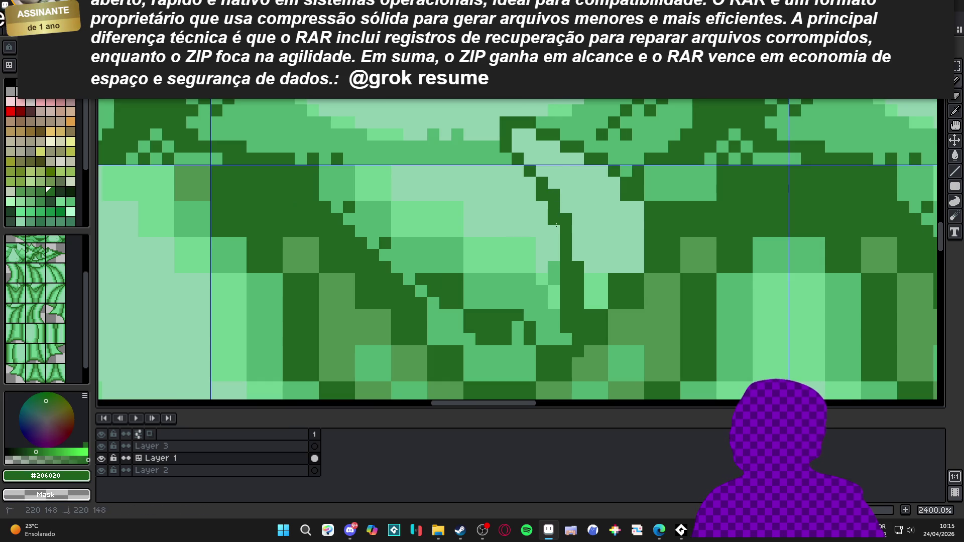
pyautogui.keyDown('alt'); pyautogui.click(583, 228); pyautogui.keyUp('alt')
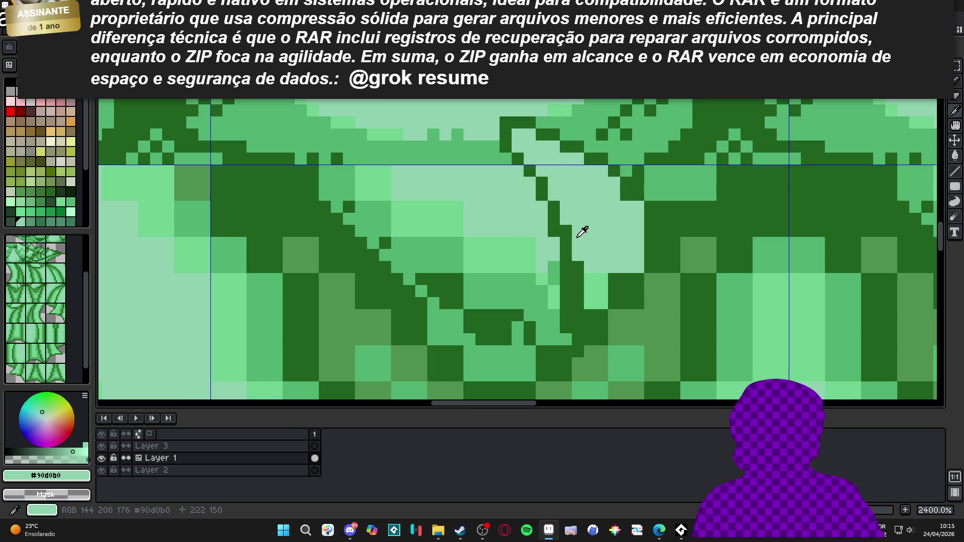
pyautogui.moveTo(578, 262)
pyautogui.mouseDown()
pyautogui.moveTo(577, 322)
pyautogui.moveTo(590, 327)
pyautogui.moveTo(613, 280)
pyautogui.moveTo(589, 290)
pyautogui.mouseUp()
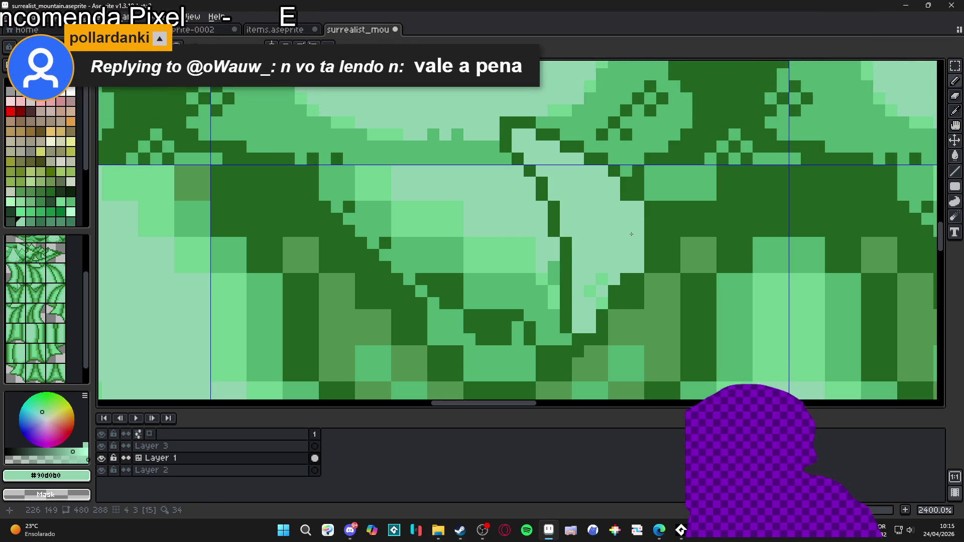
pyautogui.click(686, 279)
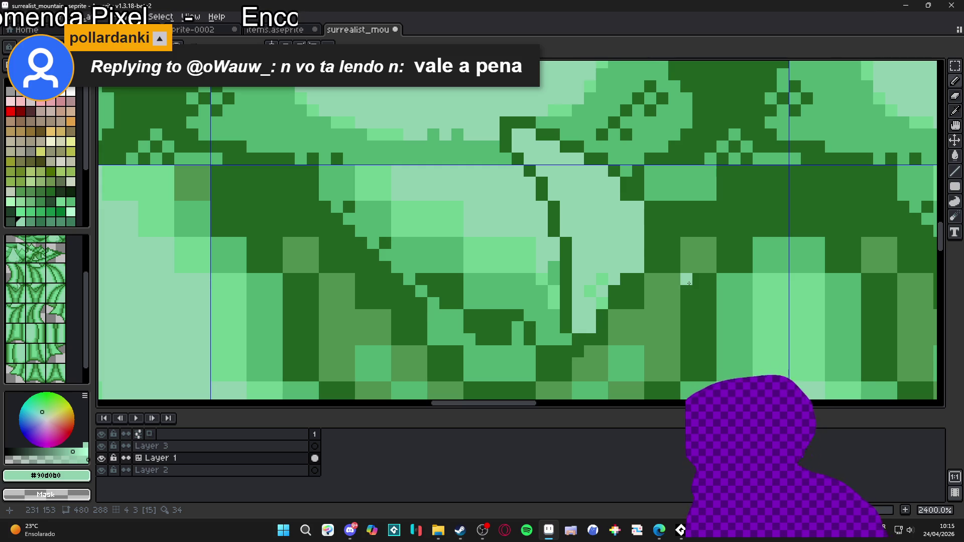
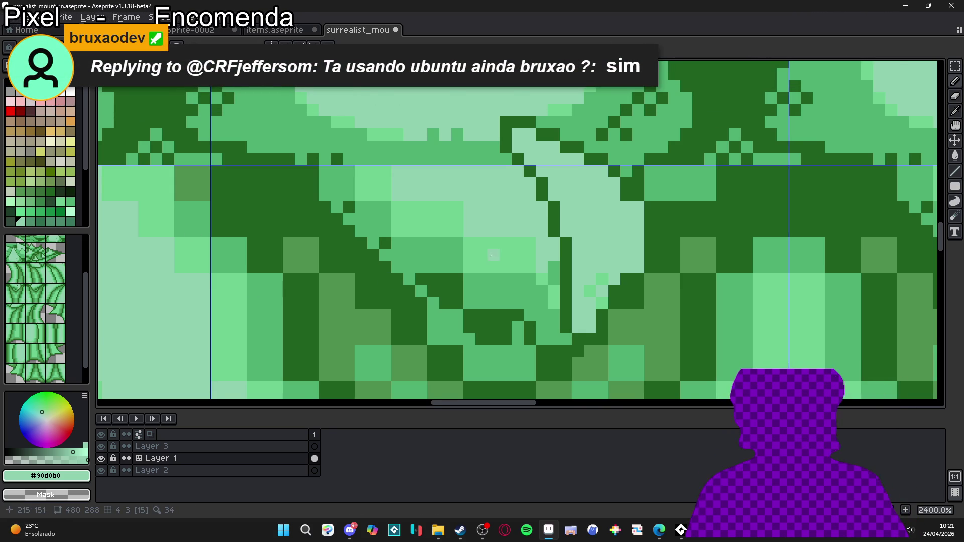
# Bucket-fill four areas around the light triangle with a darker green.
pyautogui.scroll(-5, 468, 239)
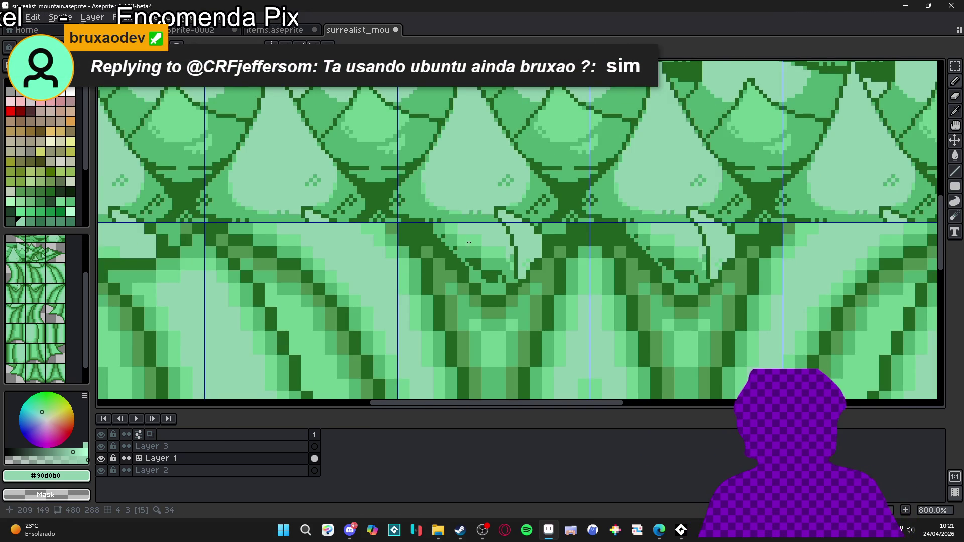
pyautogui.scroll(1, 467, 240)
pyautogui.press('g')
pyautogui.keyDown('alt'); pyautogui.click(471, 237); pyautogui.keyUp('alt')
pyautogui.click(471, 237)
pyautogui.click(484, 219)
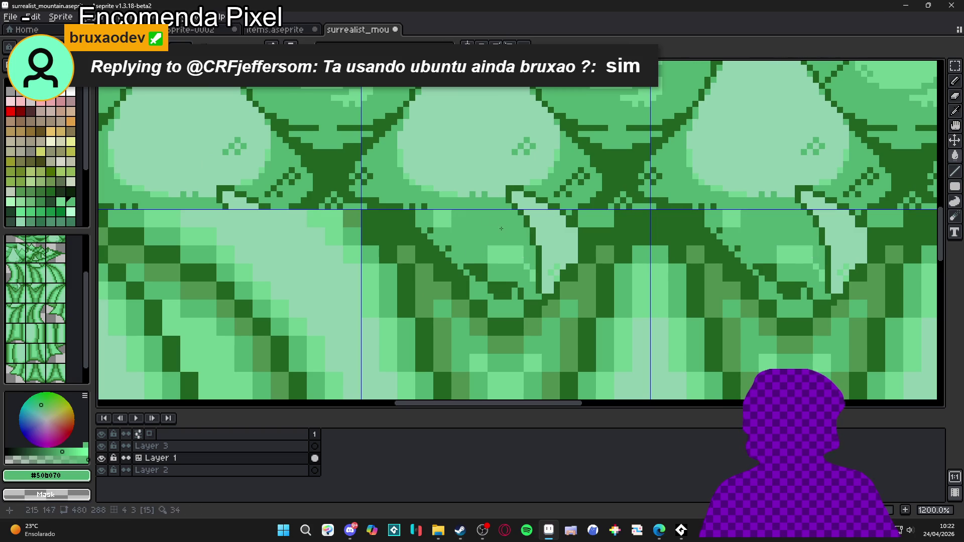
pyautogui.click(508, 254)
pyautogui.click(531, 275)
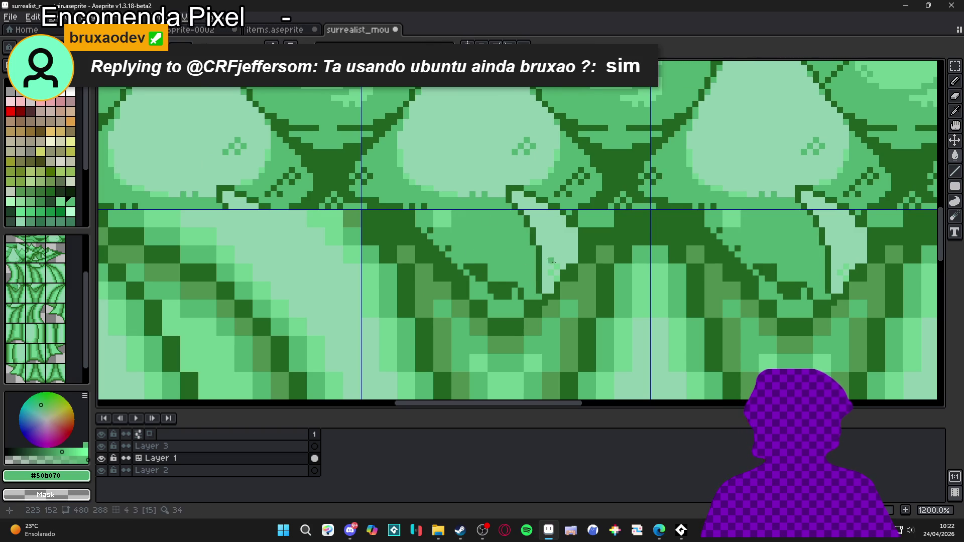
# With the pencil, draw dark pixels up from the triangle's bottom and redraw its lower tip.
pyautogui.scroll(1, 525, 271)
pyautogui.press('b')
pyautogui.moveTo(544, 260); pyautogui.dragTo(577, 229)
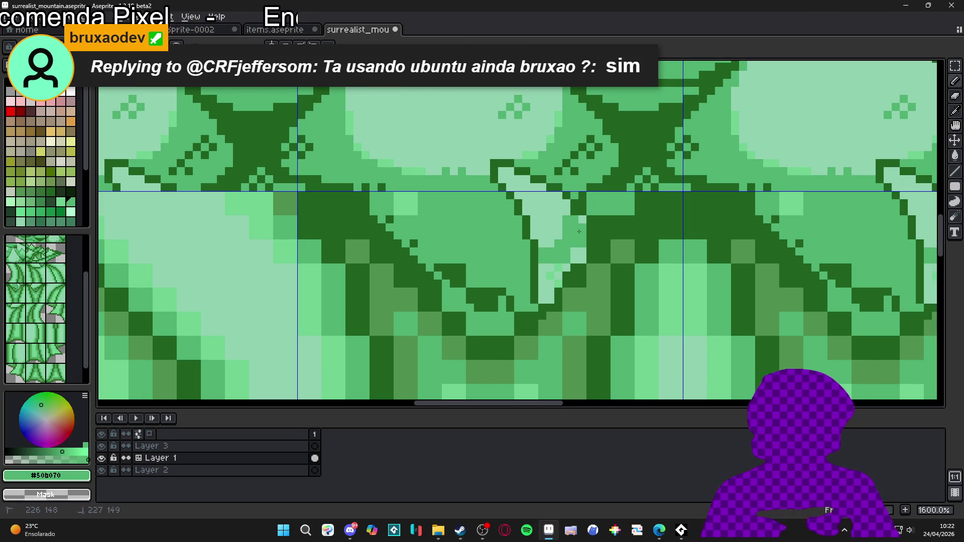
pyautogui.click(582, 221)
pyautogui.click(557, 274)
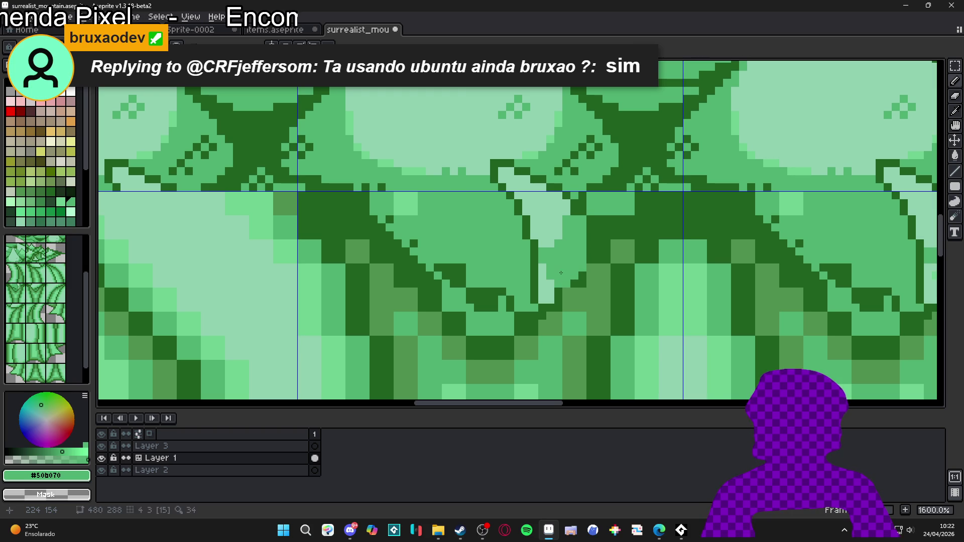
pyautogui.click(547, 286)
pyautogui.click(546, 300)
pyautogui.click(560, 270)
pyautogui.click(580, 291)
# Touch up seam pixels with dark green #206020 and mid green #509050.
pyautogui.keyDown('alt'); pyautogui.click(582, 279); pyautogui.keyUp('alt')
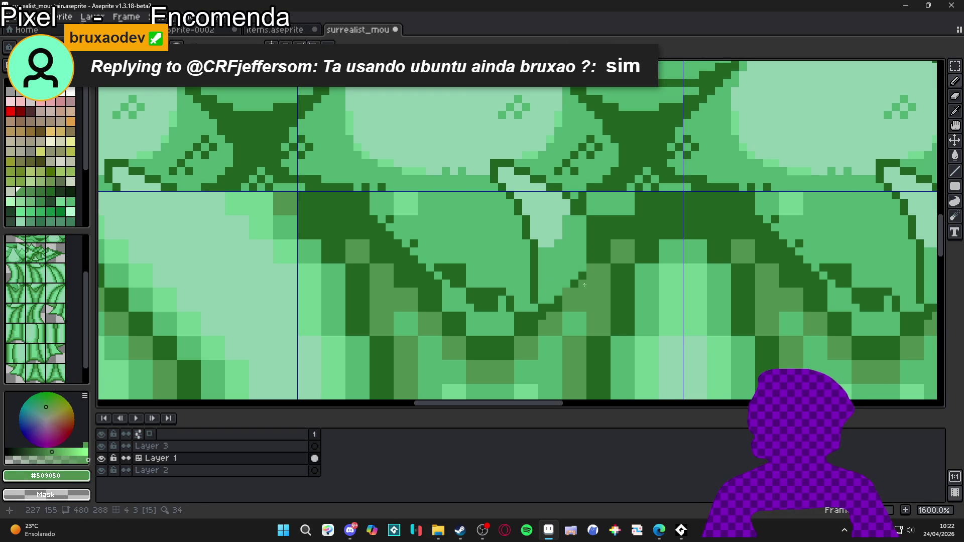
pyautogui.click(584, 257)
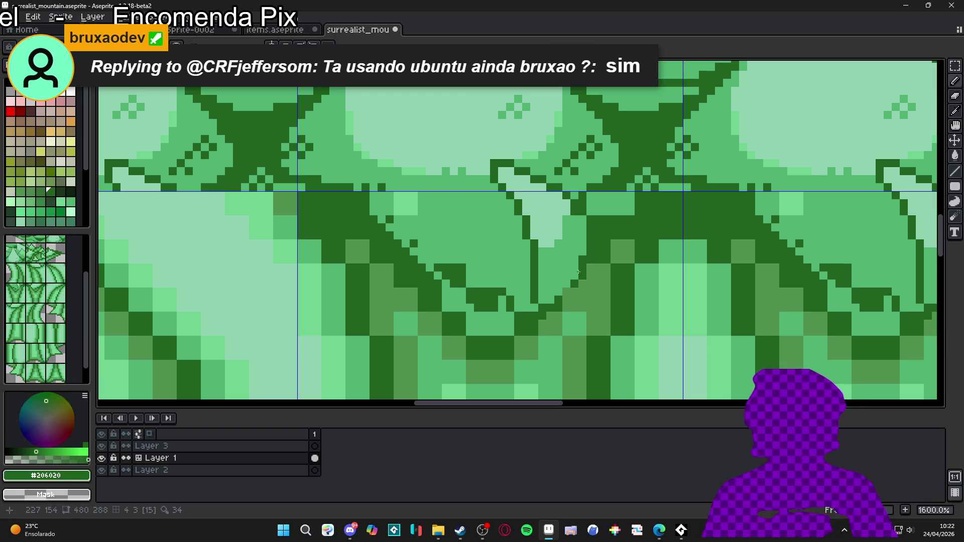
pyautogui.keyDown('alt'); pyautogui.click(589, 270); pyautogui.keyUp('alt')
pyautogui.click(595, 257)
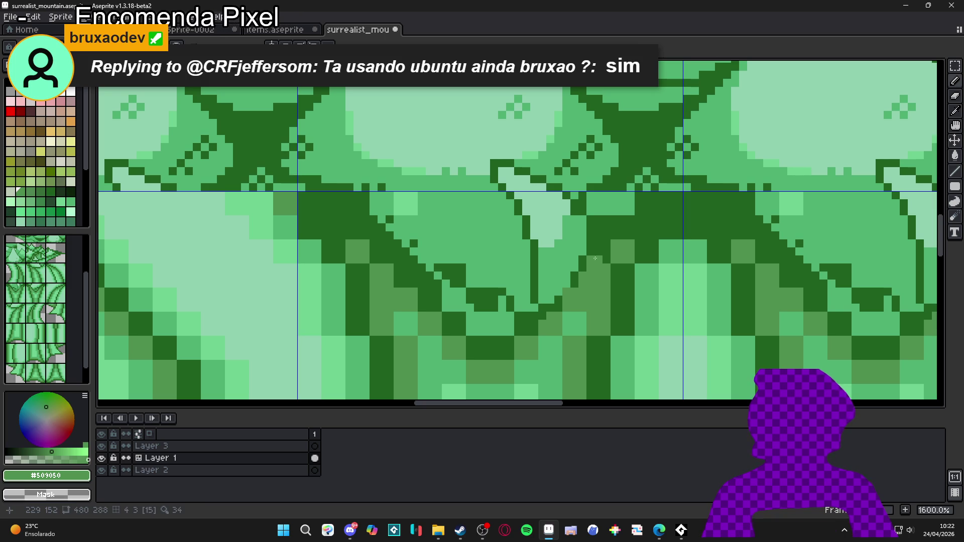
pyautogui.click(607, 254)
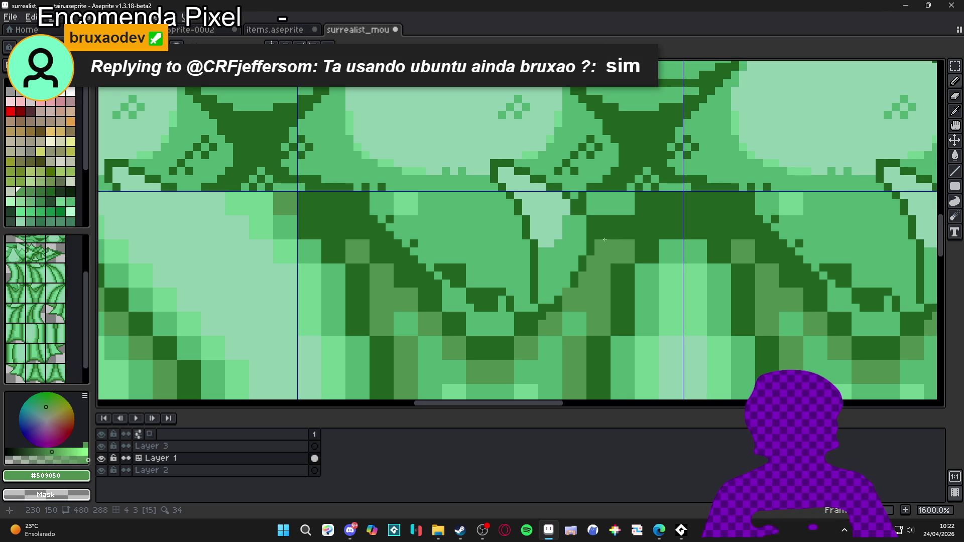
# Repaint several seam pixels in mid green #50b070.
pyautogui.scroll(-3, 598, 229)
pyautogui.scroll(-3, 549, 263)
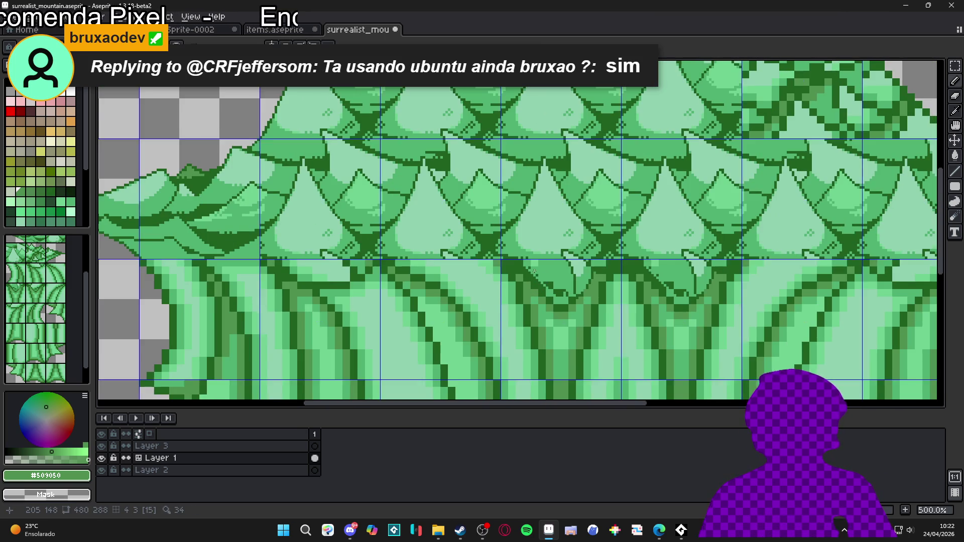
pyautogui.scroll(6, 522, 256)
pyautogui.keyDown('alt'); pyautogui.click(517, 256); pyautogui.keyUp('alt')
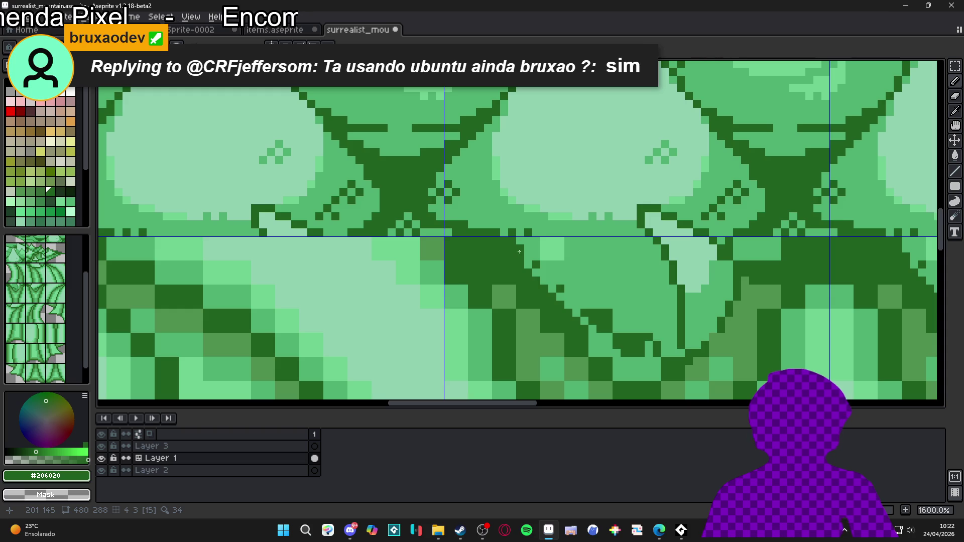
pyautogui.keyDown('alt'); pyautogui.click(537, 264); pyautogui.keyUp('alt')
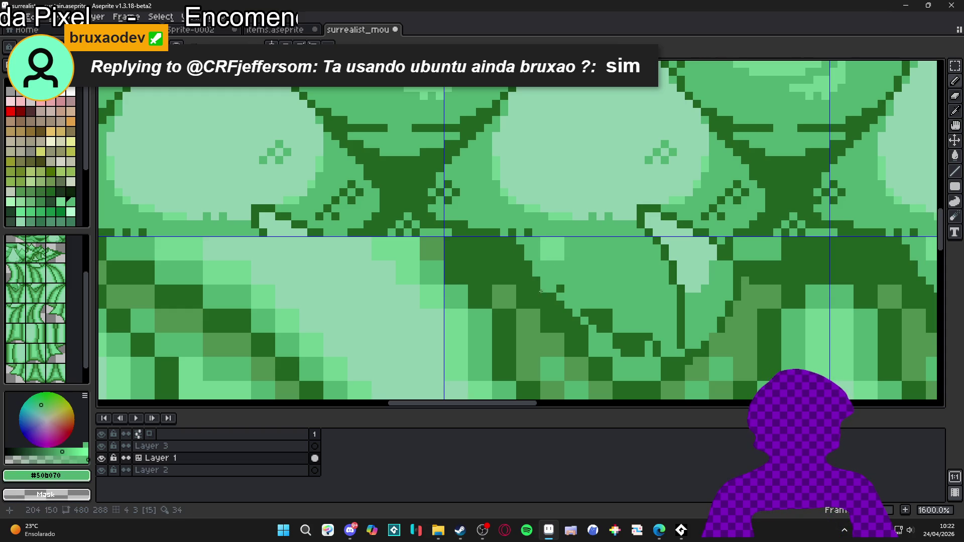
pyautogui.click(559, 287)
pyautogui.moveTo(559, 286)
pyautogui.mouseDown()
pyautogui.moveTo(559, 259)
pyautogui.moveTo(547, 246)
pyautogui.moveTo(561, 264)
pyautogui.mouseUp()
pyautogui.keyDown('alt'); pyautogui.click(597, 304); pyautogui.keyUp('alt')
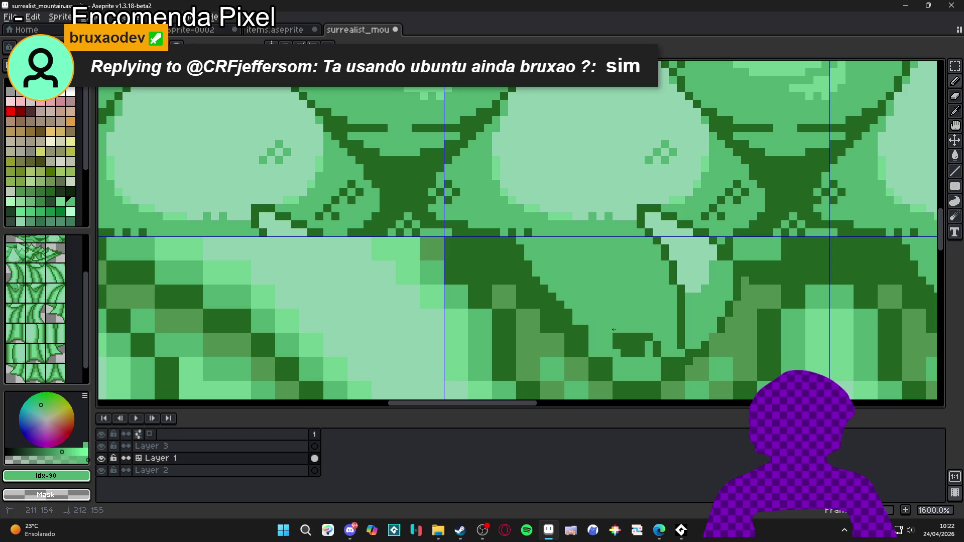
# Paint dark green #206020 pixels along the trunk edge, then sample mid green #50b070.
pyautogui.keyDown('alt'); pyautogui.click(583, 336); pyautogui.keyUp('alt')
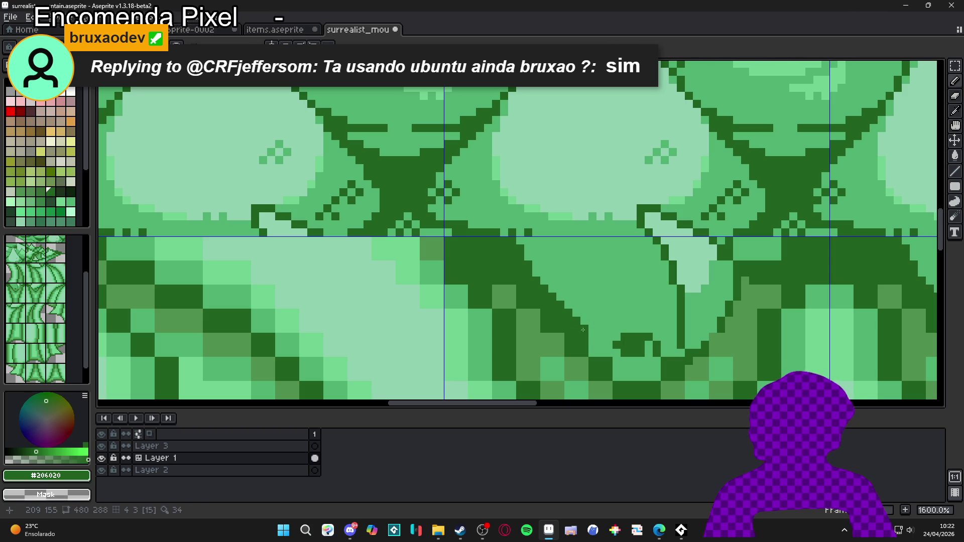
pyautogui.moveTo(592, 337); pyautogui.dragTo(601, 349)
pyautogui.click(593, 353)
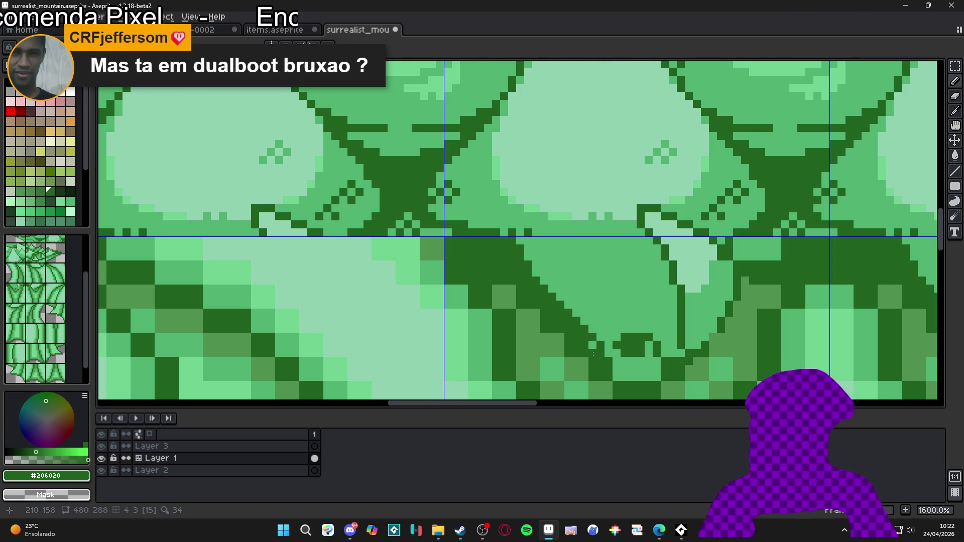
pyautogui.scroll(-1, 633, 325)
pyautogui.keyDown('alt'); pyautogui.click(633, 326); pyautogui.keyUp('alt')
# Repaint dark seam pixels and one light pixel in mid green #50b070.
pyautogui.moveTo(638, 346); pyautogui.dragTo(639, 335)
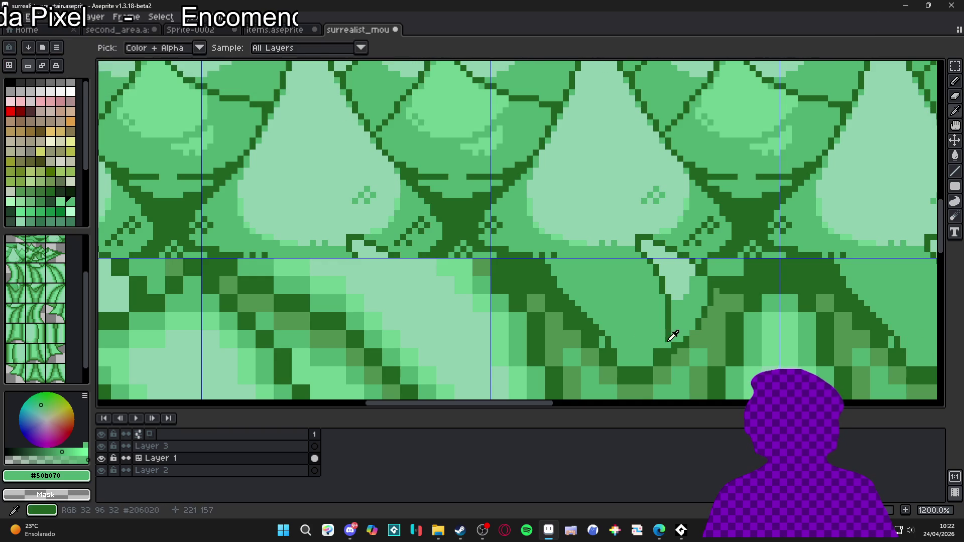
pyautogui.keyDown('alt'); pyautogui.click(667, 341); pyautogui.keyUp('alt')
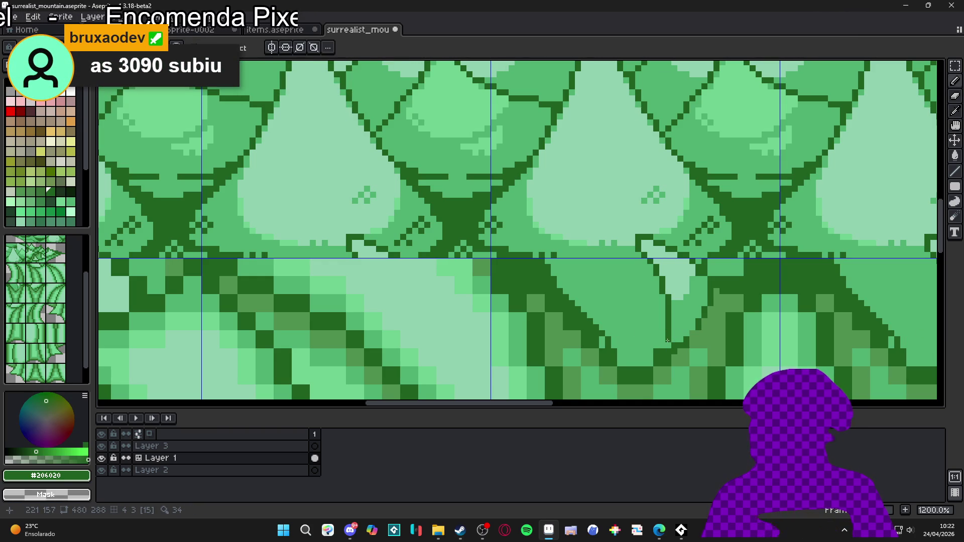
pyautogui.scroll(1, 662, 348)
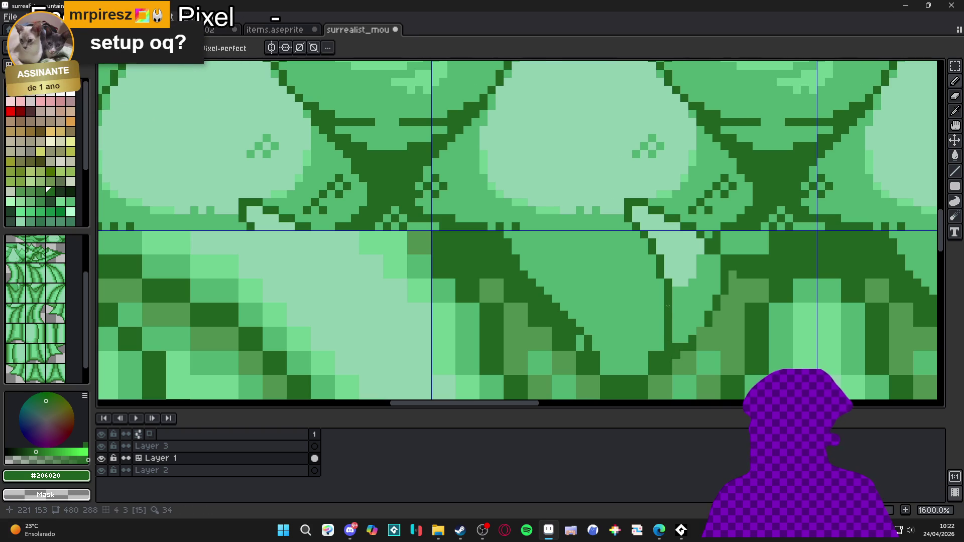
pyautogui.scroll(2, 658, 292)
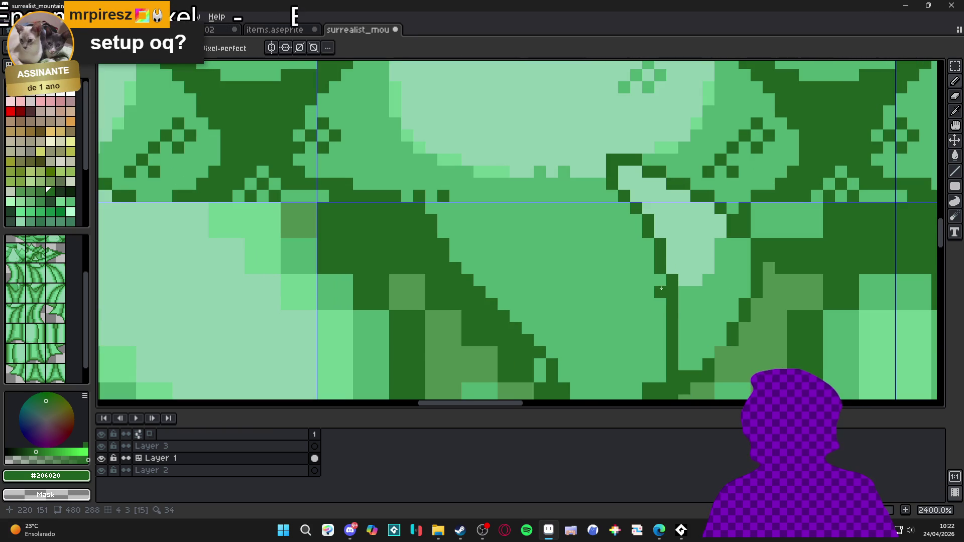
pyautogui.keyDown('alt'); pyautogui.click(692, 296); pyautogui.keyUp('alt')
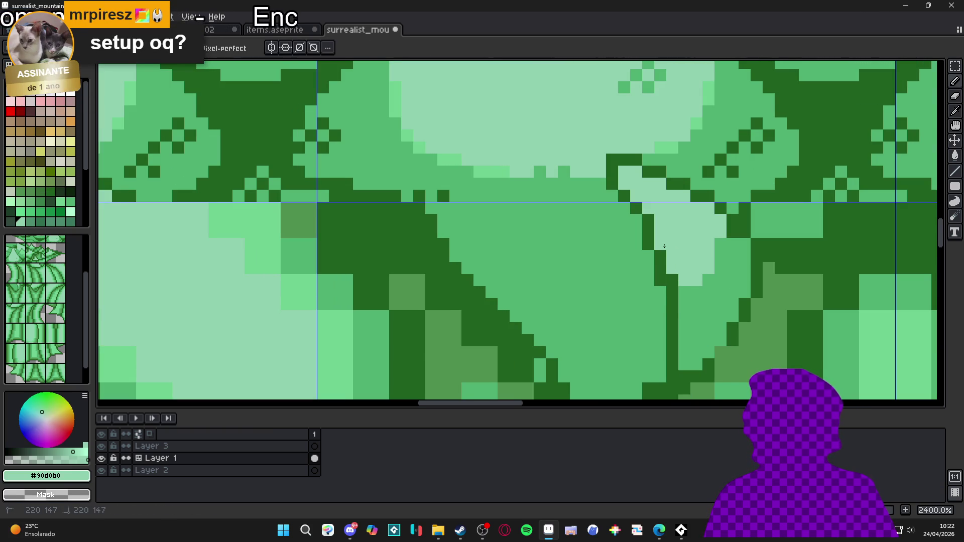
pyautogui.click(676, 284)
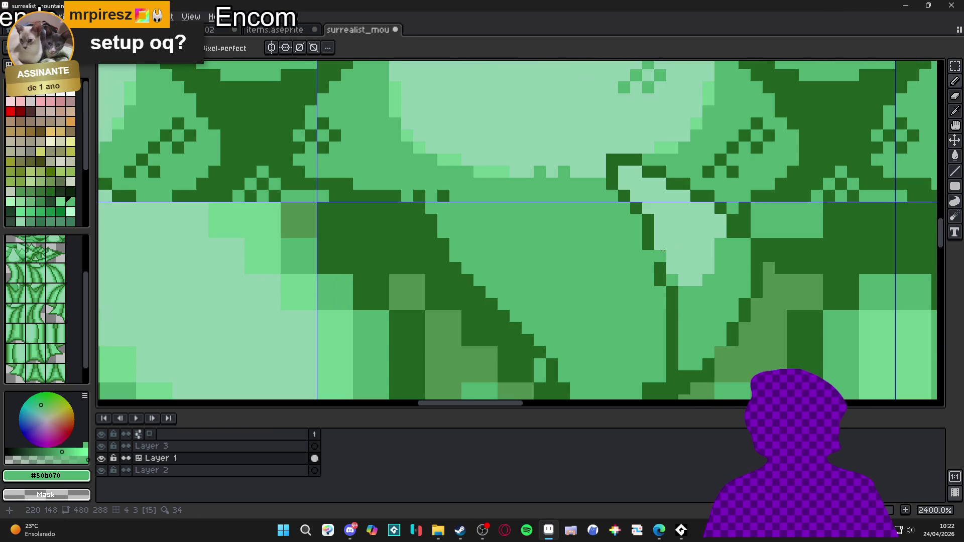
# Recolour the dark diagonal outline with #50b070 and add dark green #206020 pixels near the tip.
pyautogui.scroll(-5, 663, 251)
pyautogui.scroll(4, 668, 301)
pyautogui.keyDown('alt'); pyautogui.click(668, 317); pyautogui.keyUp('alt')
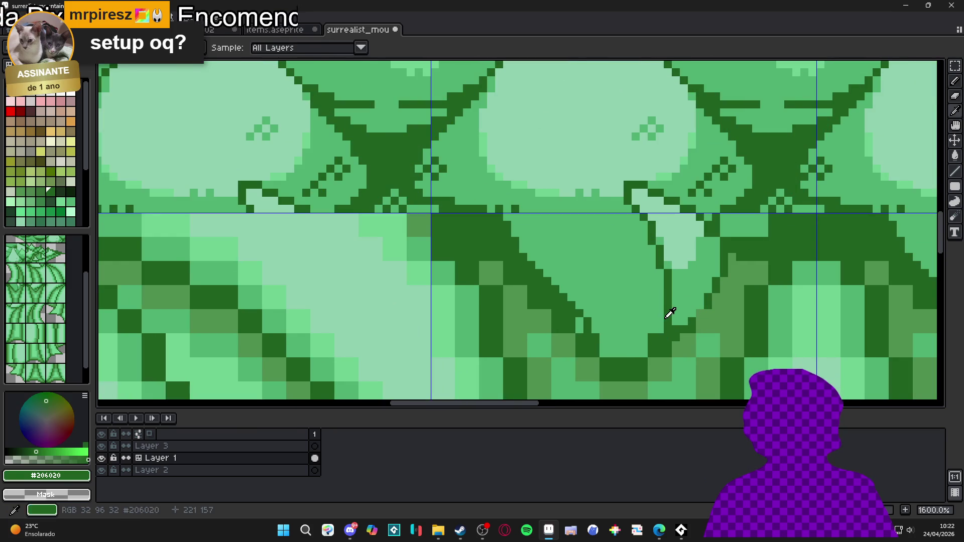
pyautogui.scroll(-6, 663, 309)
pyautogui.scroll(1, 648, 307)
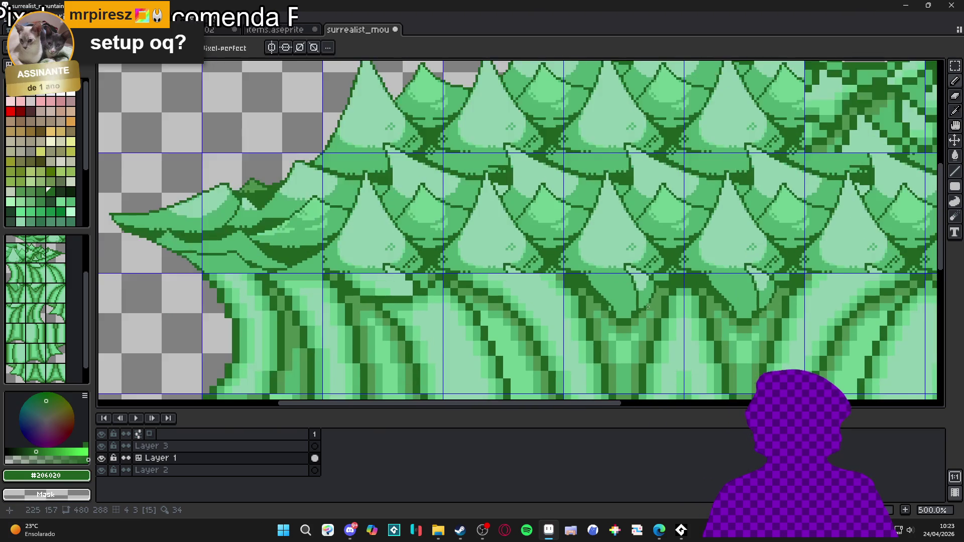
pyautogui.scroll(-2, 647, 307)
pyautogui.scroll(4, 625, 312)
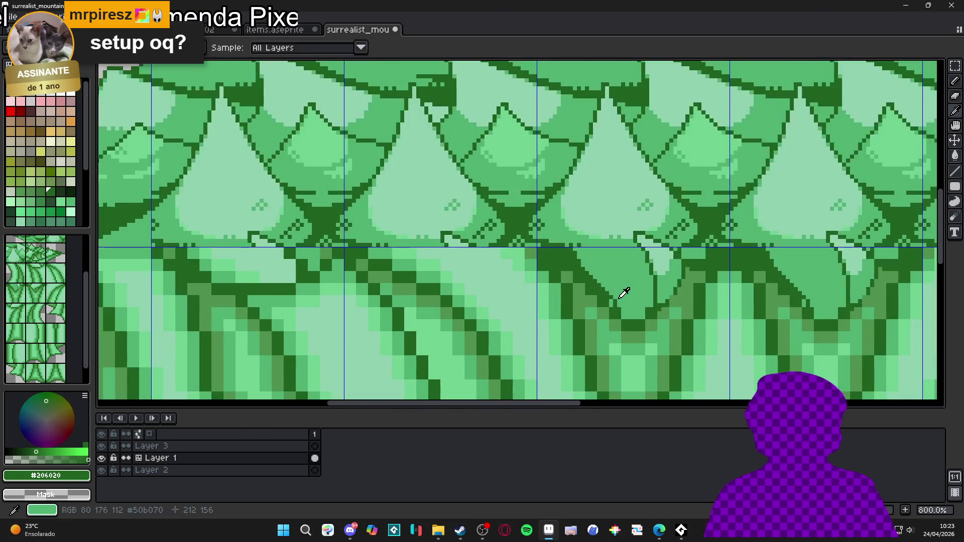
pyautogui.keyDown('alt'); pyautogui.click(625, 293); pyautogui.keyUp('alt')
pyautogui.scroll(4, 624, 293)
pyautogui.moveTo(580, 253)
pyautogui.mouseDown()
pyautogui.moveTo(627, 351)
pyautogui.moveTo(610, 354)
pyautogui.mouseUp()
pyautogui.keyDown('alt'); pyautogui.click(634, 360); pyautogui.keyUp('alt')
# Sample mid green #50b070 and zoom around the tip to check the seam.
pyautogui.scroll(-4, 641, 361)
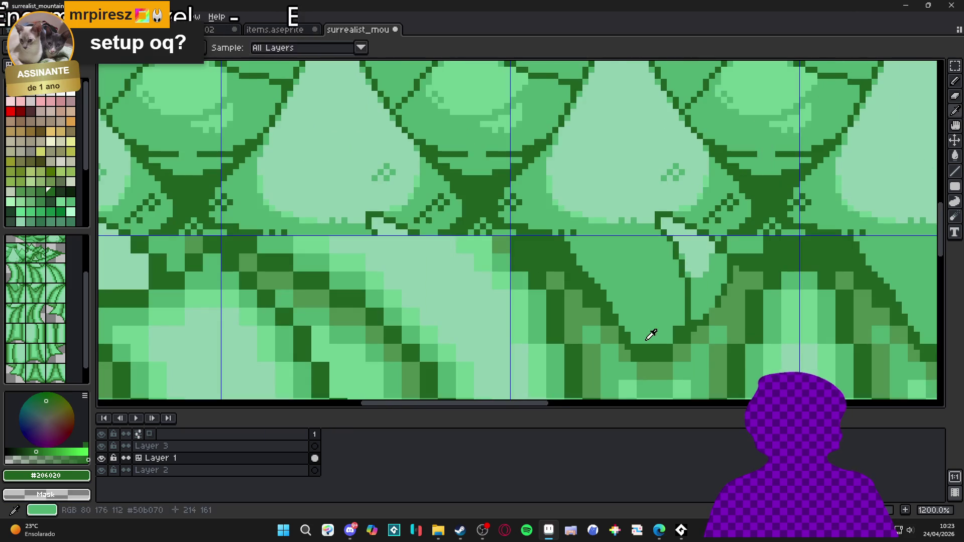
pyautogui.keyDown('alt'); pyautogui.click(650, 333); pyautogui.keyUp('alt')
pyautogui.scroll(-1, 622, 311)
pyautogui.scroll(1, 618, 300)
pyautogui.scroll(-3, 619, 300)
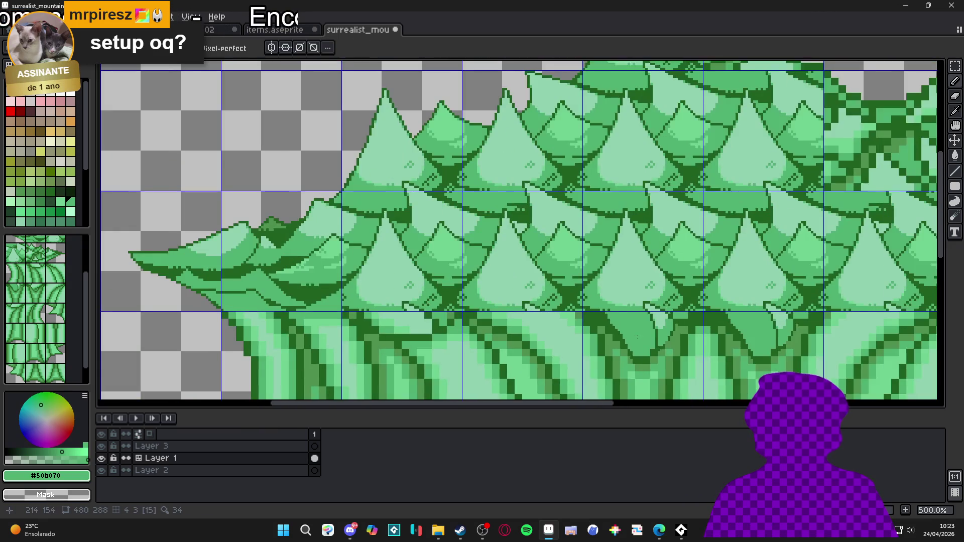
pyautogui.scroll(-1, 605, 312)
pyautogui.scroll(-1, 605, 312)
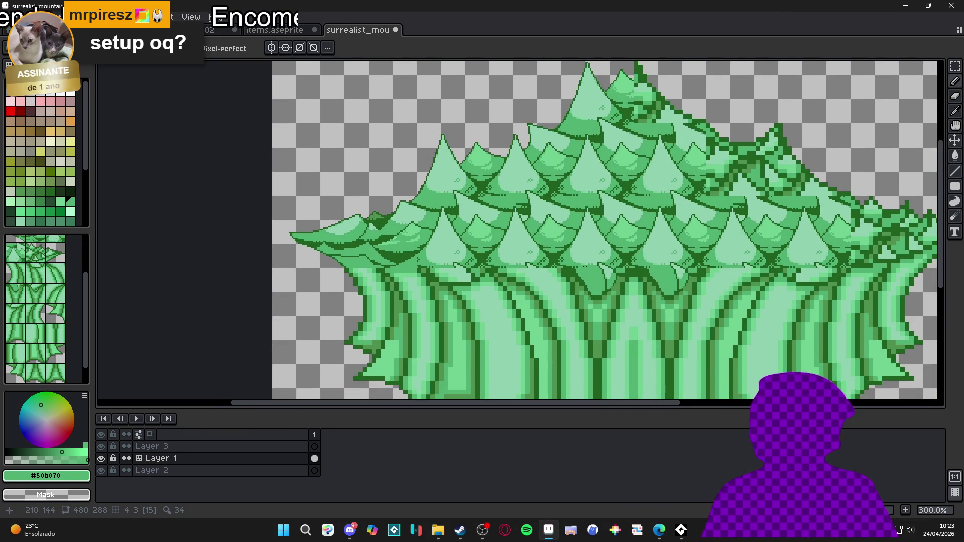
pyautogui.scroll(7, 602, 282)
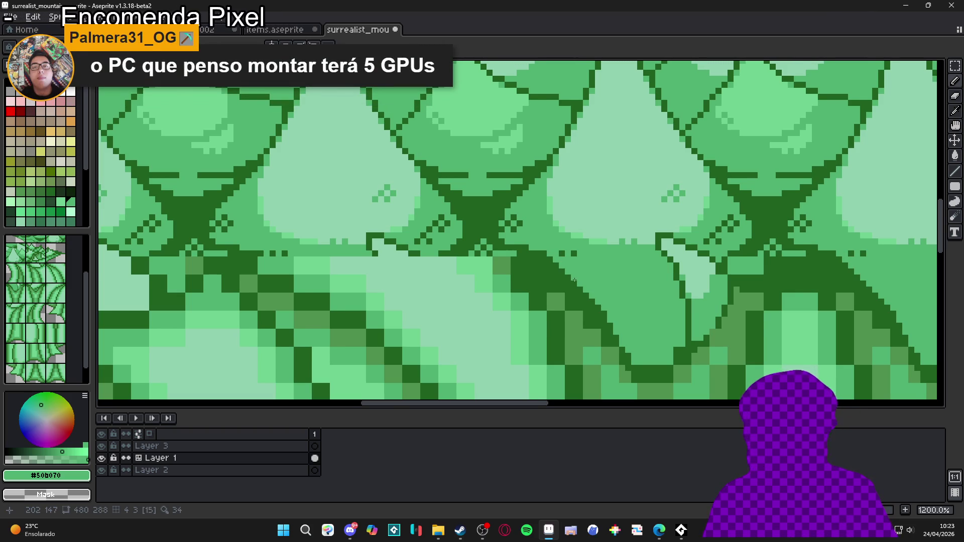
# Zoom in on the seam, sample the dark outline green and #509050, and frame the view.
pyautogui.scroll(1, 574, 280)
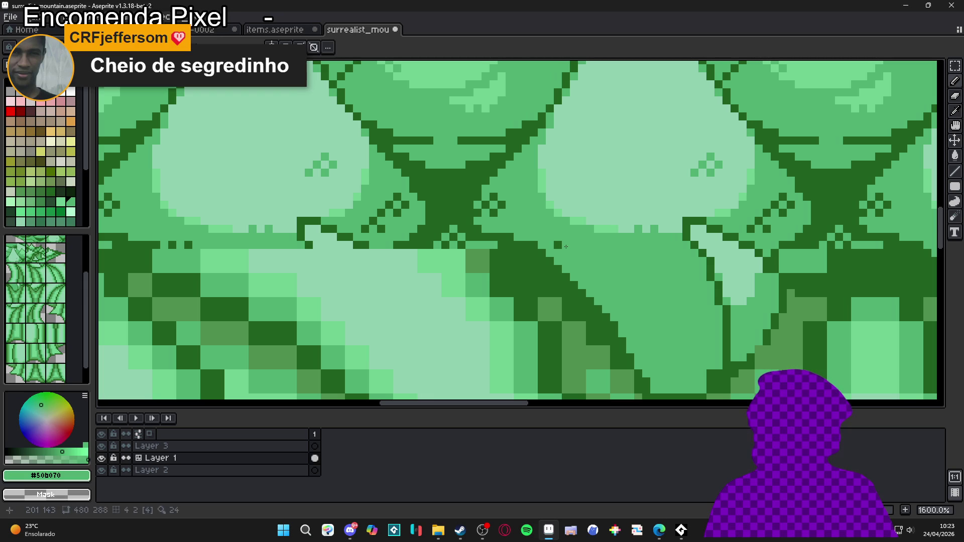
pyautogui.scroll(-2, 568, 247)
pyautogui.scroll(2, 540, 245)
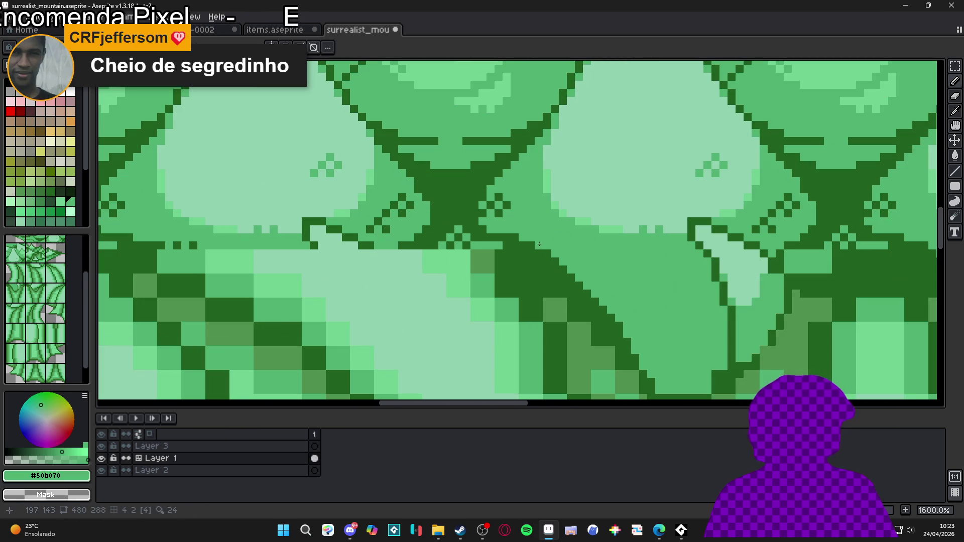
pyautogui.scroll(-1, 556, 258)
pyautogui.scroll(-2, 547, 267)
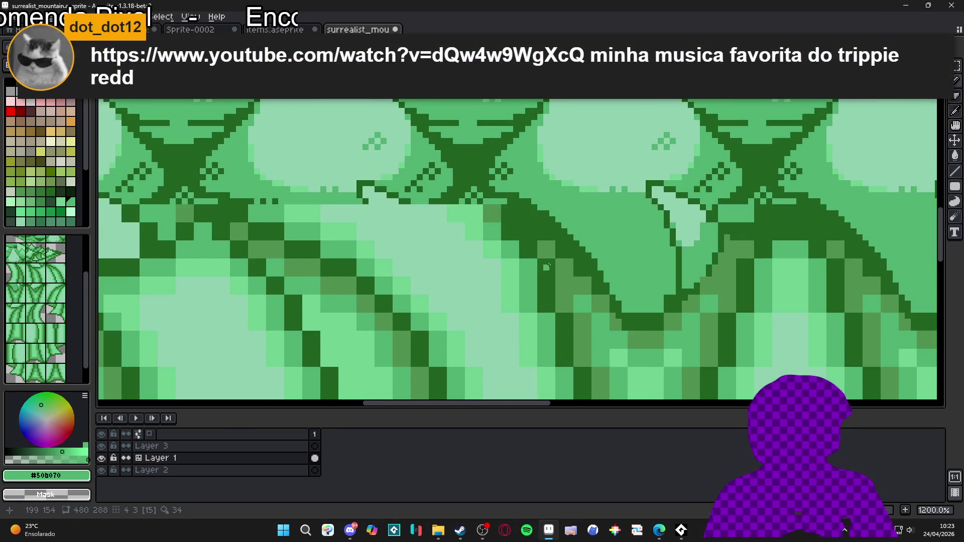
pyautogui.scroll(-3, 604, 294)
pyautogui.scroll(5, 607, 291)
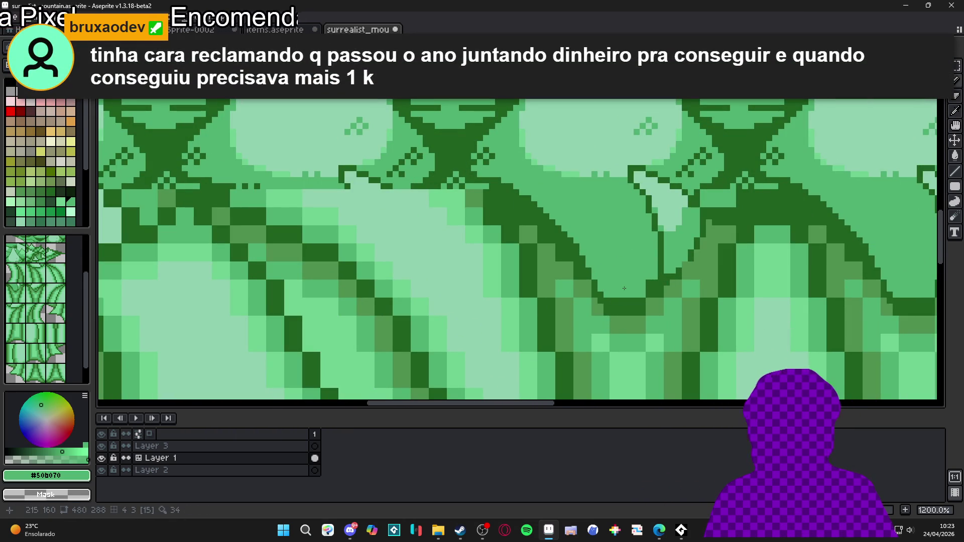
pyautogui.scroll(-4, 618, 301)
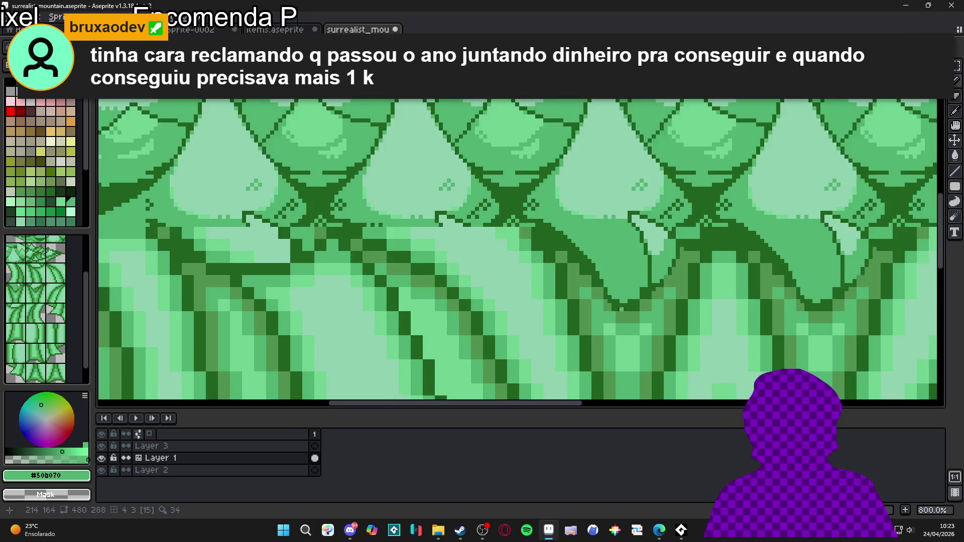
pyautogui.scroll(-1, 610, 264)
pyautogui.scroll(3, 618, 247)
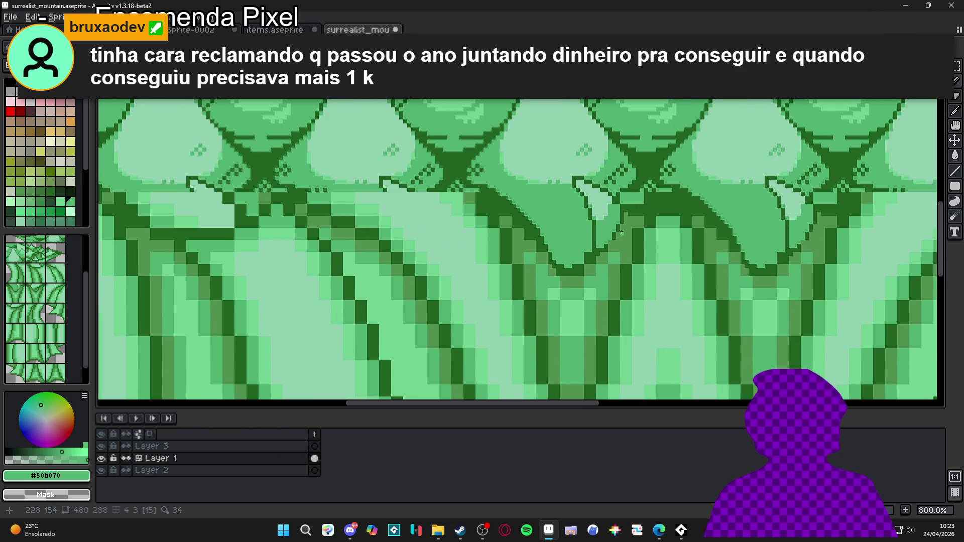
pyautogui.keyDown('alt'); pyautogui.click(618, 236); pyautogui.keyUp('alt')
pyautogui.scroll(3, 611, 244)
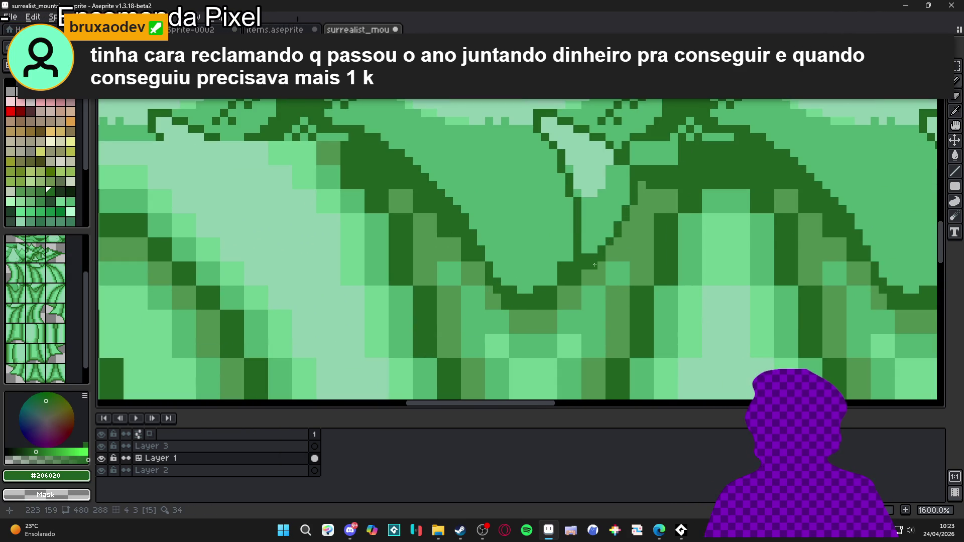
pyautogui.scroll(-3, 587, 272)
pyautogui.keyDown('alt'); pyautogui.click(598, 285); pyautogui.keyUp('alt')
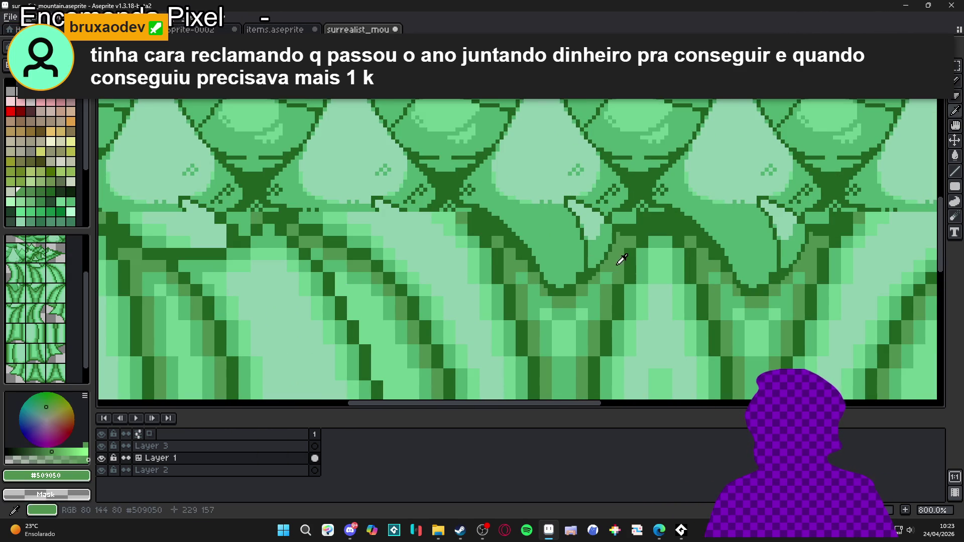
pyautogui.moveTo(598, 285); pyautogui.dragTo(601, 266)
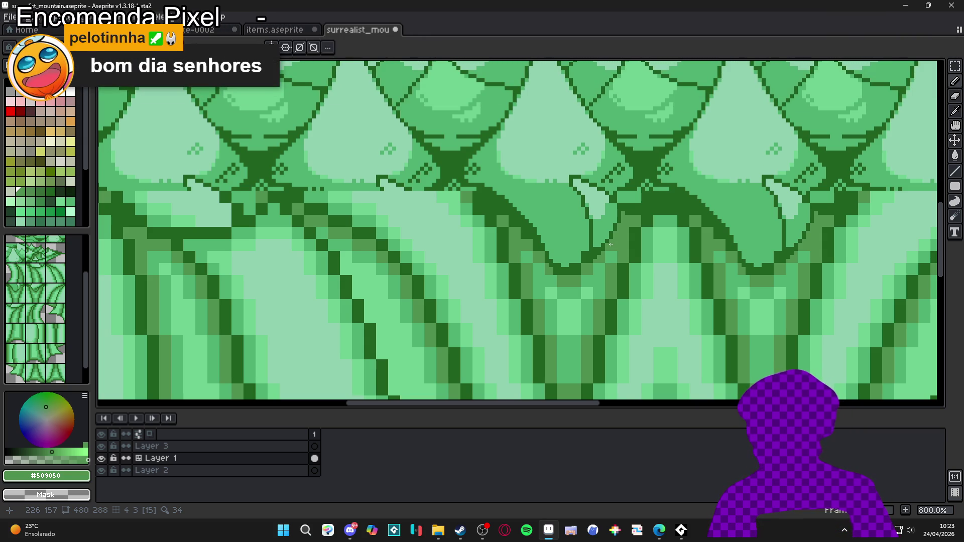
# Repaint one V outline pixel in the light fill green #50b070.
pyautogui.scroll(-4, 576, 252)
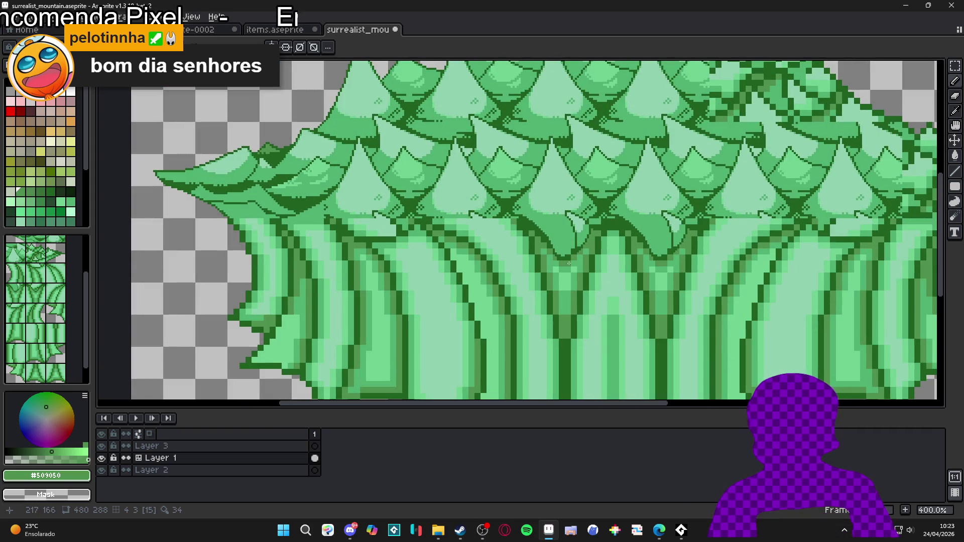
pyautogui.scroll(4, 564, 259)
pyautogui.scroll(1, 563, 259)
pyautogui.keyDown('alt'); pyautogui.click(559, 256); pyautogui.keyUp('alt')
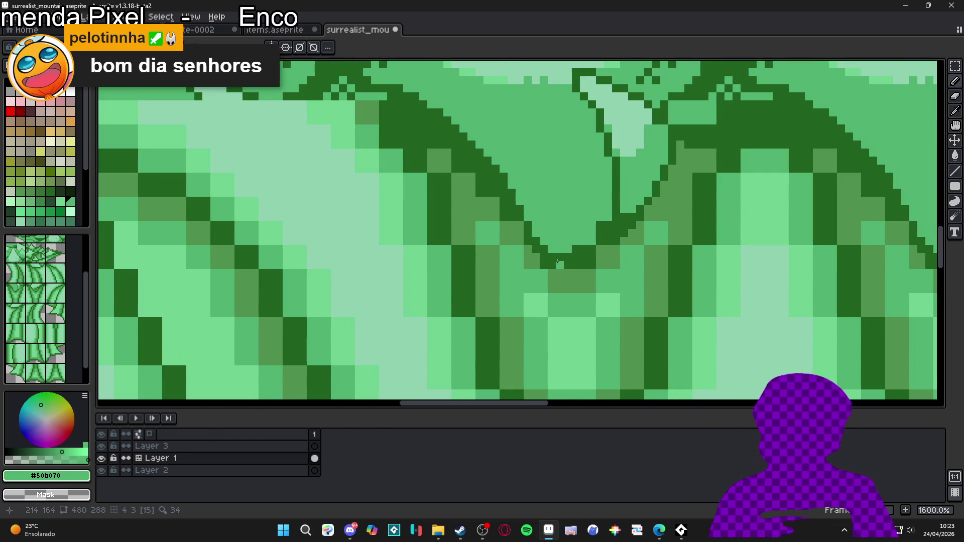
pyautogui.keyDown('alt'); pyautogui.click(577, 254); pyautogui.keyUp('alt')
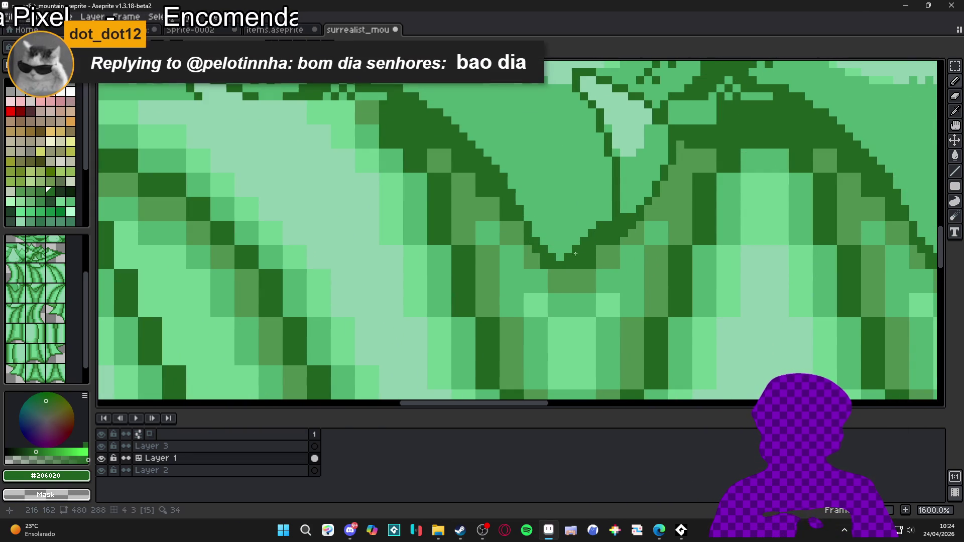
pyautogui.keyDown('alt'); pyautogui.click(570, 236); pyautogui.keyUp('alt')
pyautogui.click(575, 248)
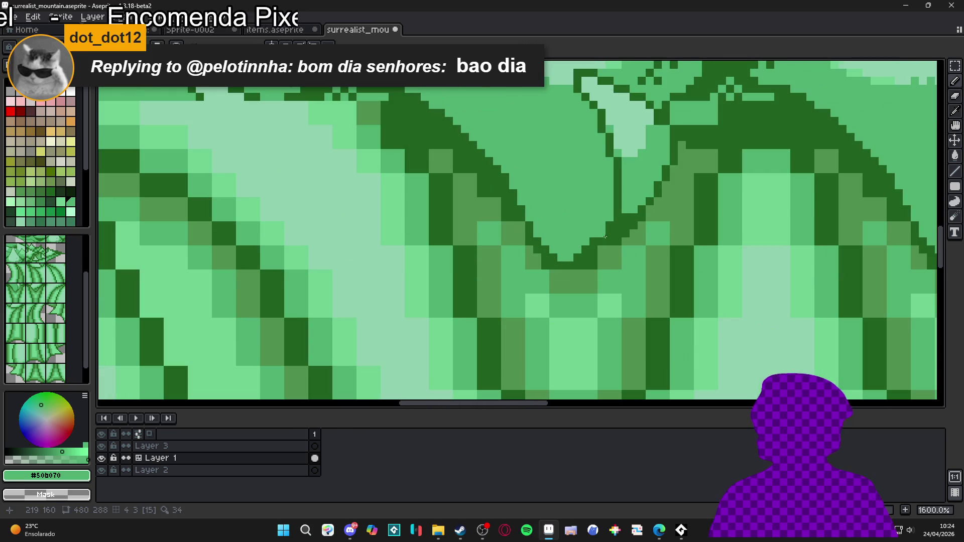
# Draw a dark #206020 outline line down to the V's tip, then resample #50b070.
pyautogui.keyDown('alt'); pyautogui.click(607, 232); pyautogui.keyUp('alt')
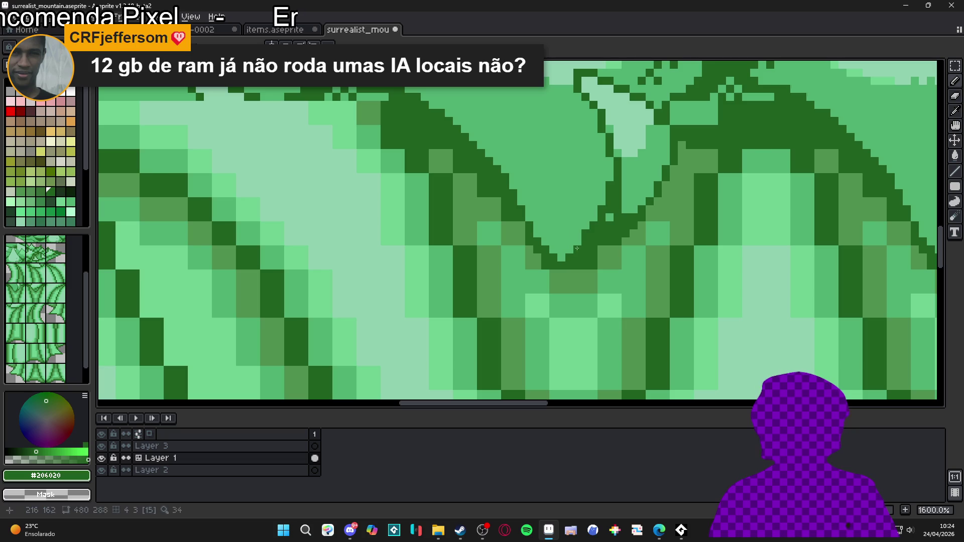
pyautogui.moveTo(603, 202); pyautogui.dragTo(567, 257)
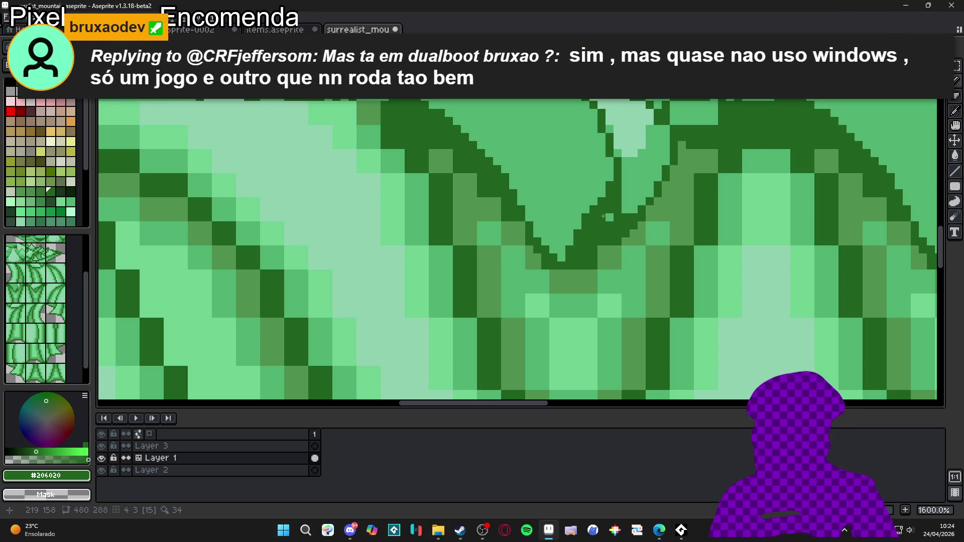
pyautogui.keyDown('alt'); pyautogui.click(587, 193); pyautogui.keyUp('alt')
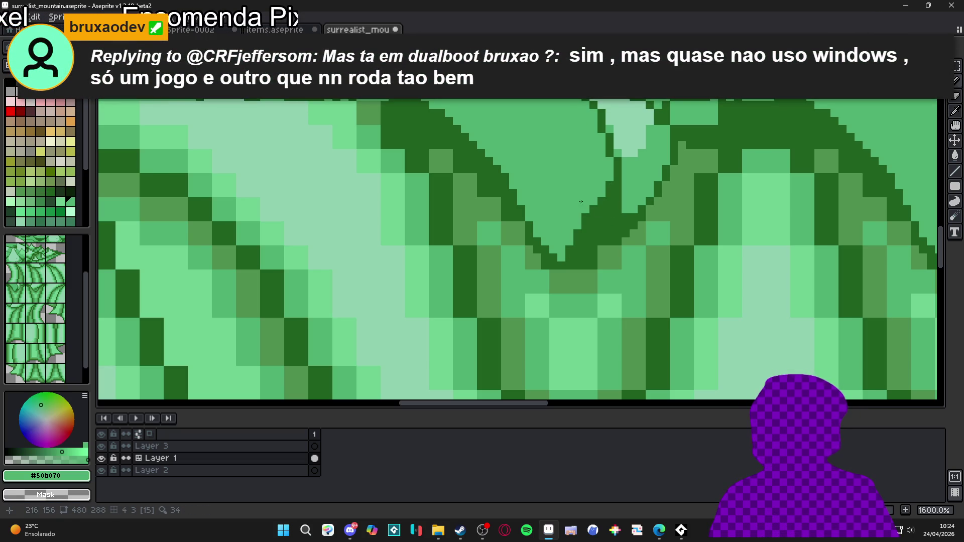
pyautogui.scroll(-5, 578, 232)
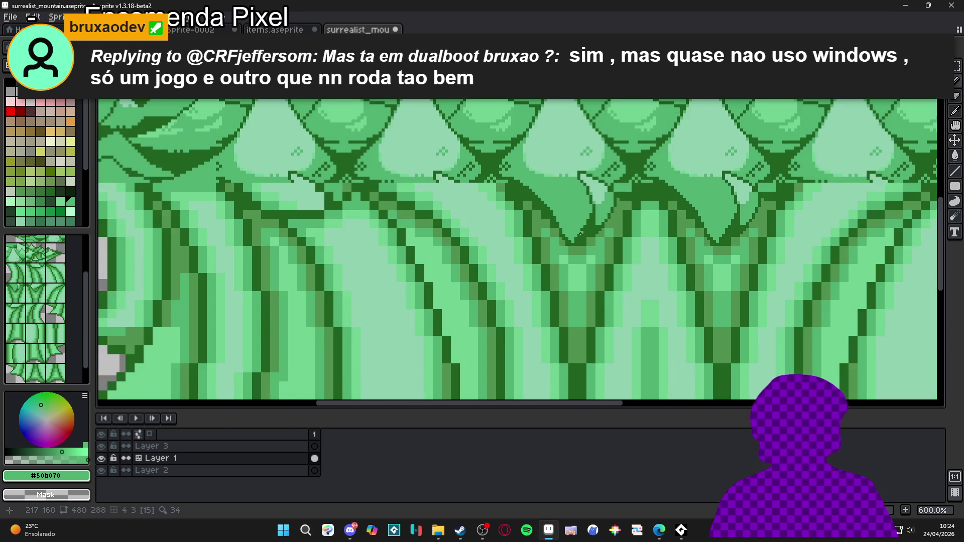
pyautogui.scroll(3, 585, 234)
pyautogui.scroll(-1, 588, 234)
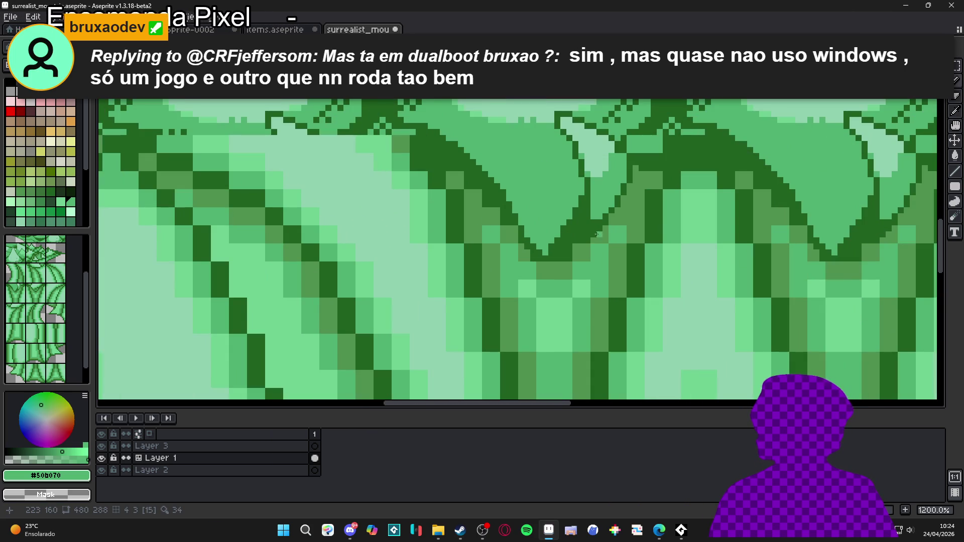
pyautogui.scroll(-1, 620, 246)
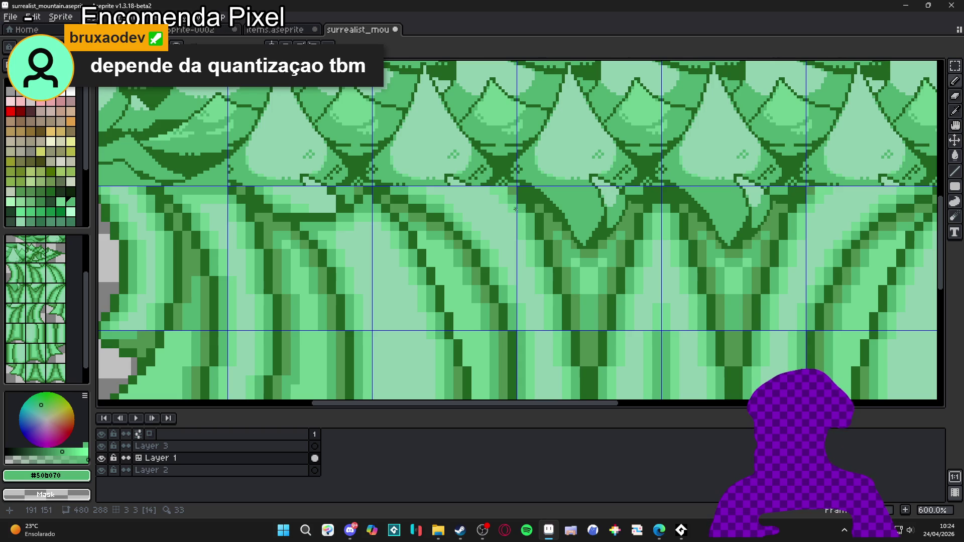
pyautogui.scroll(-2, 505, 227)
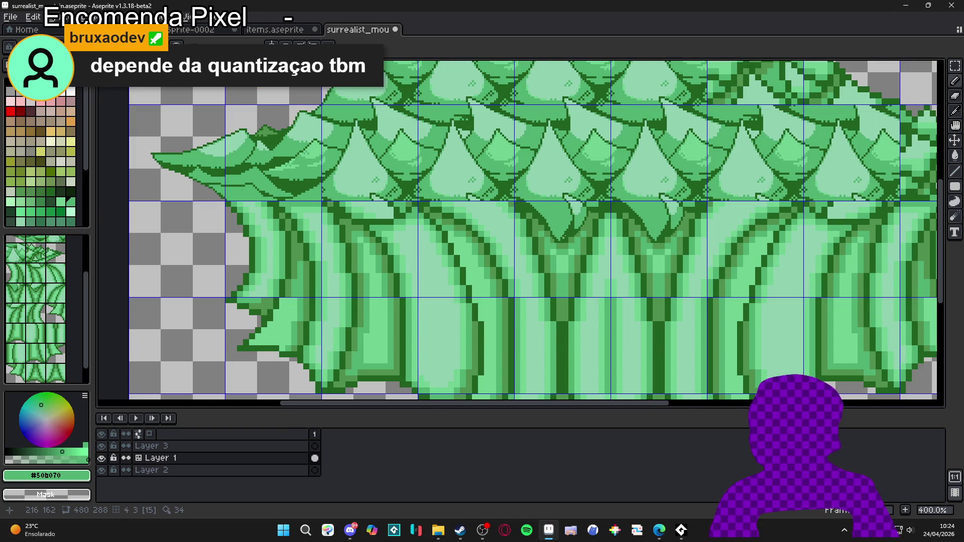
pyautogui.scroll(5, 583, 224)
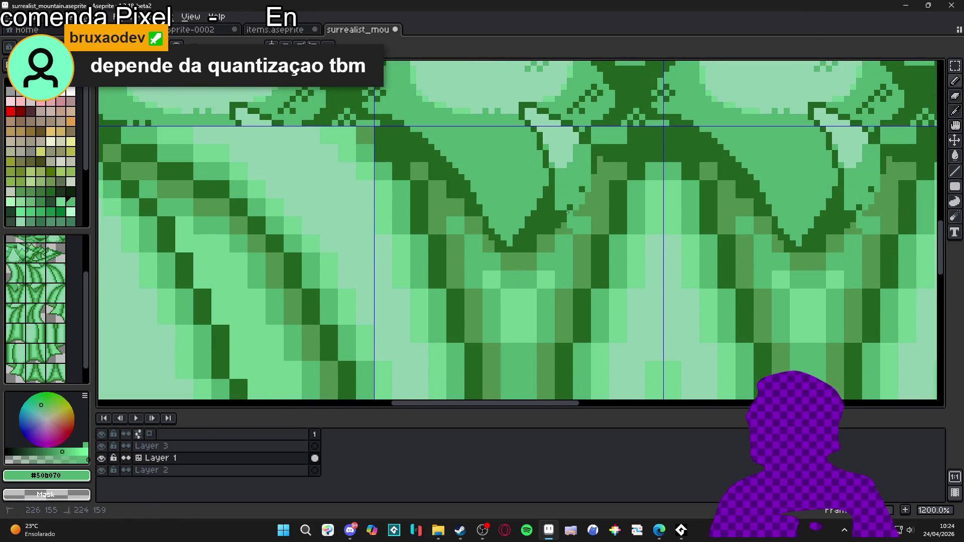
pyautogui.click(558, 229)
# Cover the old dark outline along the V's arm with light green #50b070.
pyautogui.click(558, 217)
pyautogui.click(550, 229)
pyautogui.click(543, 230)
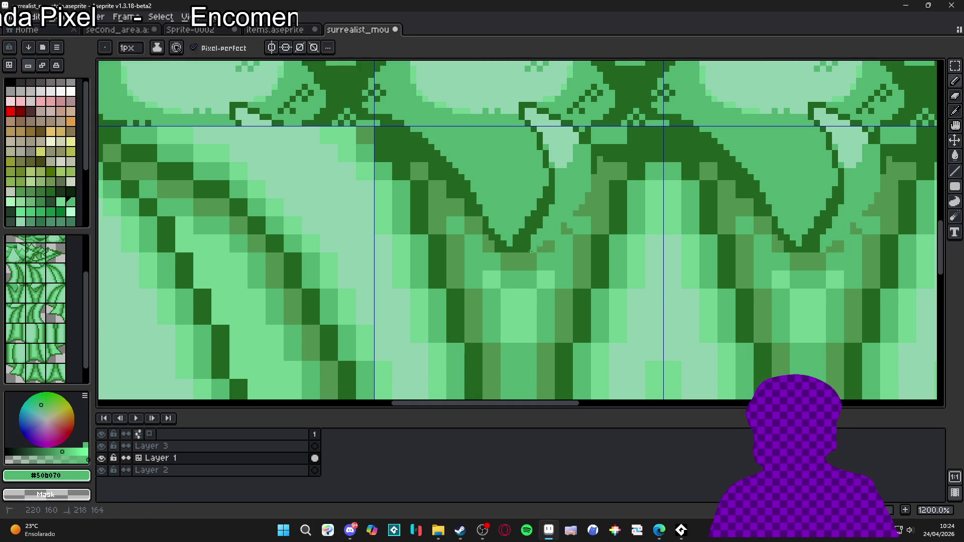
pyautogui.click(530, 251)
pyautogui.click(534, 249)
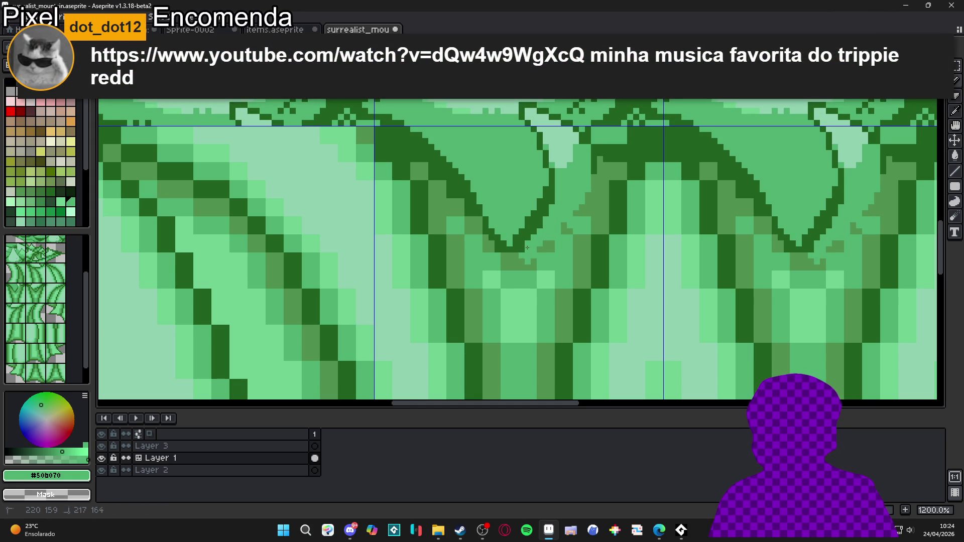
pyautogui.moveTo(547, 213); pyautogui.dragTo(534, 232)
pyautogui.click(528, 219)
pyautogui.moveTo(536, 218); pyautogui.dragTo(521, 232)
pyautogui.click(523, 240)
pyautogui.click(535, 225)
pyautogui.click(529, 232)
pyautogui.click(546, 200)
# Draw a new dark #206020 outline down-left to the tip and fill a stray pixel light green.
pyautogui.keyDown('alt'); pyautogui.click(545, 207); pyautogui.keyUp('alt')
pyautogui.keyDown('shift'); pyautogui.click(532, 233); pyautogui.keyUp('shift')
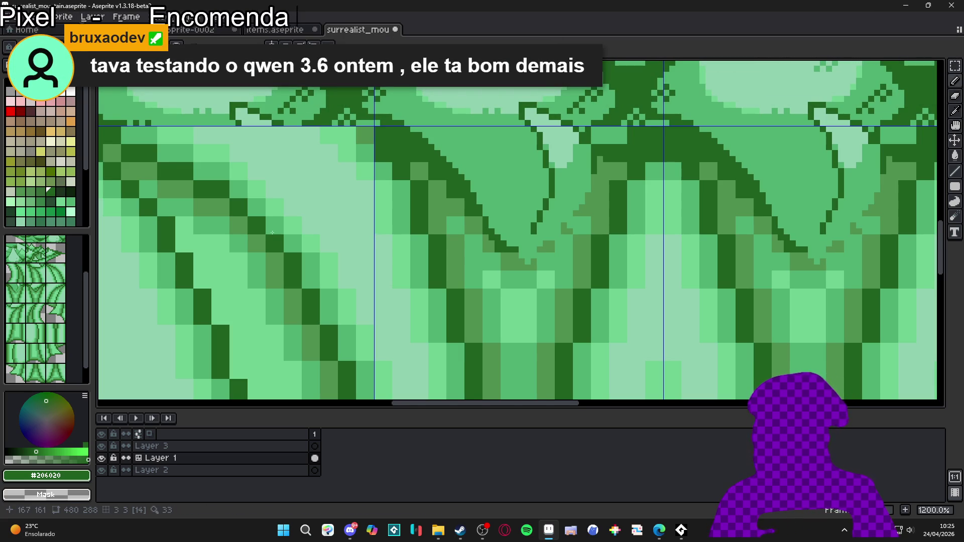
pyautogui.scroll(3, 541, 226)
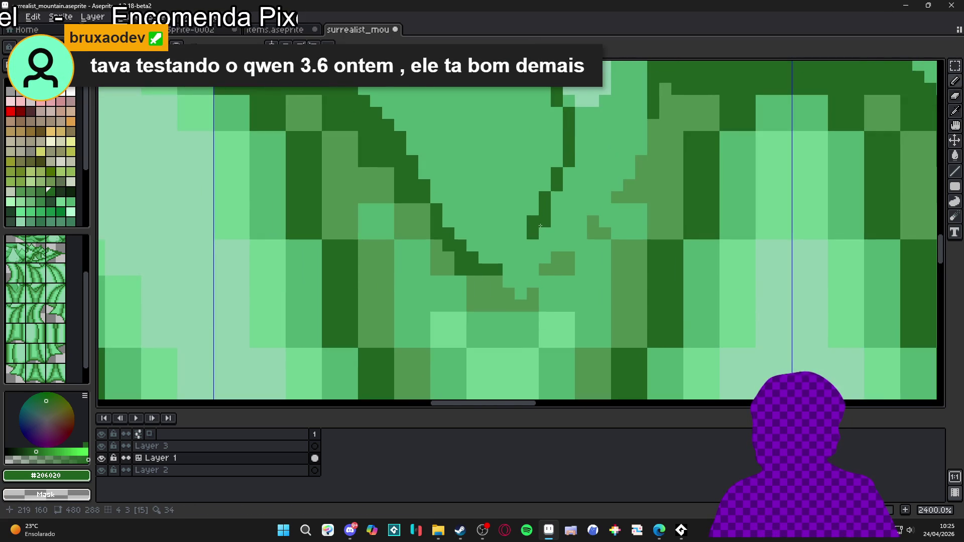
pyautogui.keyDown('alt'); pyautogui.click(540, 226); pyautogui.keyUp('alt')
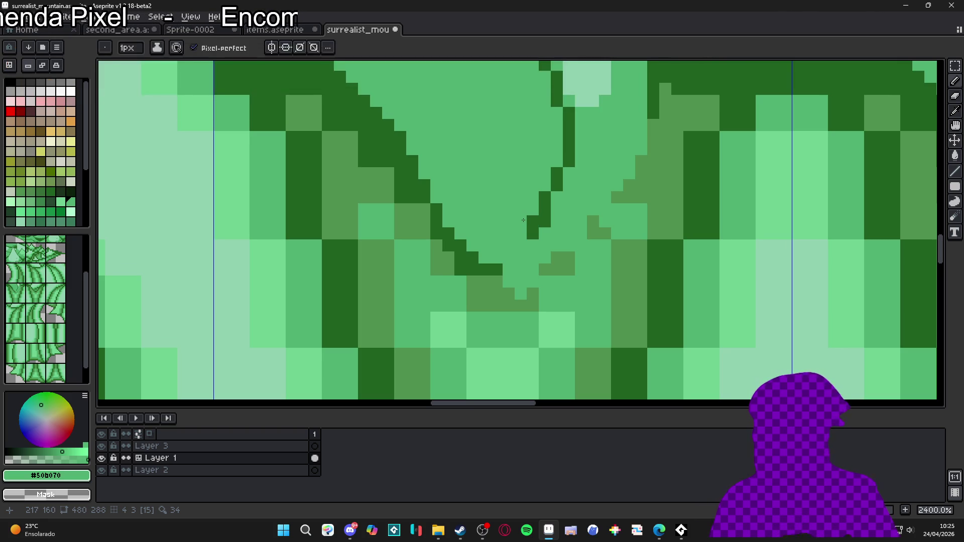
pyautogui.click(529, 223)
# Extend the dark outline downward to join the V's two arms at its bottom.
pyautogui.keyDown('alt'); pyautogui.click(533, 234); pyautogui.keyUp('alt')
pyautogui.keyDown('alt'); pyautogui.click(531, 209); pyautogui.keyUp('alt')
pyautogui.keyDown('alt'); pyautogui.click(532, 234); pyautogui.keyUp('alt')
pyautogui.click(531, 242)
pyautogui.moveTo(530, 241); pyautogui.dragTo(508, 269)
pyautogui.keyDown('alt'); pyautogui.click(521, 266); pyautogui.keyUp('alt')
pyautogui.scroll(-5, 516, 258)
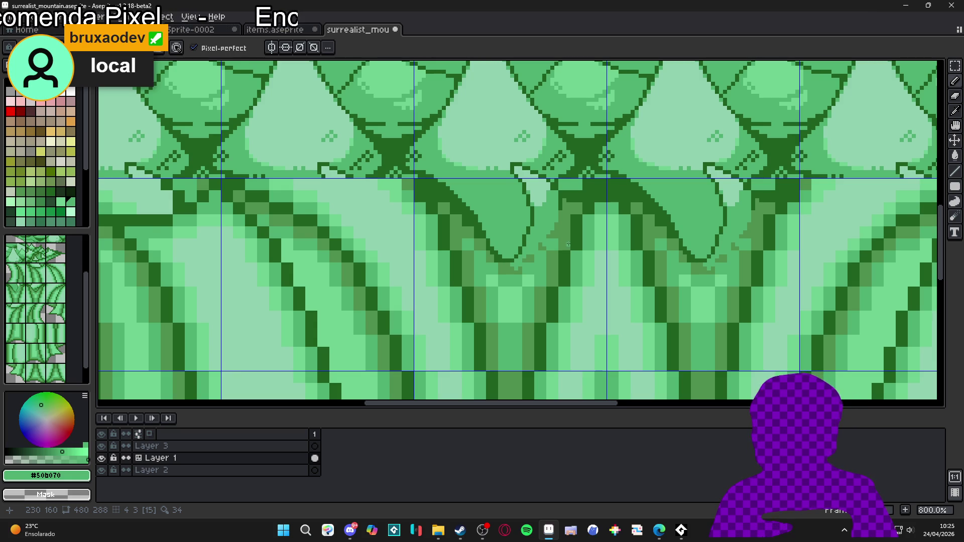
# Paint stray dark pixels right of and below the triangle in #50b070, then sample #509050.
pyautogui.scroll(-2, 525, 256)
pyautogui.scroll(-2, 530, 251)
pyautogui.scroll(2, 530, 251)
pyautogui.scroll(-2, 529, 251)
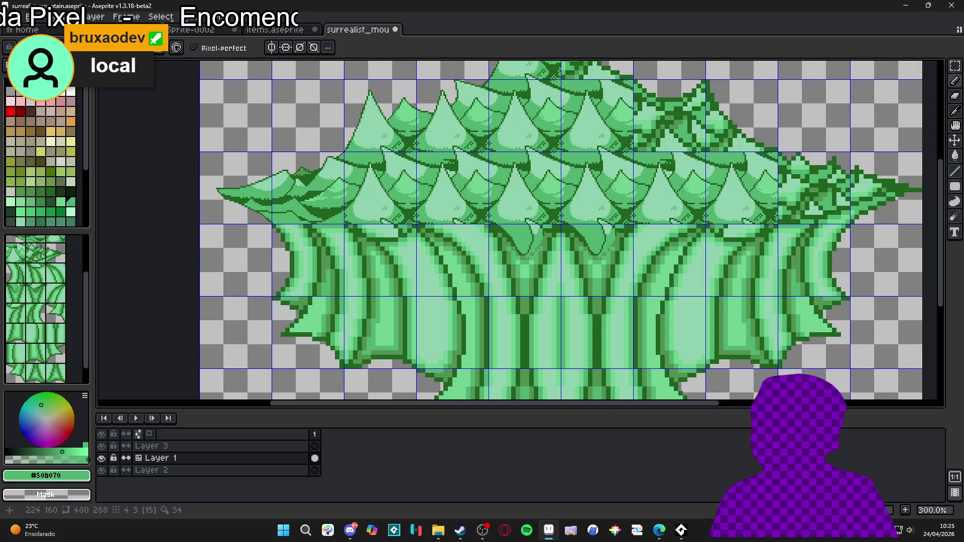
pyautogui.scroll(5, 542, 230)
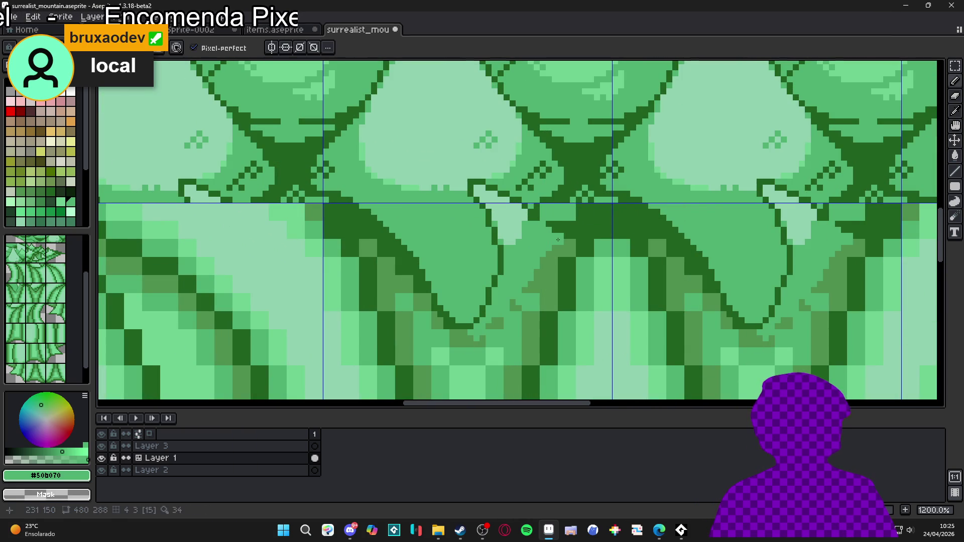
pyautogui.scroll(-3, 572, 249)
pyautogui.scroll(-2, 571, 249)
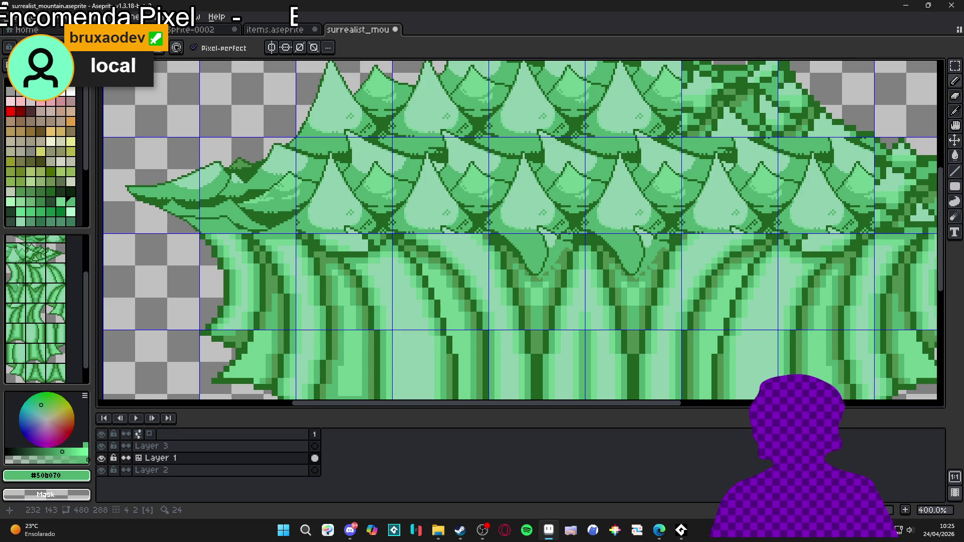
pyautogui.scroll(5, 569, 233)
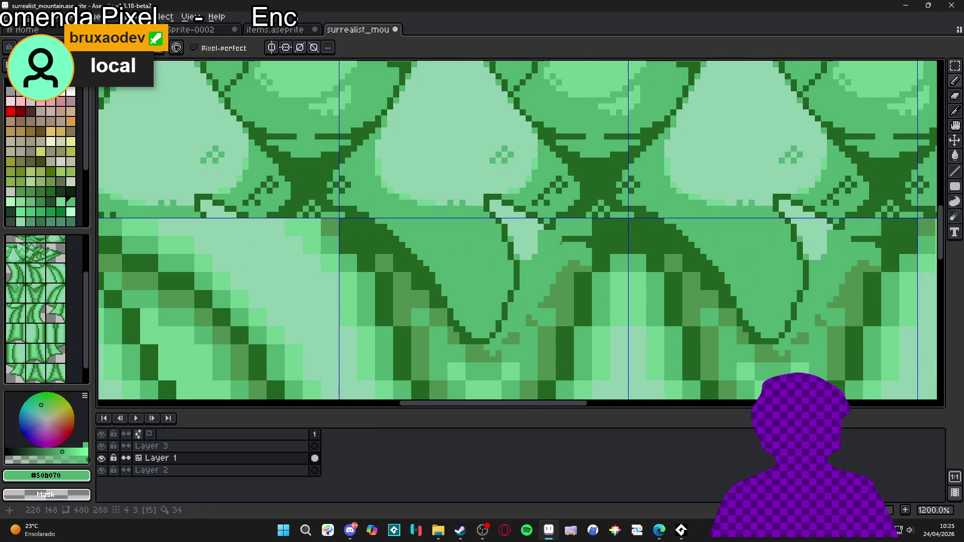
pyautogui.moveTo(586, 268); pyautogui.dragTo(531, 309)
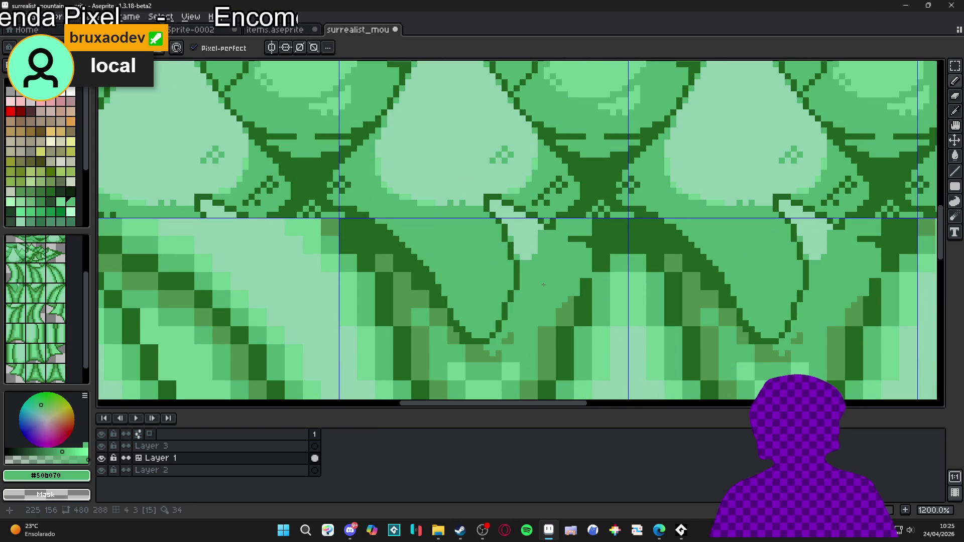
pyautogui.moveTo(540, 354)
pyautogui.mouseDown()
pyautogui.moveTo(565, 302)
pyautogui.moveTo(570, 314)
pyautogui.moveTo(542, 363)
pyautogui.mouseUp()
pyautogui.scroll(-4, 529, 212)
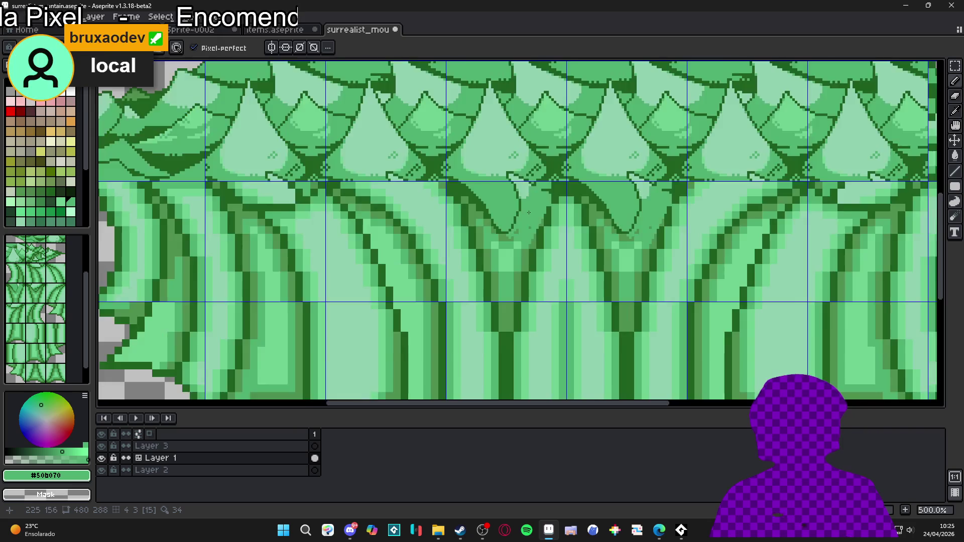
pyautogui.scroll(-2, 529, 212)
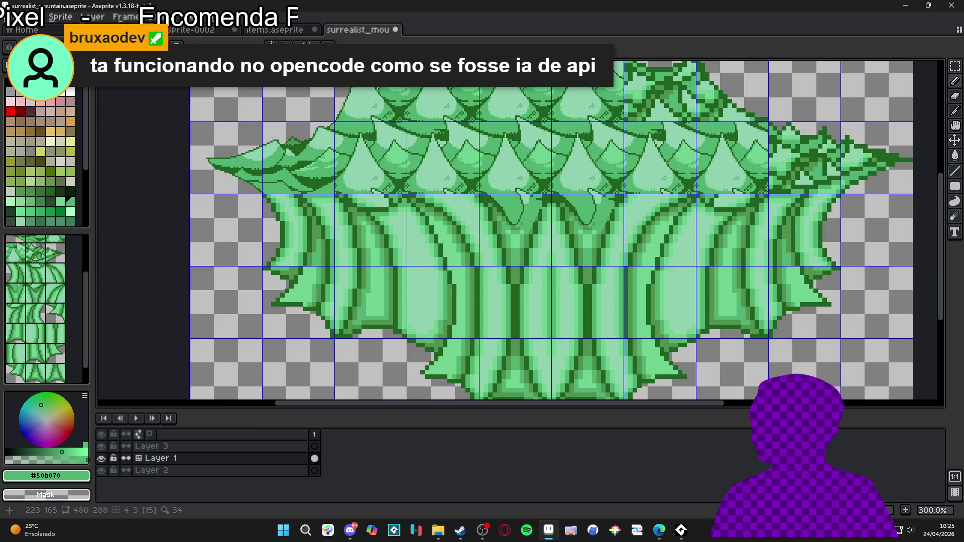
pyautogui.scroll(6, 532, 208)
pyautogui.keyDown('alt'); pyautogui.click(543, 186); pyautogui.keyUp('alt')
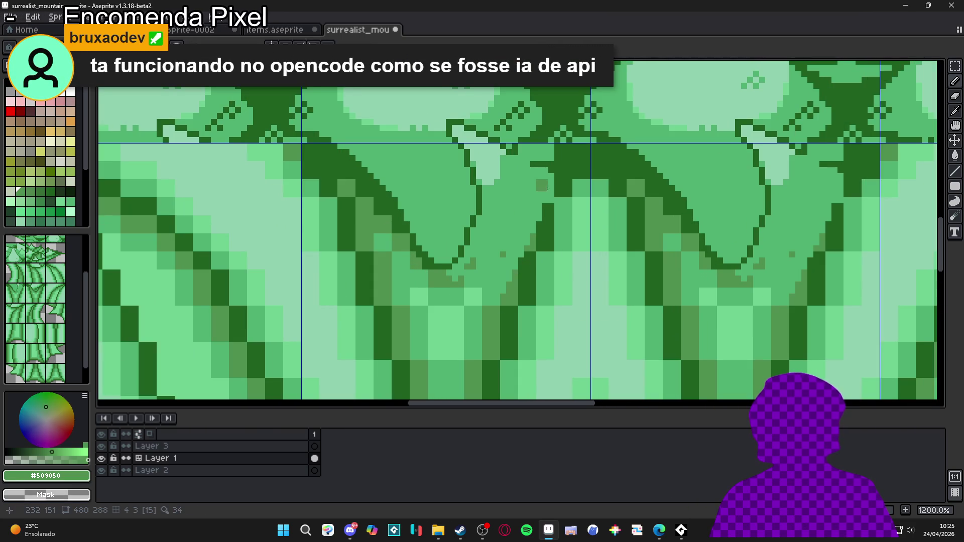
# Draw a mid green #509050 line down to the triangle's bottom and add dark pixels beside it.
pyautogui.moveTo(550, 186)
pyautogui.mouseDown()
pyautogui.moveTo(510, 263)
pyautogui.moveTo(479, 271)
pyautogui.moveTo(467, 259)
pyautogui.moveTo(484, 251)
pyautogui.moveTo(477, 257)
pyautogui.mouseUp()
pyautogui.moveTo(461, 267); pyautogui.dragTo(493, 258)
pyautogui.click(455, 279)
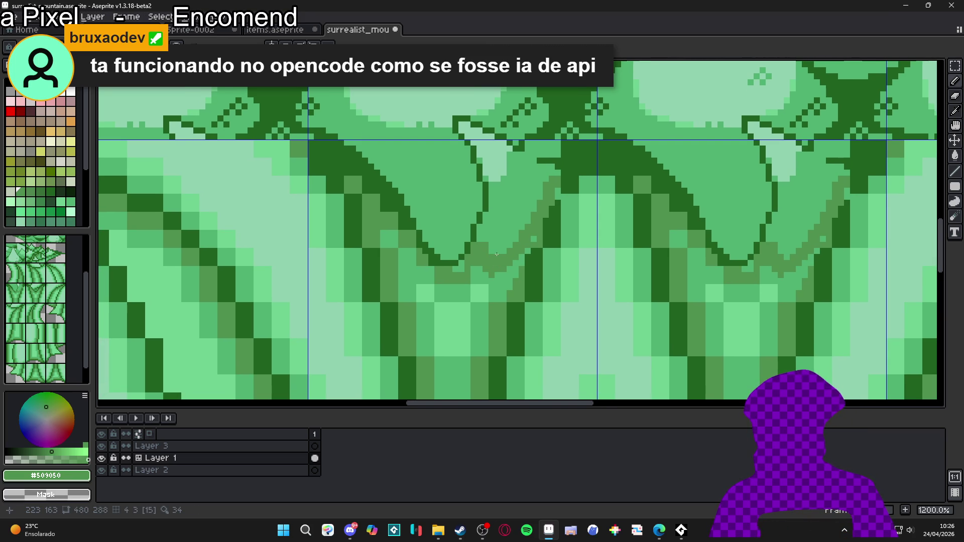
# Show tile index numbers, paint dark green along the curved seam band, then lighten band pixels.
pyautogui.press('ctrl')
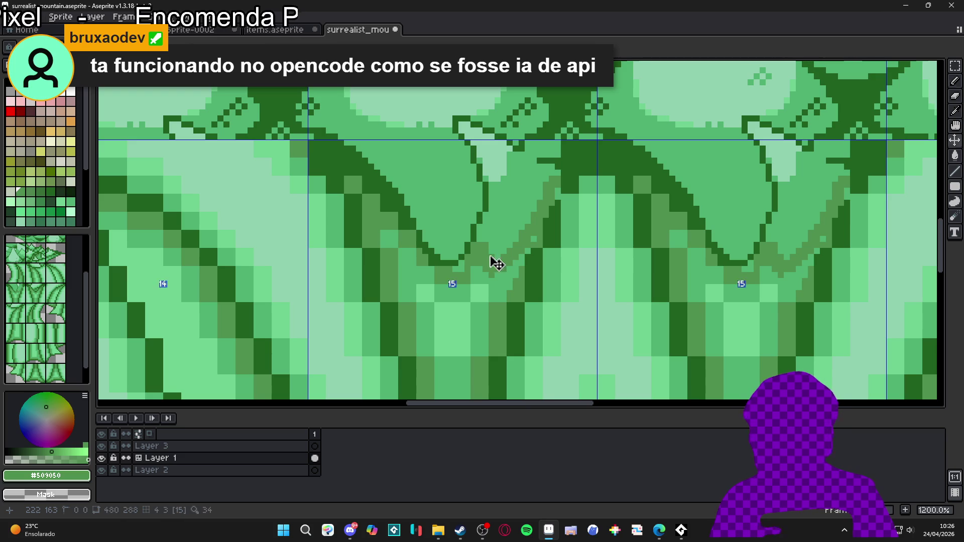
pyautogui.click(485, 274)
pyautogui.moveTo(477, 286)
pyautogui.mouseDown()
pyautogui.moveTo(537, 253)
pyautogui.moveTo(553, 205)
pyautogui.moveTo(532, 299)
pyautogui.mouseUp()
pyautogui.keyDown('alt'); pyautogui.click(567, 219); pyautogui.keyUp('alt')
pyautogui.click(529, 284)
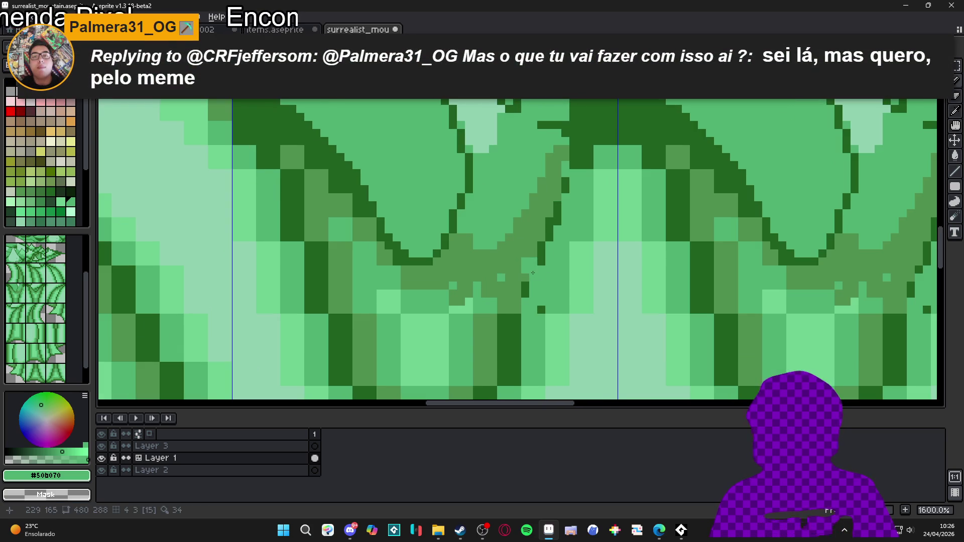
# Paint dark-green #206020 pixels below the canopy point, then recolour some of them mid-green #509050.
pyautogui.scroll(1, 533, 256)
pyautogui.keyDown('alt'); pyautogui.click(539, 251); pyautogui.keyUp('alt')
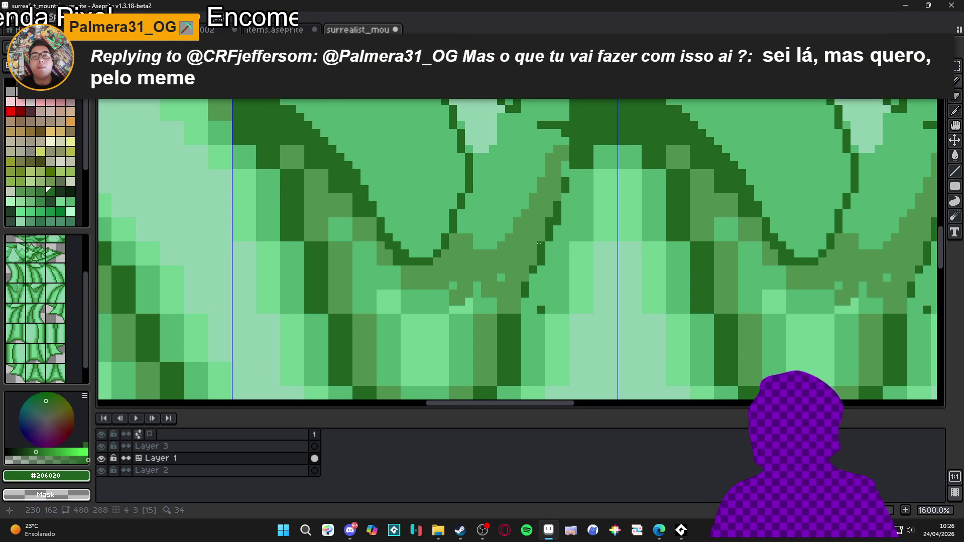
pyautogui.scroll(-3, 540, 245)
pyautogui.moveTo(565, 227); pyautogui.dragTo(546, 248)
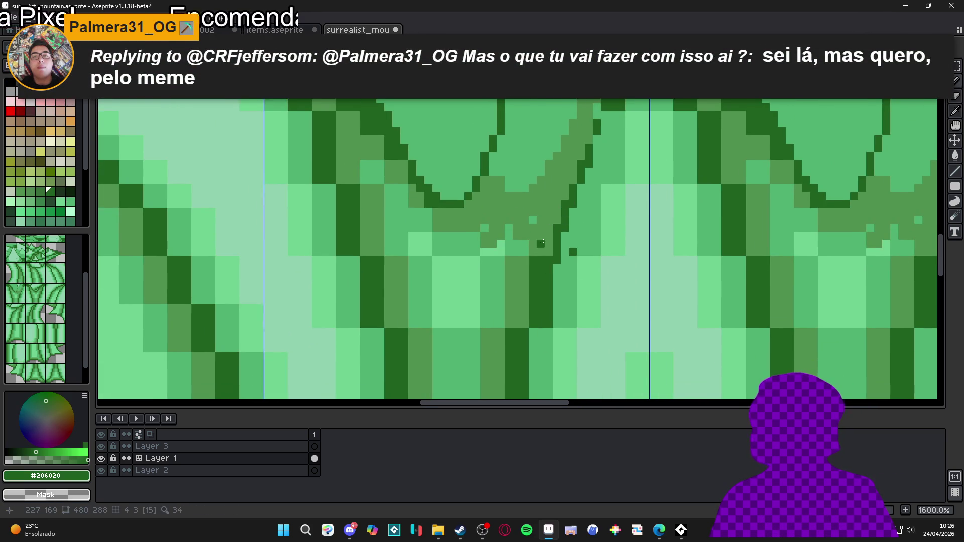
pyautogui.keyDown('alt'); pyautogui.click(546, 249); pyautogui.keyUp('alt')
pyautogui.click(558, 228)
pyautogui.click(565, 203)
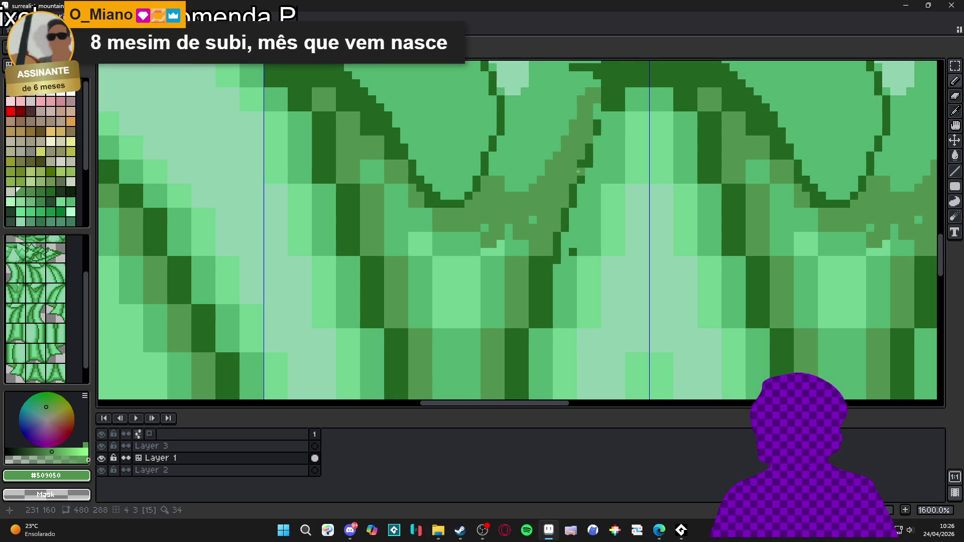
# Add mid-green #509050 pixels to the trunk band beside the canopy, undoing stray dark pixels.
pyautogui.keyDown('alt'); pyautogui.click(590, 151); pyautogui.keyUp('alt')
pyautogui.moveTo(597, 119); pyautogui.dragTo(596, 103)
pyautogui.hotkey('ctrl', 'z')
pyautogui.keyDown('alt'); pyautogui.click(590, 124); pyautogui.keyUp('alt')
pyautogui.click(596, 123)
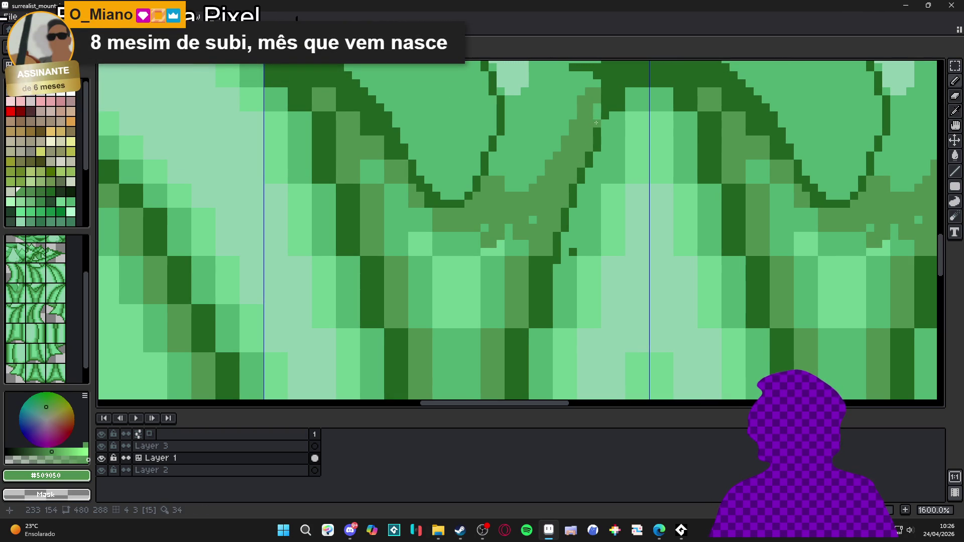
pyautogui.click(605, 122)
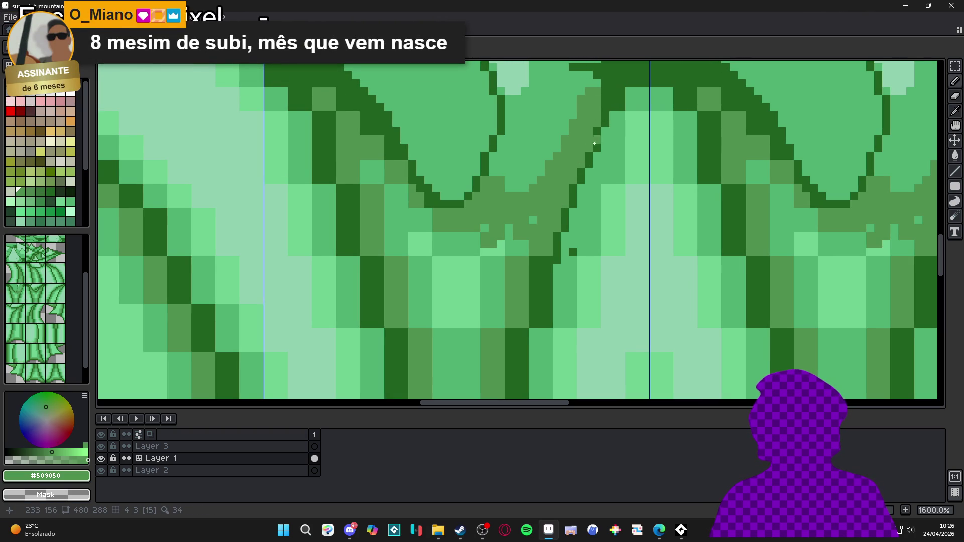
# Extend the #509050 band down-left into the striped trunk, undoing a stray vertical line.
pyautogui.keyDown('alt'); pyautogui.click(578, 232); pyautogui.keyUp('alt')
pyautogui.keyDown('alt'); pyautogui.click(554, 247); pyautogui.keyUp('alt')
pyautogui.moveTo(543, 251); pyautogui.dragTo(538, 318)
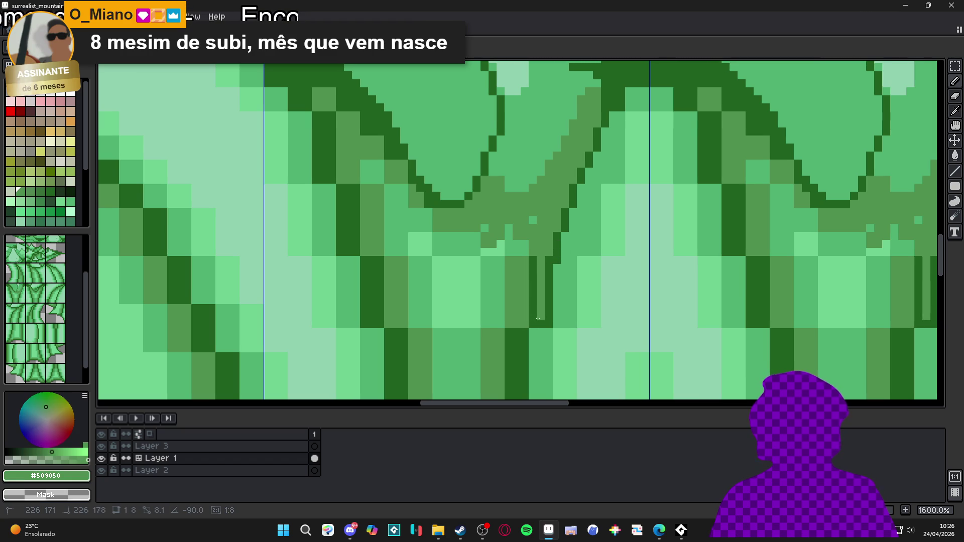
pyautogui.hotkey('ctrl', 'z')
pyautogui.hotkey('ctrl', 'z')
pyautogui.hotkey('ctrl', 'z')
pyautogui.moveTo(531, 213)
pyautogui.mouseDown()
pyautogui.moveTo(528, 249)
pyautogui.moveTo(512, 251)
pyautogui.moveTo(510, 236)
pyautogui.moveTo(484, 277)
pyautogui.mouseUp()
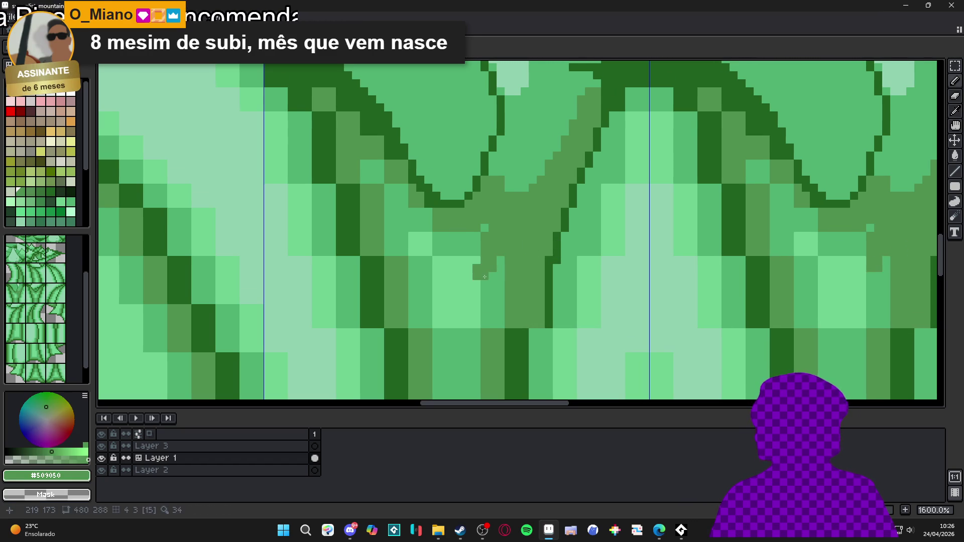
pyautogui.scroll(-2, 485, 277)
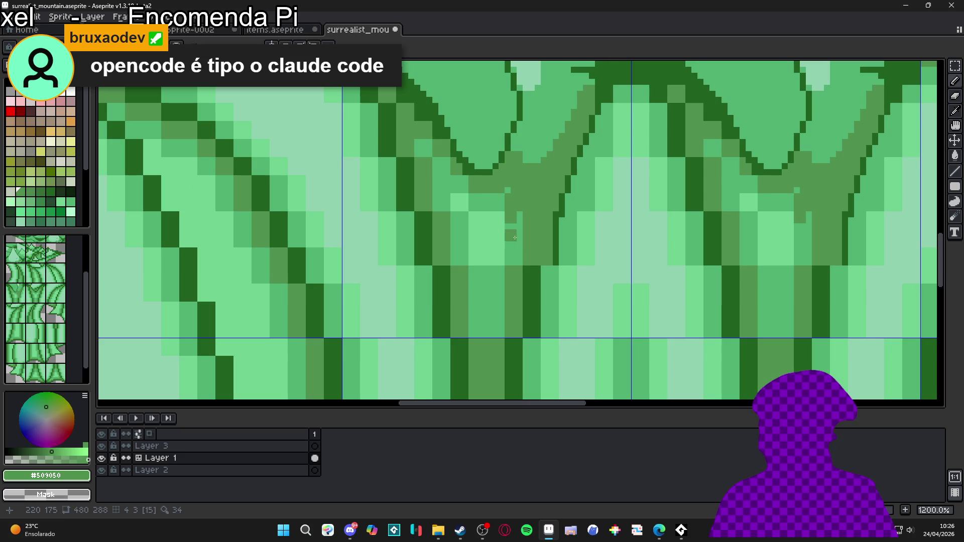
pyautogui.scroll(-1, 526, 243)
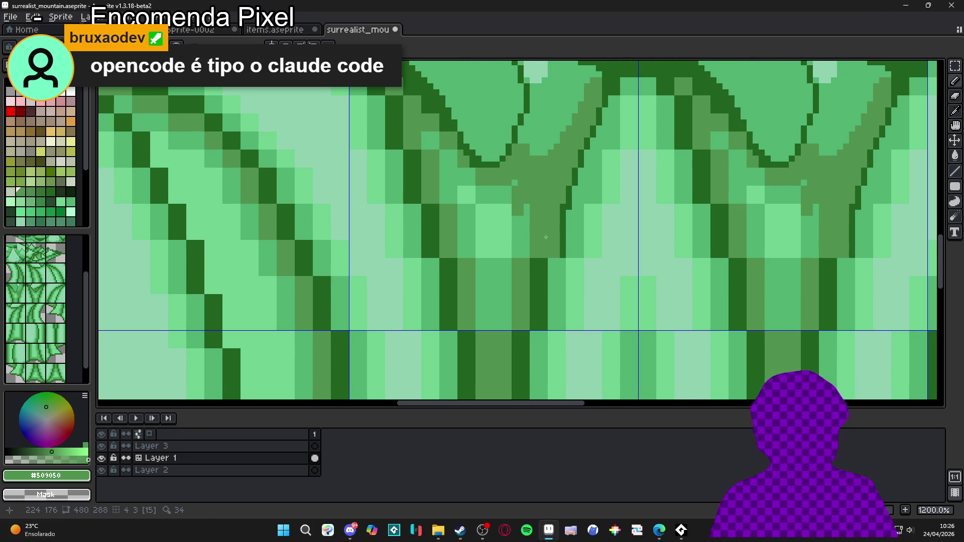
pyautogui.scroll(1, 563, 243)
pyautogui.keyDown('alt'); pyautogui.click(565, 200); pyautogui.keyUp('alt')
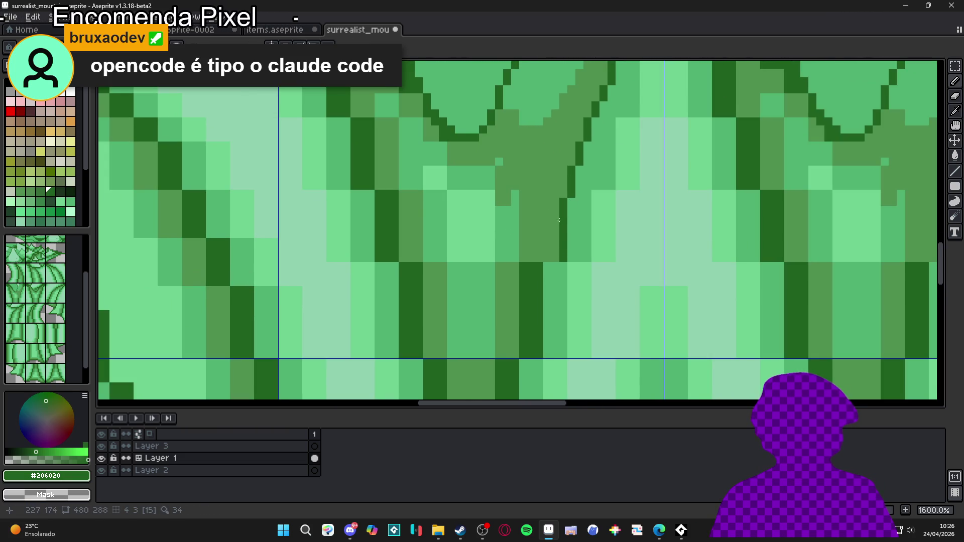
pyautogui.scroll(-3, 565, 199)
pyautogui.scroll(2, 547, 226)
# Draw a #206020 line down the trunk stripe below the canopy, then view the whole mountain.
pyautogui.moveTo(556, 174)
pyautogui.mouseDown()
pyautogui.moveTo(543, 266)
pyautogui.moveTo(509, 341)
pyautogui.moveTo(540, 345)
pyautogui.mouseUp()
pyautogui.scroll(-2, 525, 343)
pyautogui.keyDown('shift'); pyautogui.click(548, 353); pyautogui.keyUp('shift')
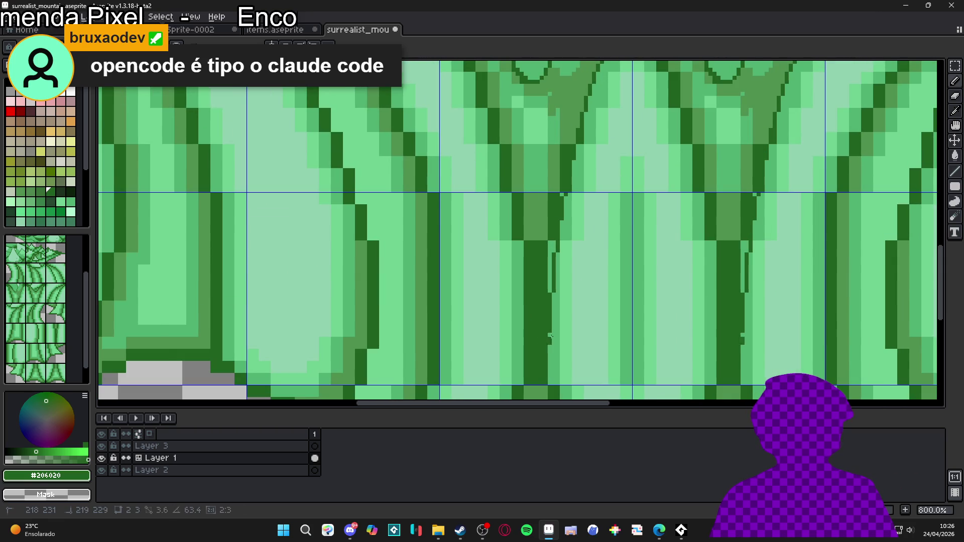
pyautogui.scroll(-3, 557, 336)
pyautogui.scroll(-3, 565, 321)
pyautogui.scroll(-2, 558, 295)
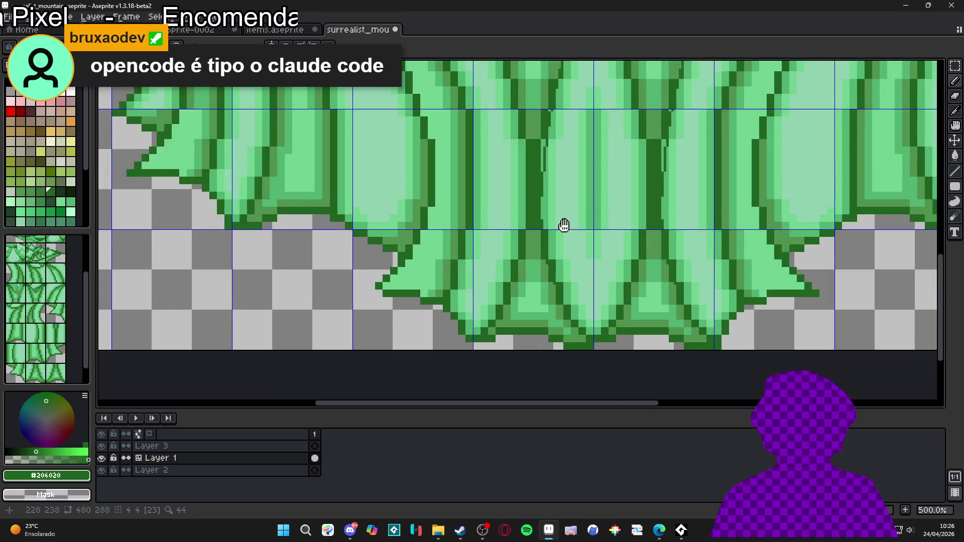
pyautogui.scroll(4, 560, 267)
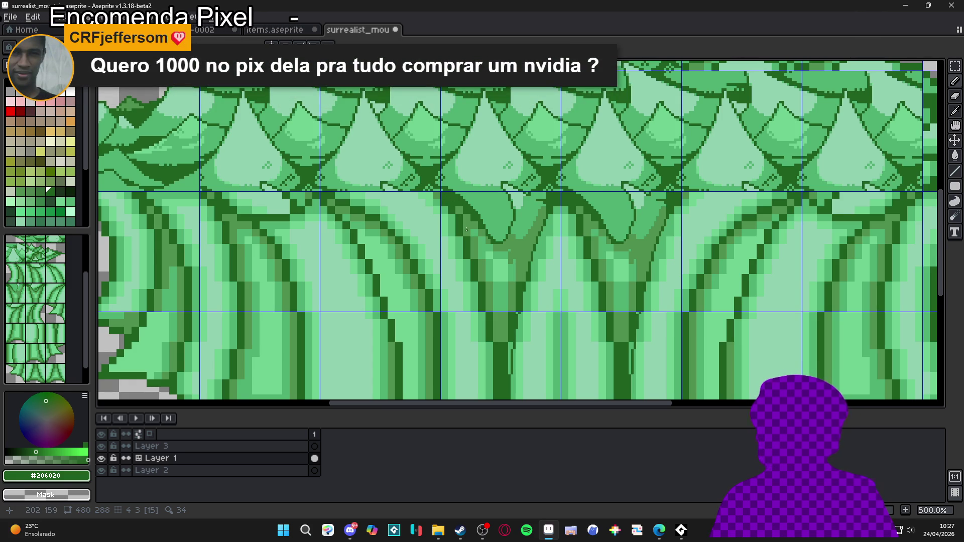
pyautogui.scroll(6, 473, 243)
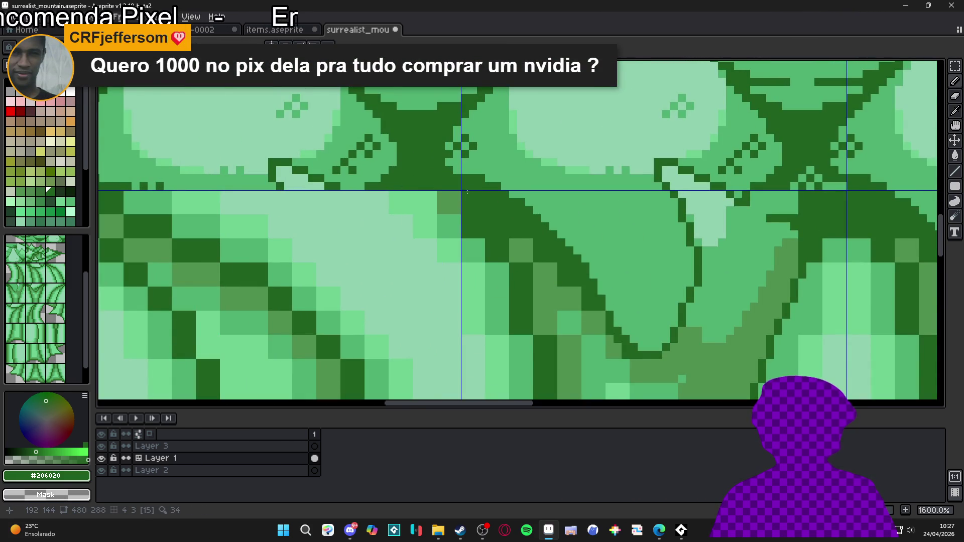
pyautogui.scroll(-6, 483, 217)
pyautogui.moveTo(482, 216); pyautogui.dragTo(482, 243)
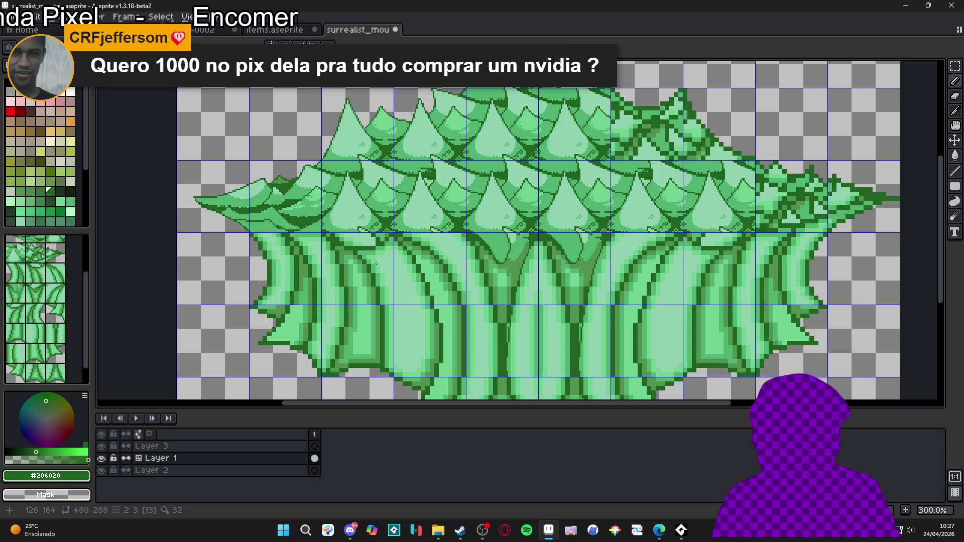
pyautogui.scroll(6, 602, 228)
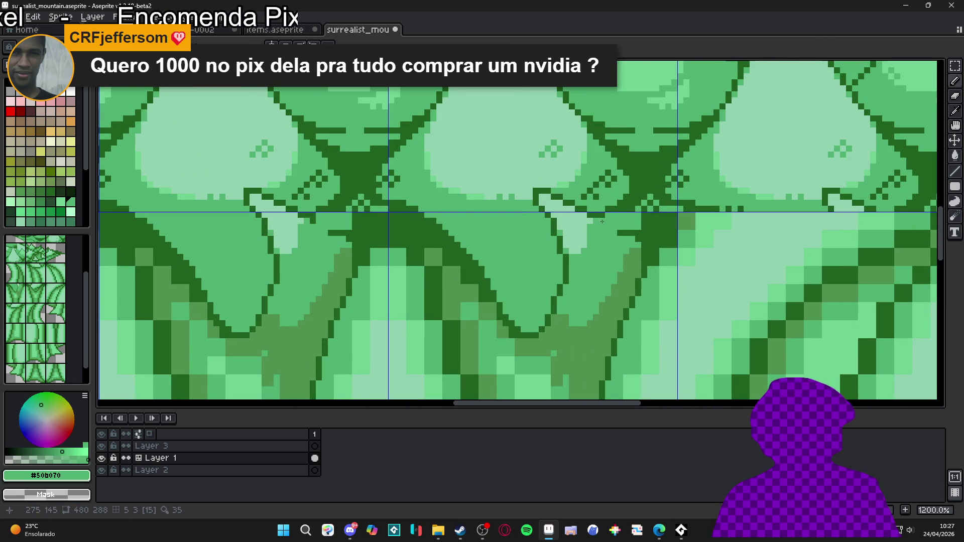
# Repaint the canopy seam's dark outline pixels in #50b070 and save surrealist_mountain.aseprite.
pyautogui.keyDown('shift'); pyautogui.click(633, 231); pyautogui.keyUp('shift')
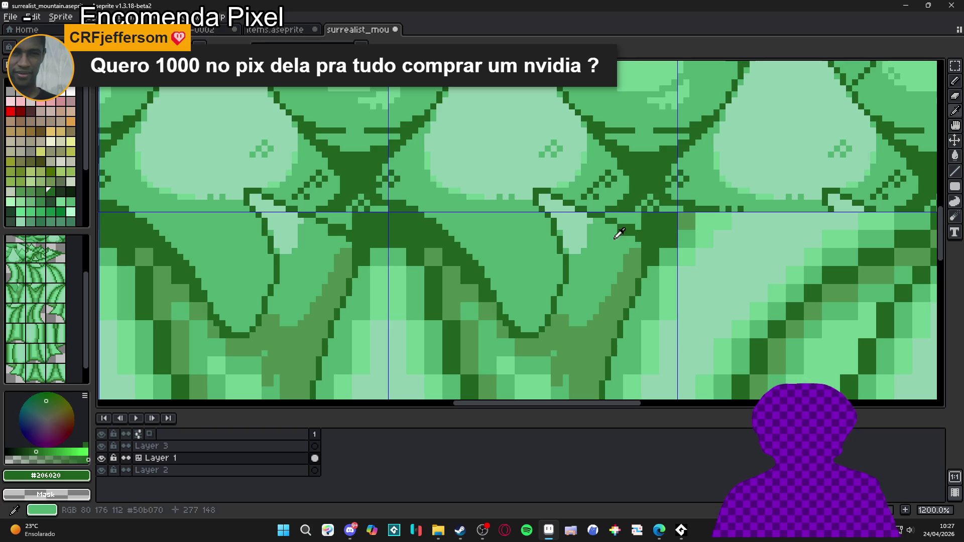
pyautogui.keyDown('alt'); pyautogui.click(636, 236); pyautogui.keyUp('alt')
pyautogui.click(630, 233)
pyautogui.keyDown('alt'); pyautogui.click(637, 230); pyautogui.keyUp('alt')
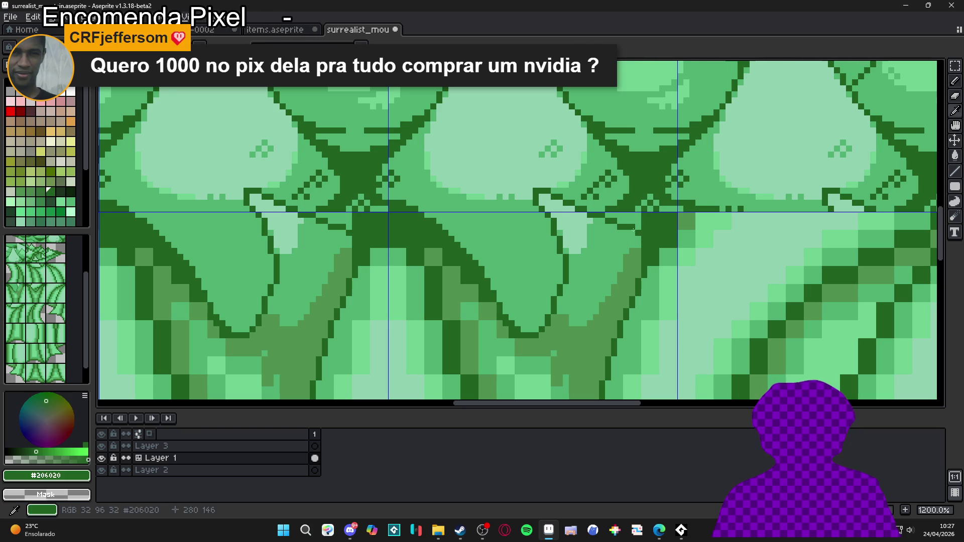
pyautogui.keyDown('alt'); pyautogui.click(634, 221); pyautogui.keyUp('alt')
pyautogui.keyDown('alt'); pyautogui.click(644, 228); pyautogui.keyUp('alt')
pyautogui.keyDown('alt'); pyautogui.click(643, 241); pyautogui.keyUp('alt')
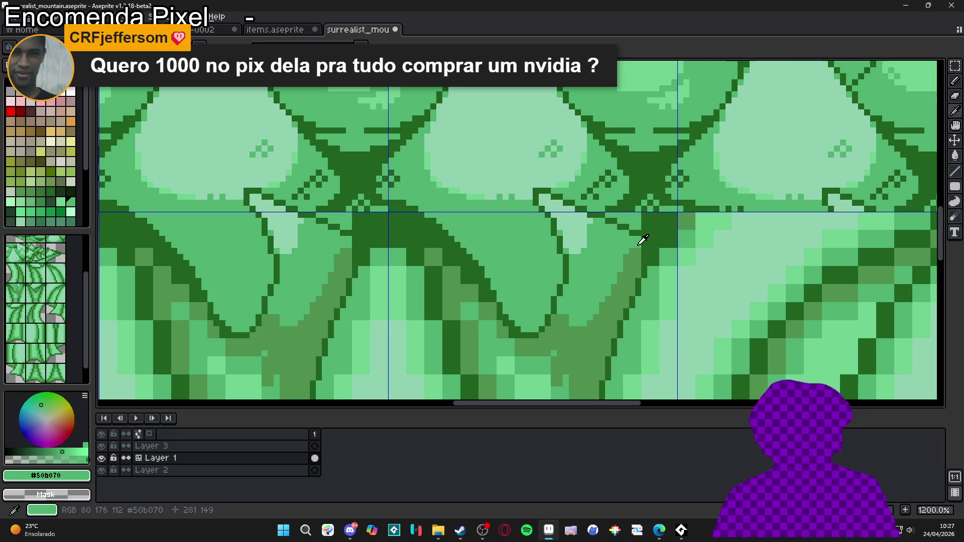
pyautogui.keyDown('shift'); pyautogui.click(650, 257); pyautogui.keyUp('shift')
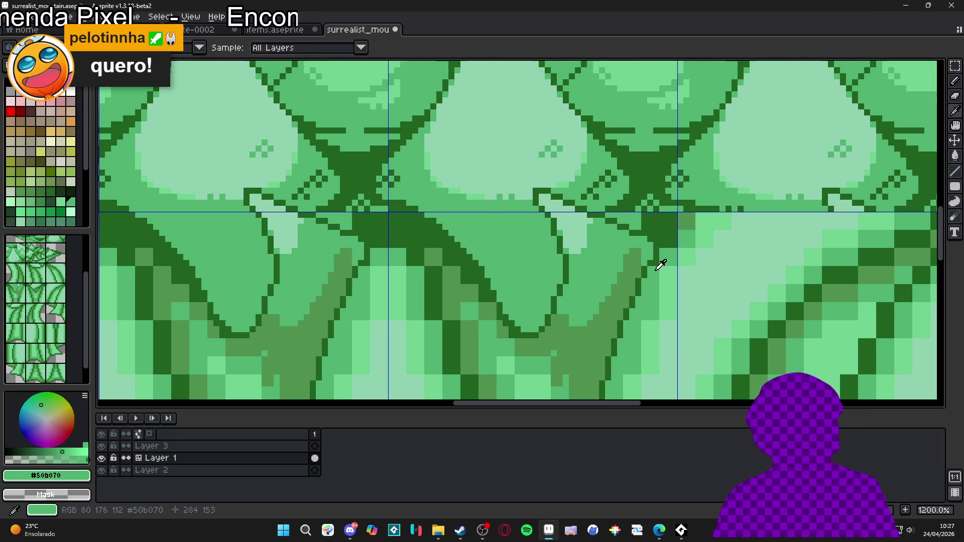
pyautogui.hotkey('ctrl', 's')
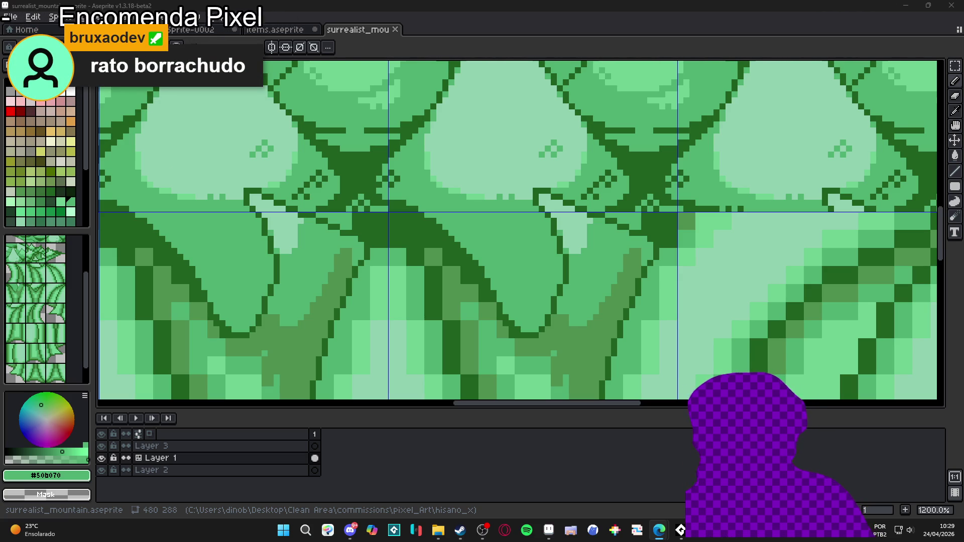
# Switch to the browser showing the itch.io Cyberpunk City Tileset page.
pyautogui.hotkey('alt', 'Tab')
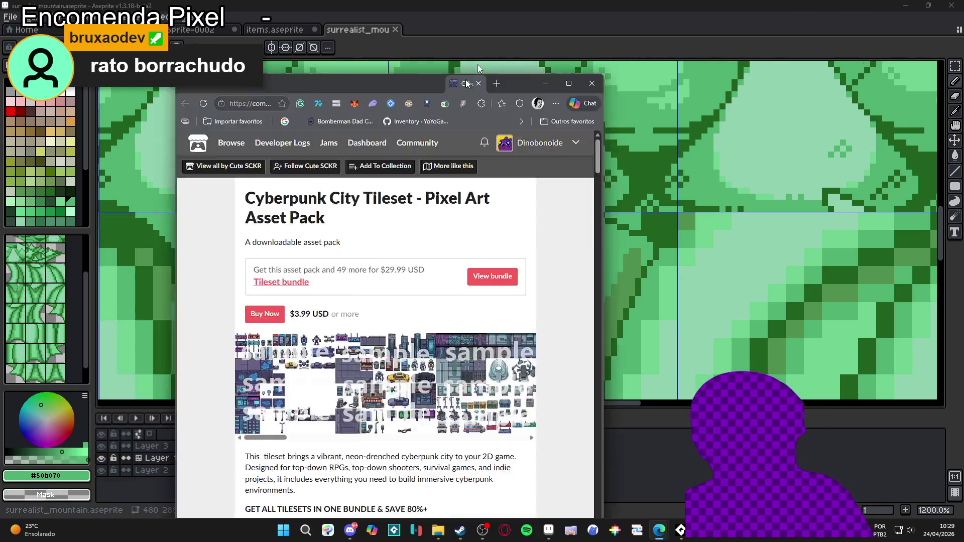
# Scroll through the Cyberpunk City Tileset sample sheets, then return to the page title.
pyautogui.scroll(-2, 209, 225)
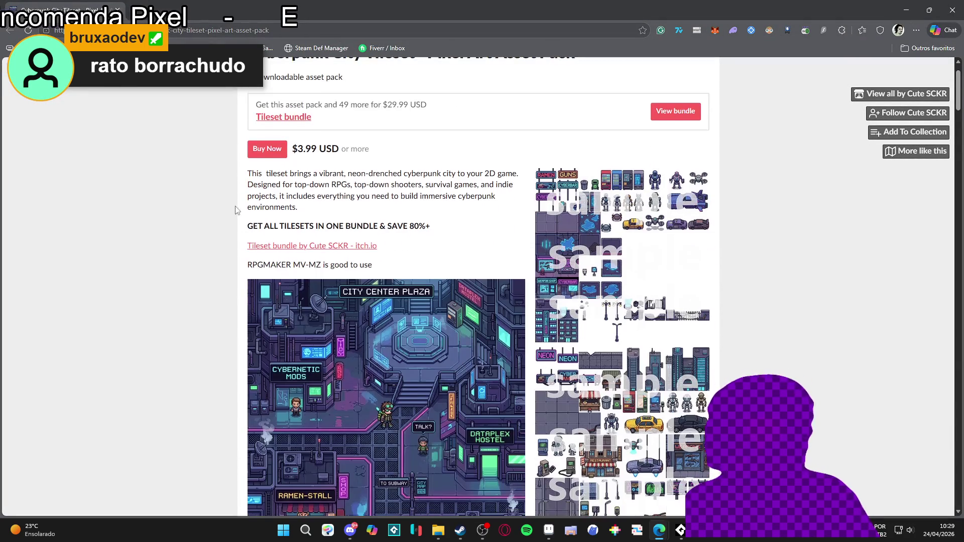
pyautogui.scroll(-1, 219, 221)
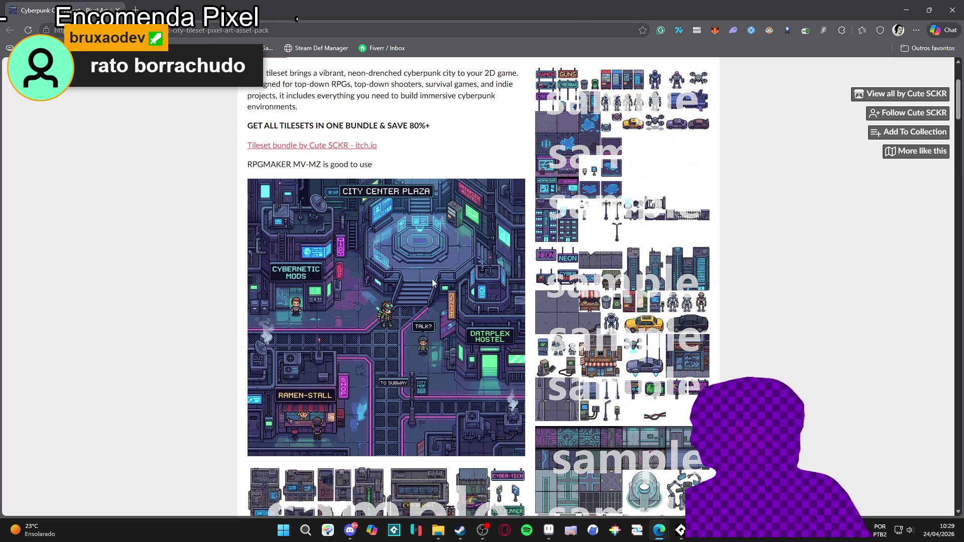
pyautogui.scroll(2, 561, 188)
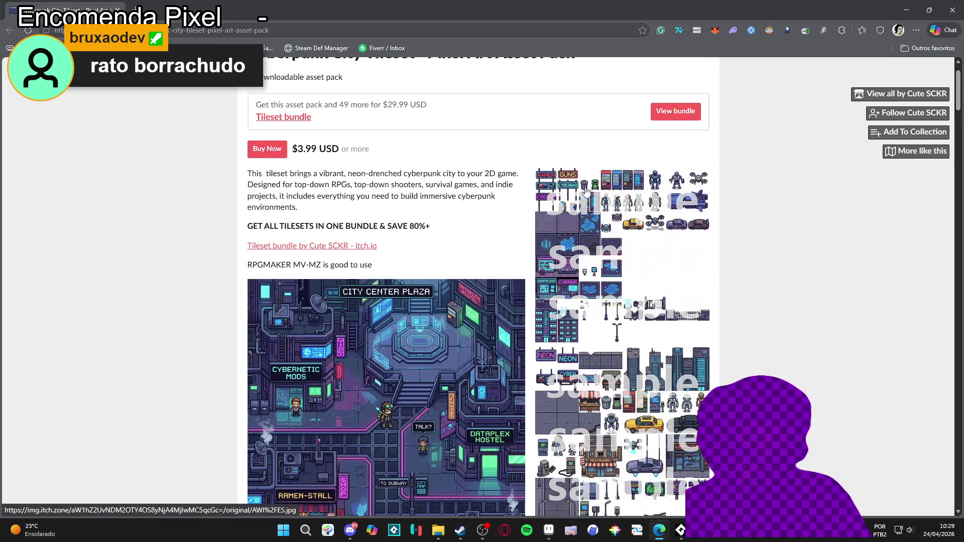
pyautogui.scroll(-4, 551, 245)
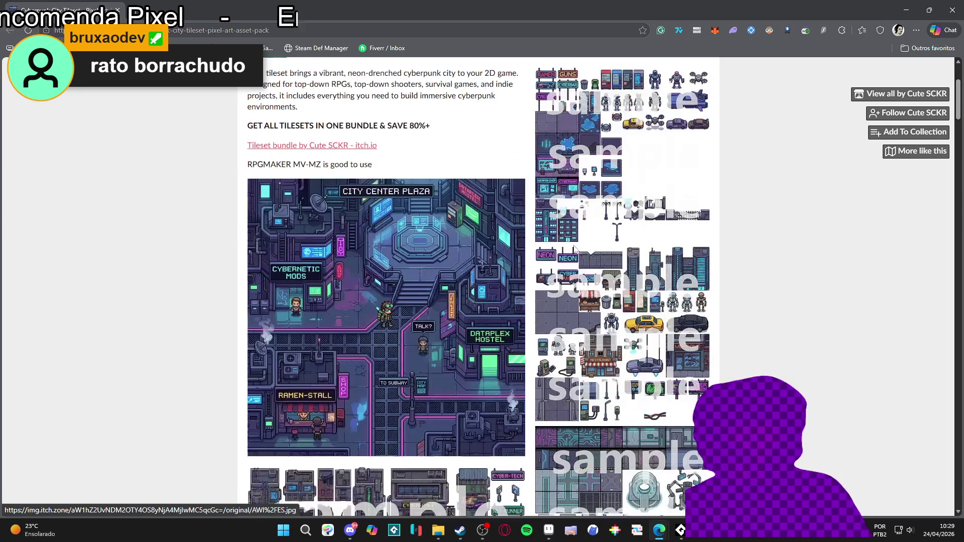
pyautogui.scroll(-6, 611, 225)
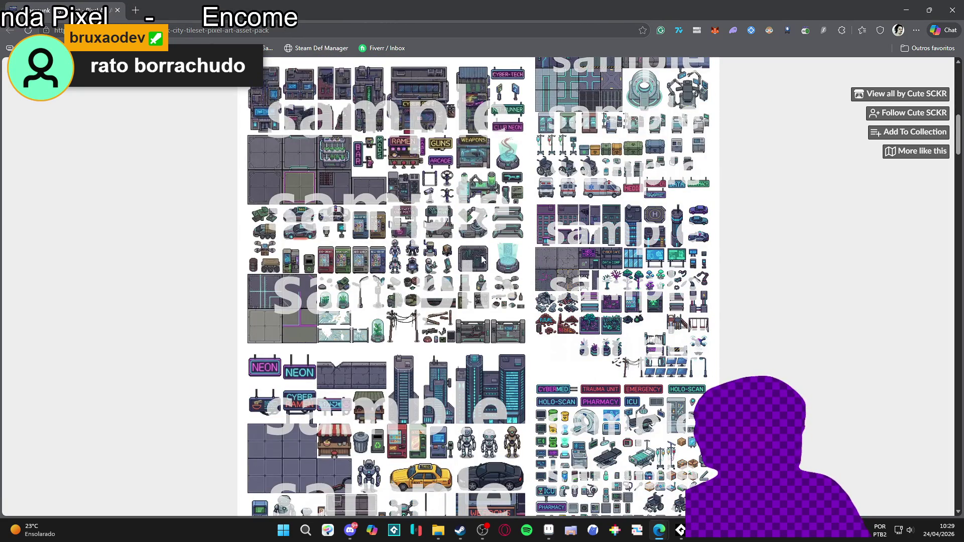
pyautogui.scroll(-6, 400, 302)
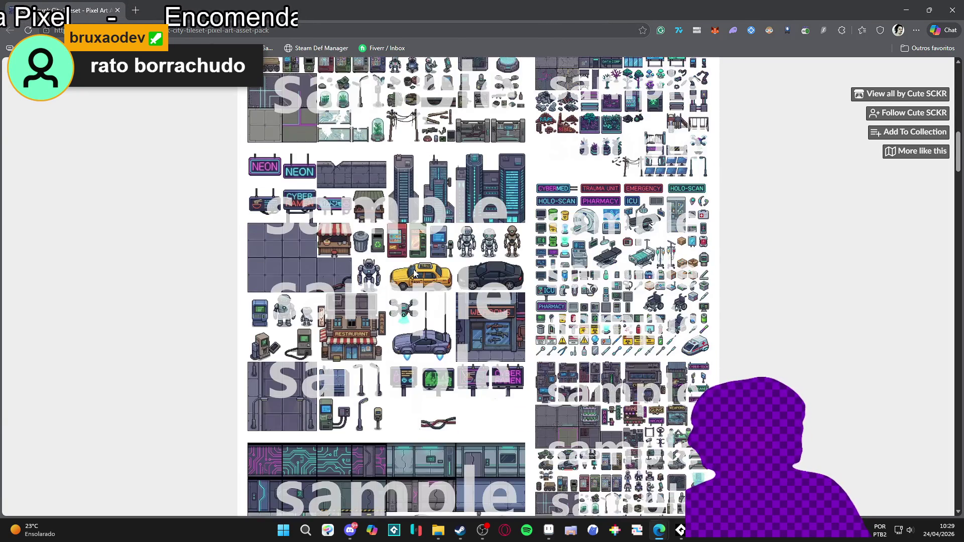
pyautogui.scroll(-2, 428, 258)
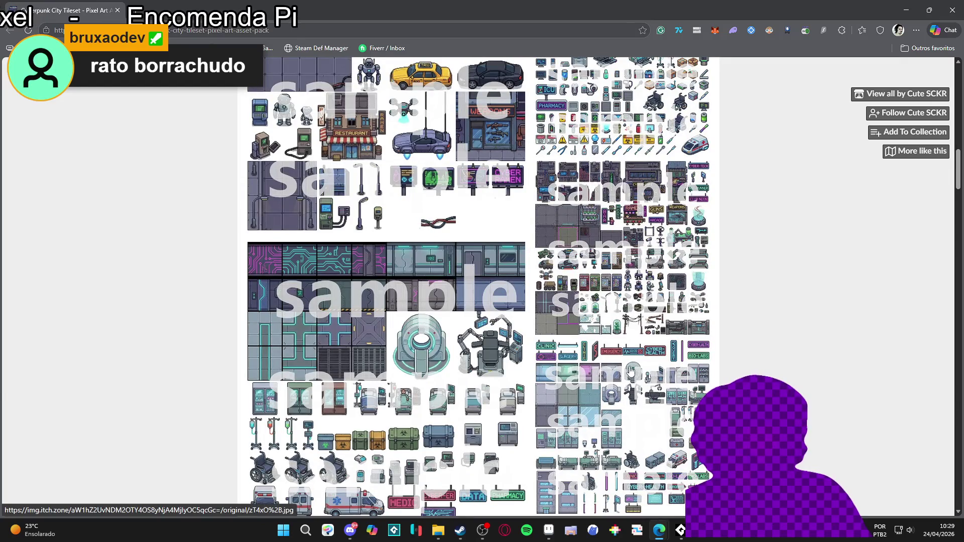
pyautogui.scroll(-2, 570, 381)
pyautogui.scroll(2, 597, 384)
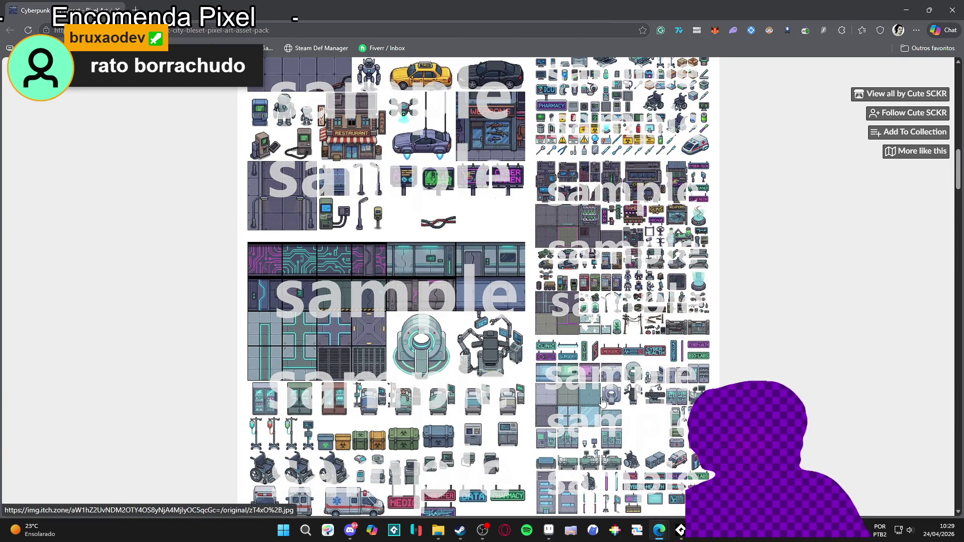
pyautogui.scroll(-3, 603, 400)
pyautogui.scroll(3, 379, 472)
pyautogui.scroll(-2, 421, 392)
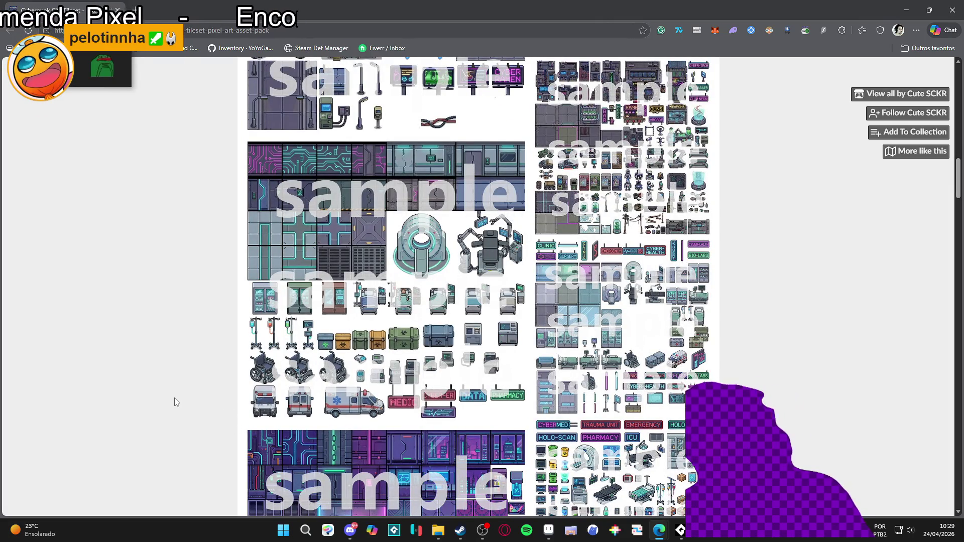
pyautogui.scroll(1, 179, 397)
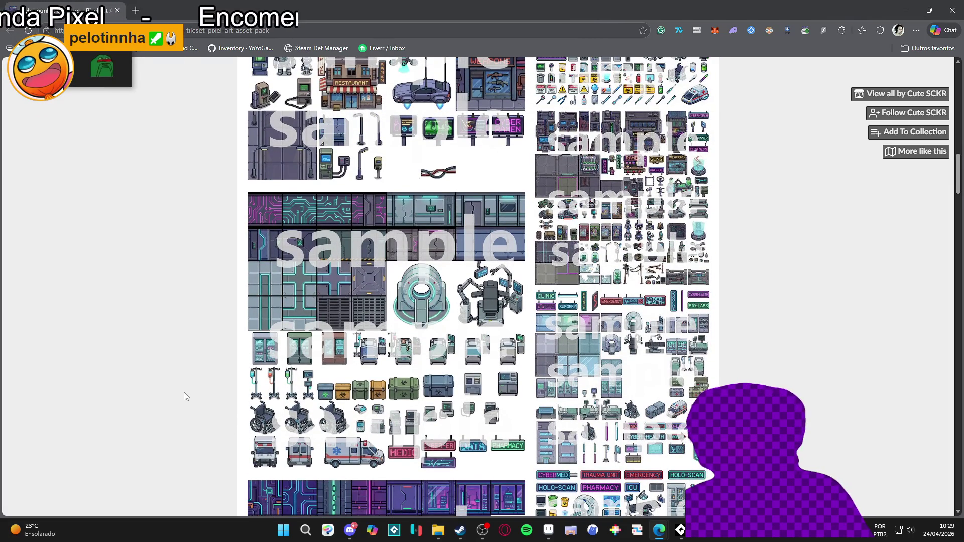
pyautogui.scroll(1, 183, 393)
pyautogui.scroll(-5, 192, 409)
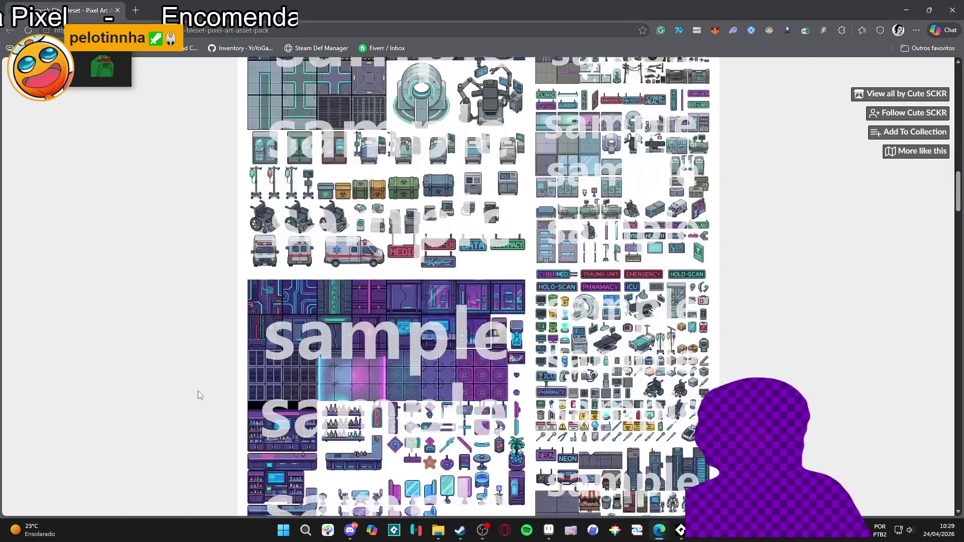
pyautogui.scroll(-10, 201, 386)
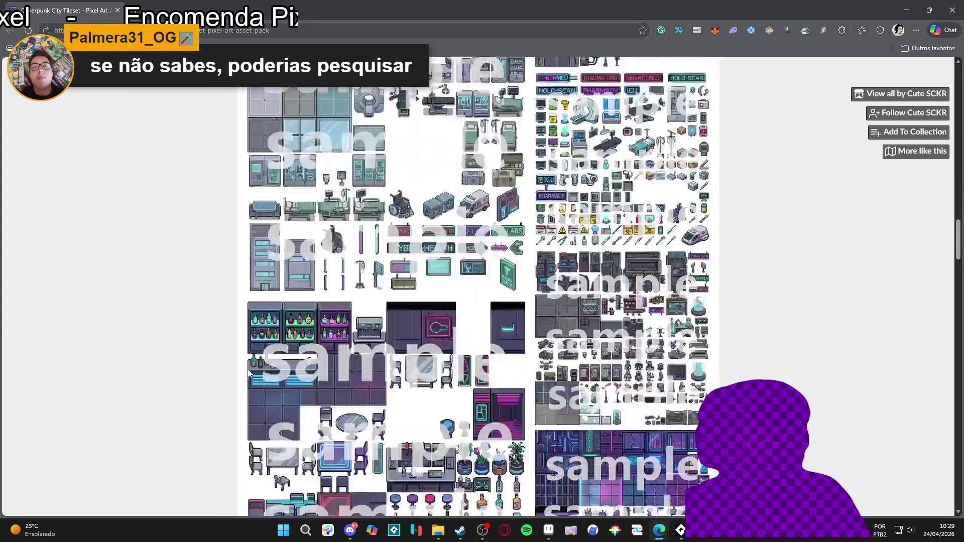
pyautogui.scroll(-10, 250, 373)
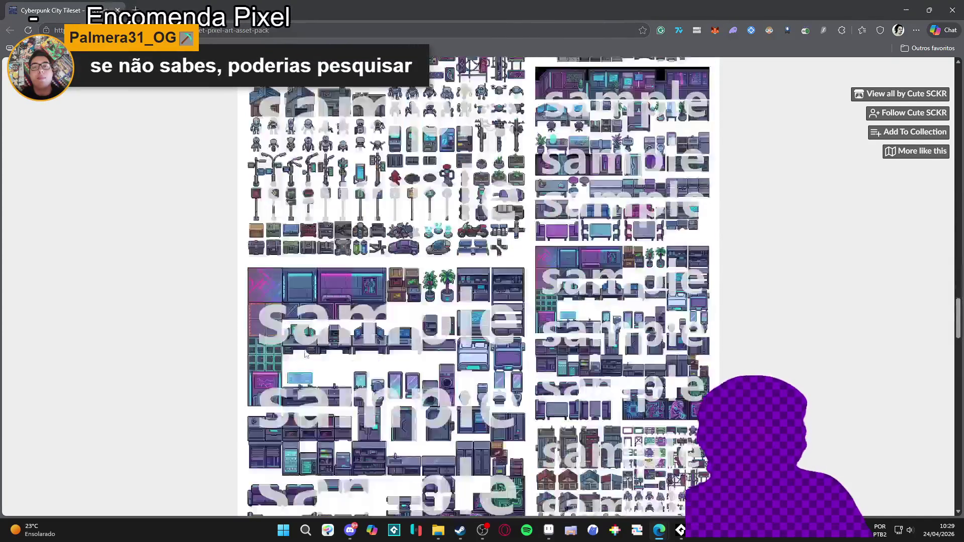
pyautogui.scroll(-10, 305, 354)
pyautogui.click(960, 355)
pyautogui.moveTo(959, 355); pyautogui.dragTo(959, 70)
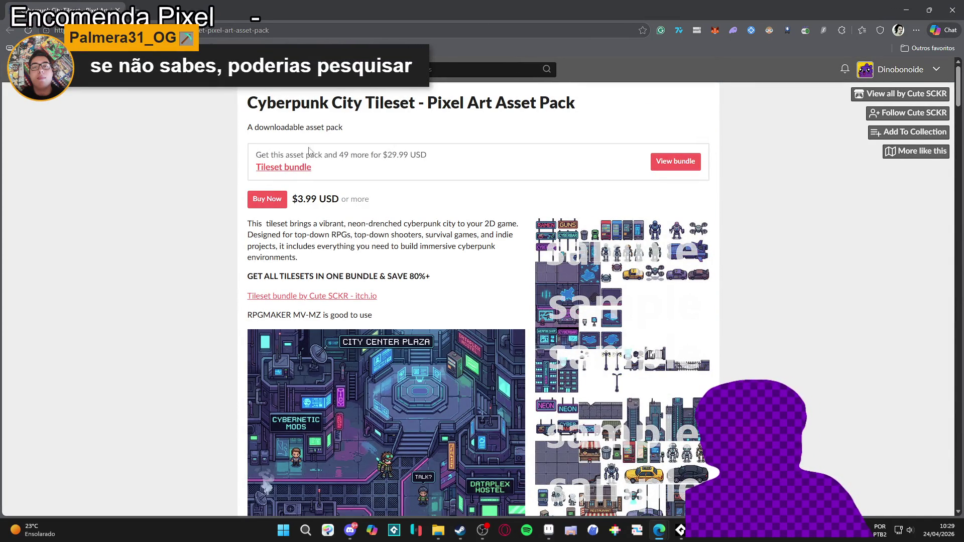
# Open the Tileset bundle page, browse its item grid, and open the Alien Jungle tileset.
pyautogui.click(348, 297)
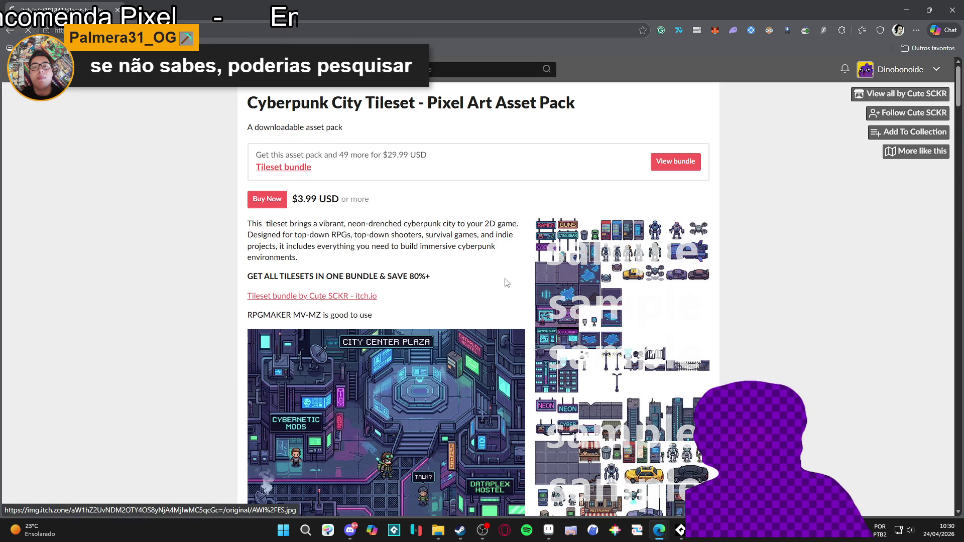
pyautogui.scroll(-3, 522, 315)
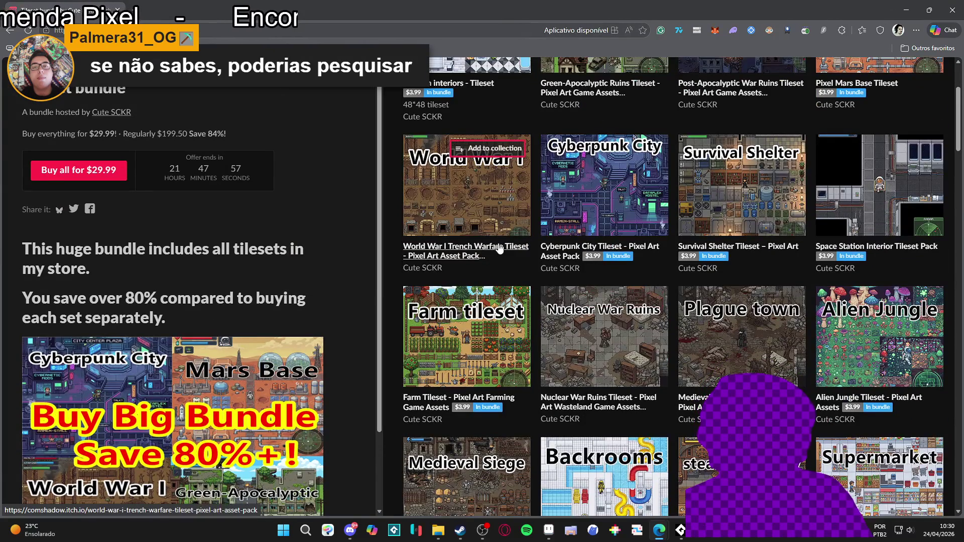
pyautogui.moveTo(489, 217)
pyautogui.scroll(3, 516, 246)
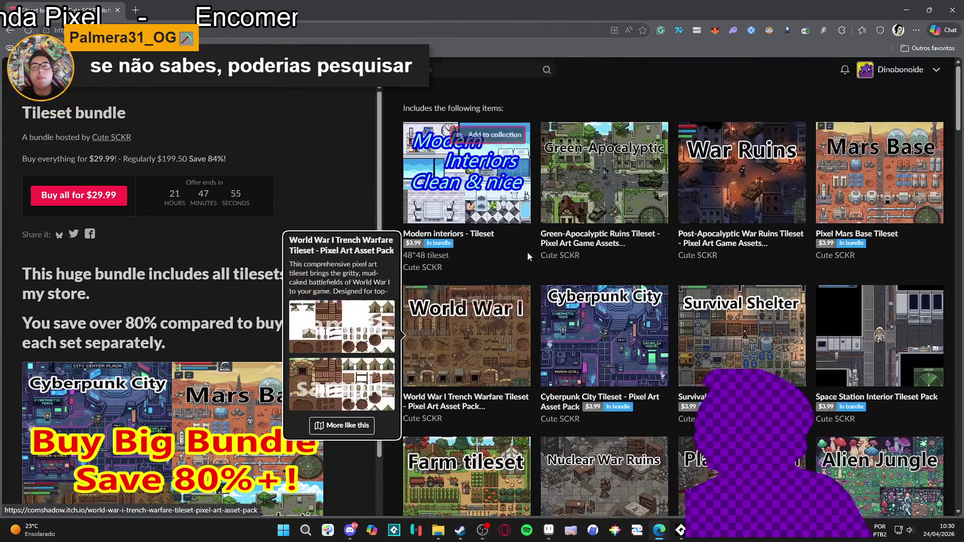
pyautogui.scroll(-1, 608, 337)
pyautogui.scroll(1, 608, 338)
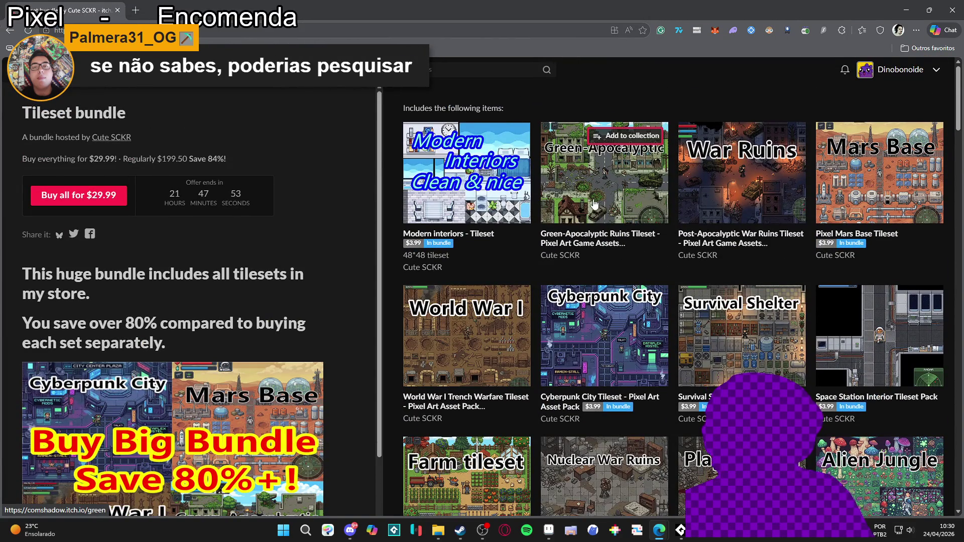
pyautogui.moveTo(651, 195)
pyautogui.scroll(-2, 760, 367)
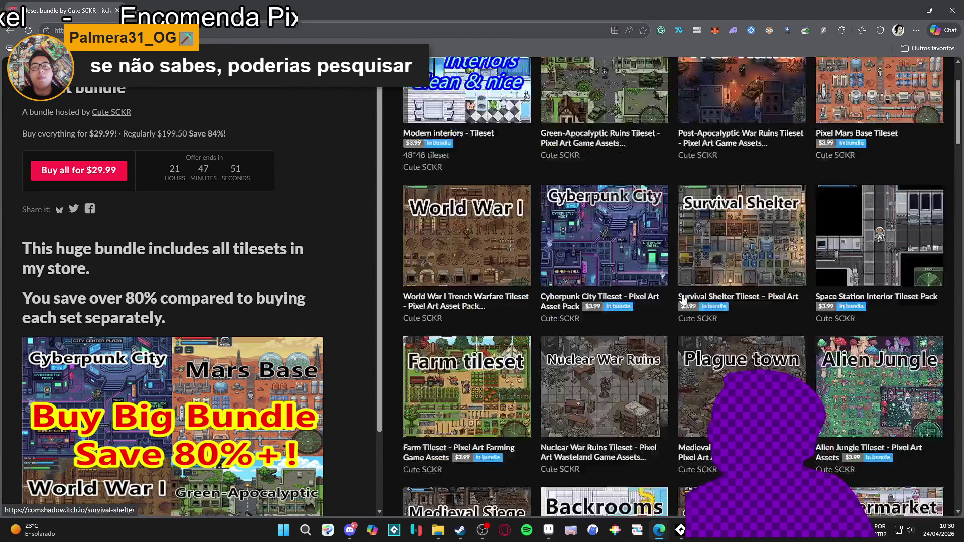
pyautogui.scroll(-3, 761, 367)
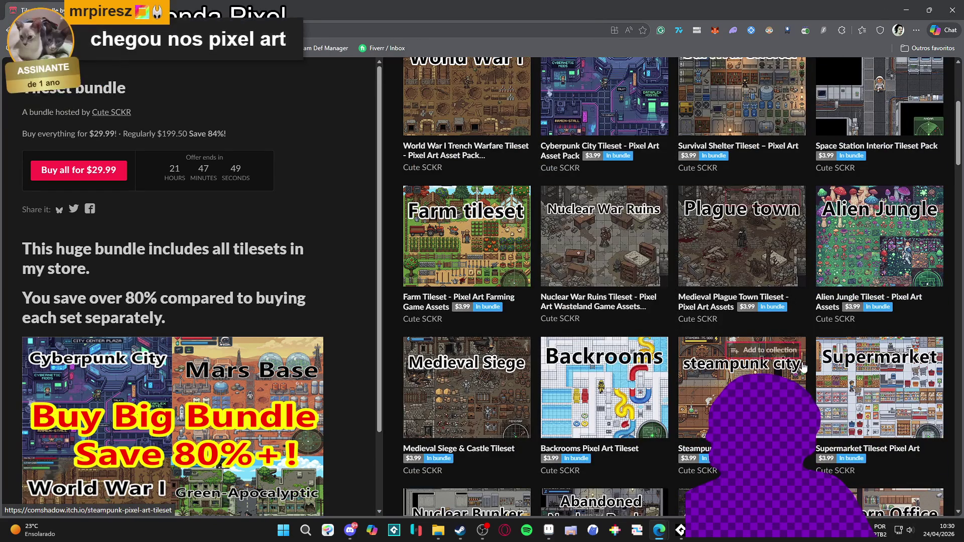
pyautogui.click(879, 236)
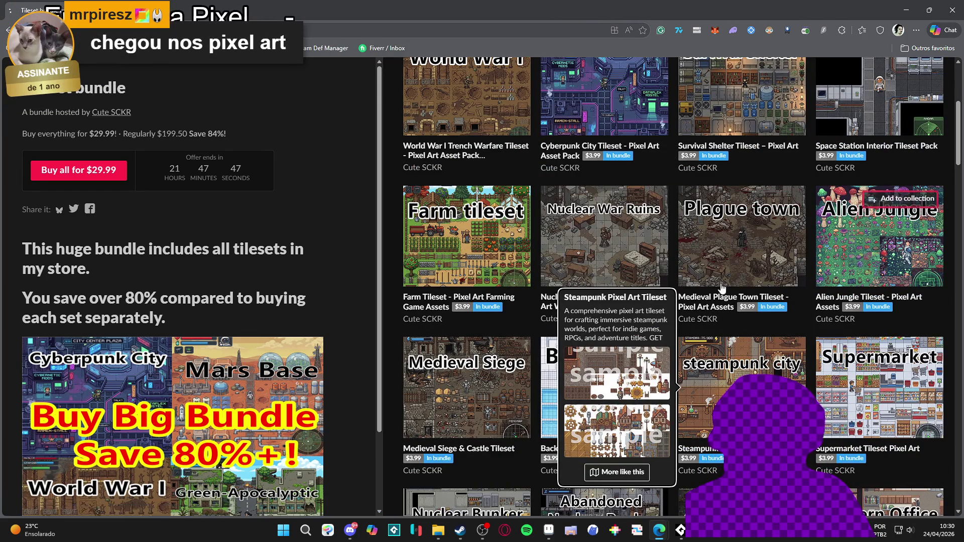
pyautogui.scroll(-4, 475, 261)
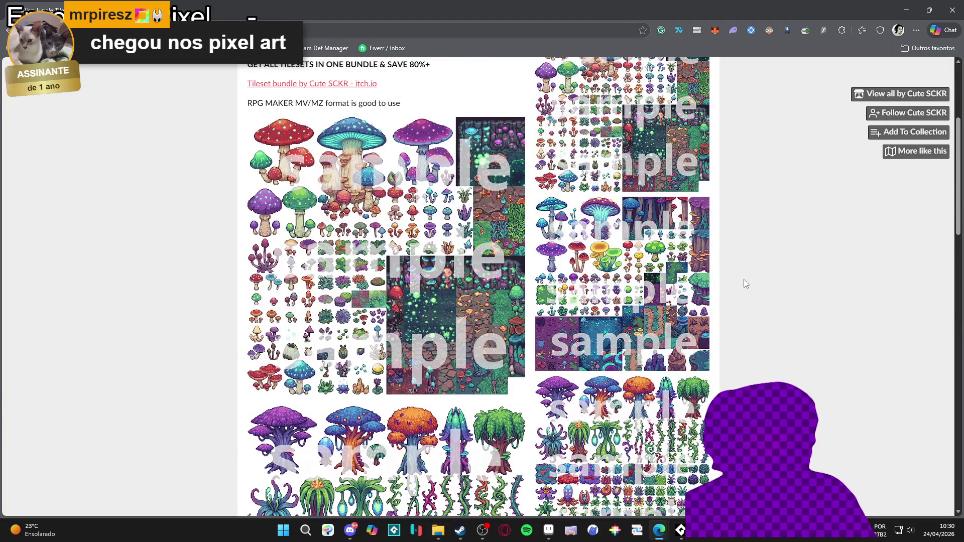
pyautogui.scroll(-3, 640, 258)
pyautogui.scroll(-3, 640, 258)
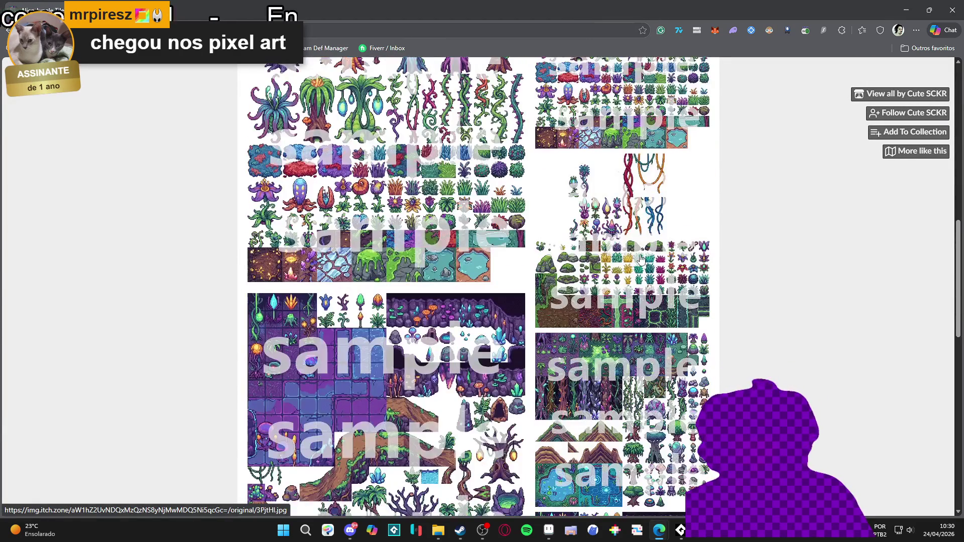
pyautogui.scroll(-3, 640, 258)
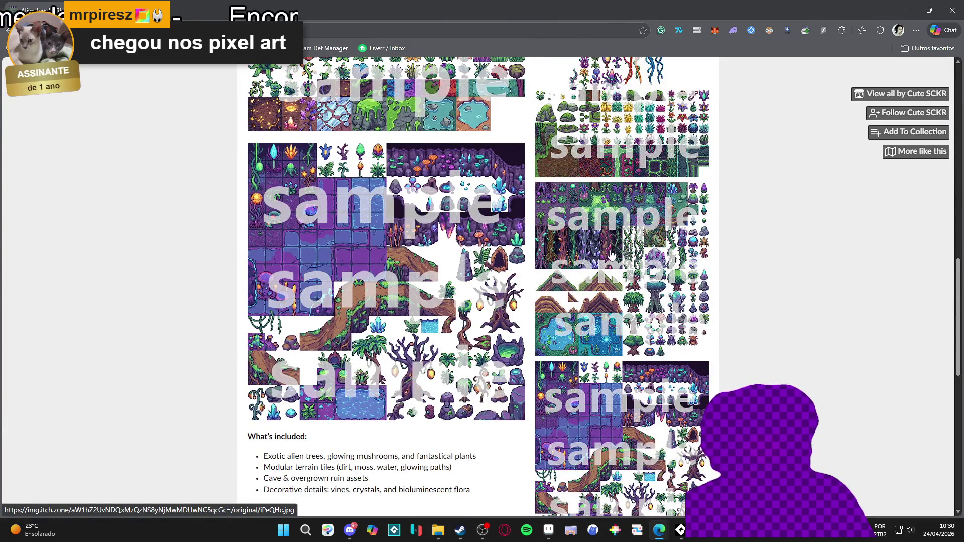
pyautogui.scroll(-8, 612, 256)
pyautogui.scroll(2, 596, 267)
pyautogui.scroll(10, 596, 267)
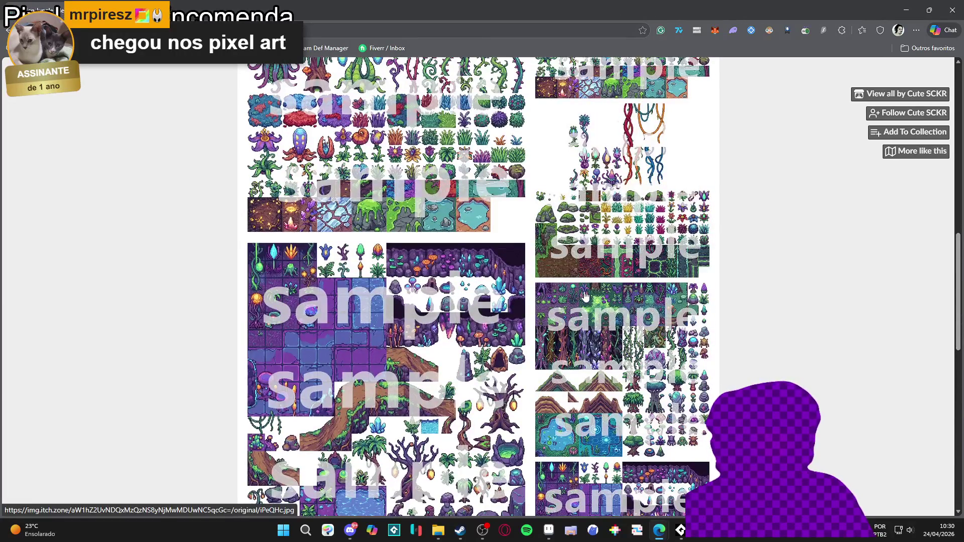
pyautogui.scroll(3, 585, 296)
pyautogui.click(568, 383)
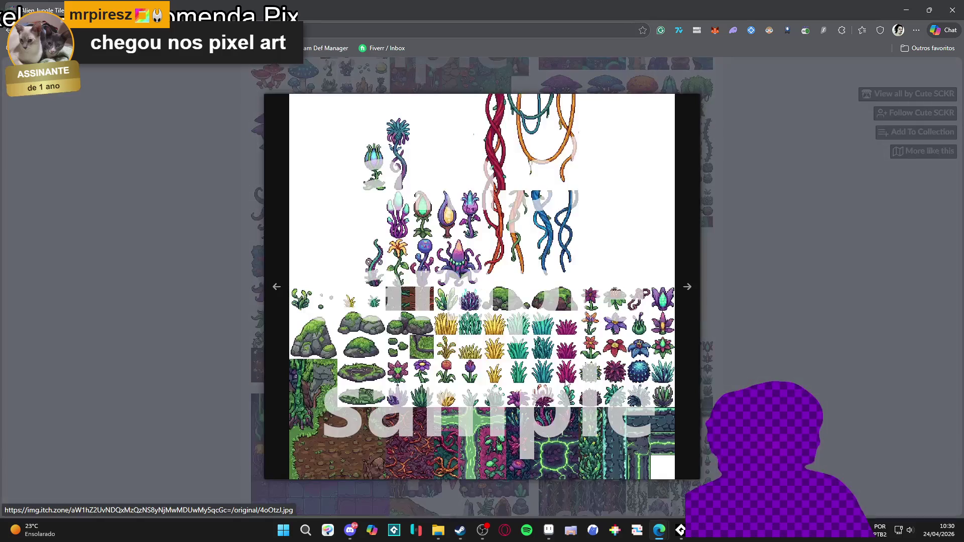
pyautogui.click(164, 250)
pyautogui.scroll(5, 164, 250)
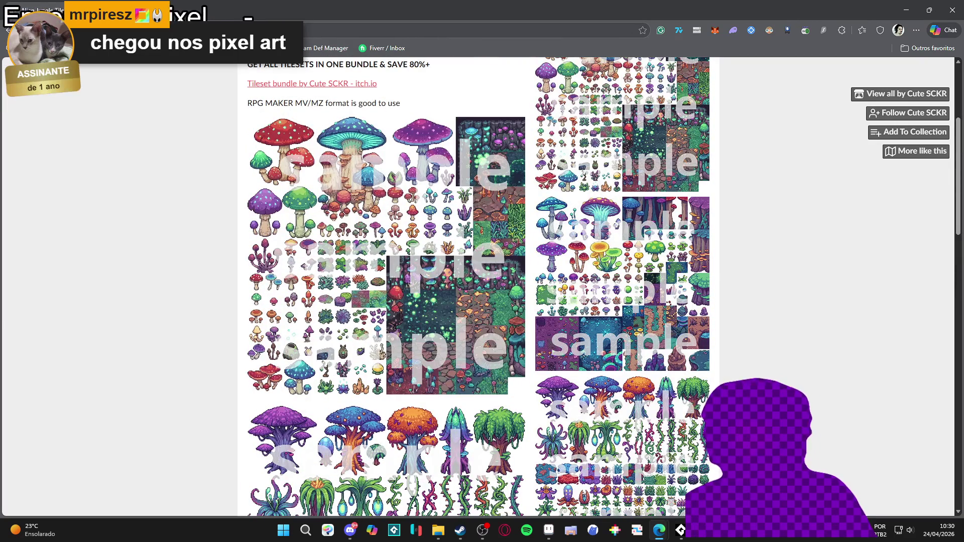
pyautogui.click(312, 83)
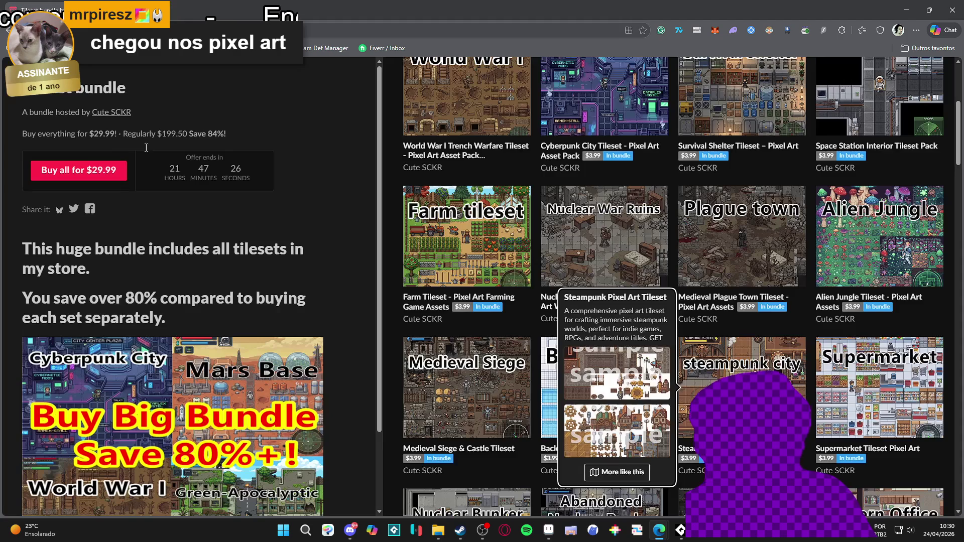
pyautogui.scroll(-4, 548, 343)
pyautogui.click(442, 347)
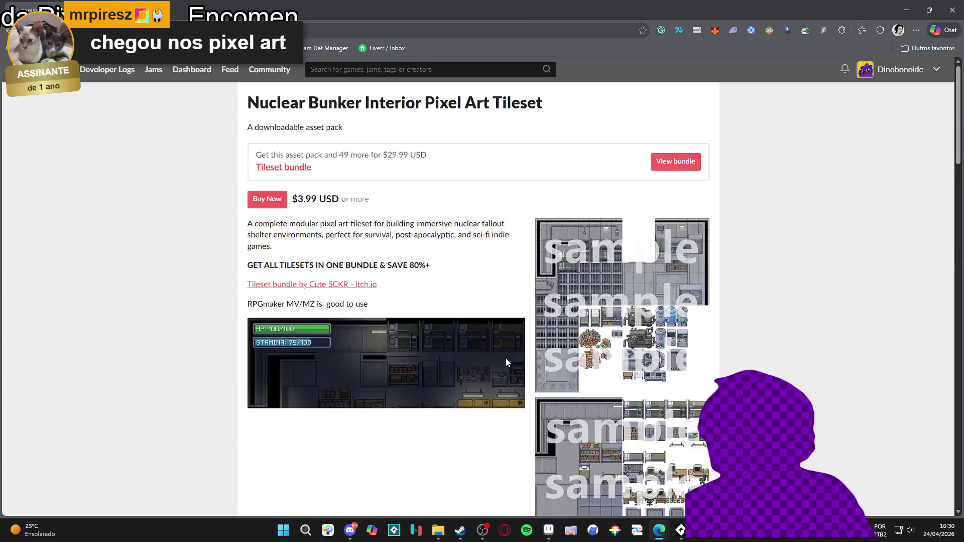
pyautogui.scroll(-5, 442, 348)
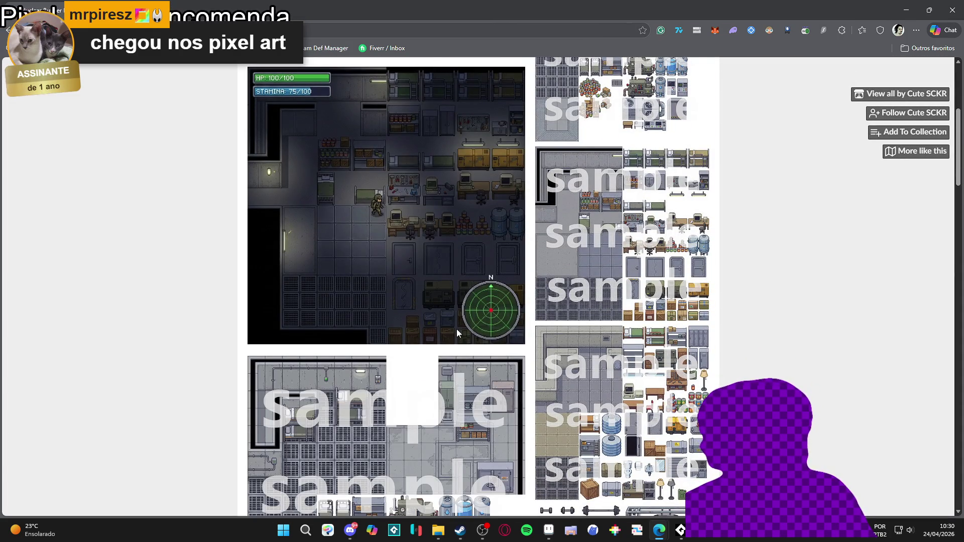
pyautogui.scroll(-5, 456, 330)
pyautogui.scroll(-10, 458, 322)
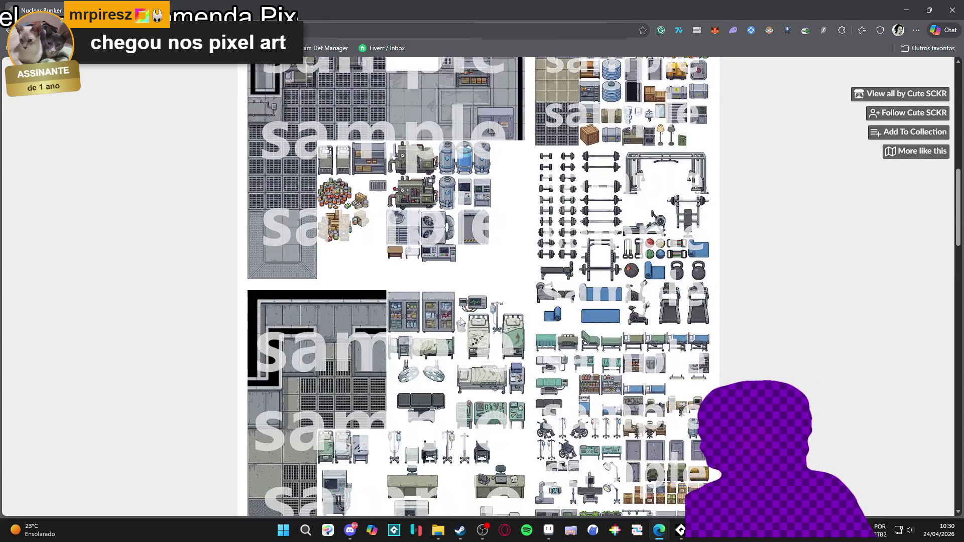
pyautogui.scroll(-2, 464, 307)
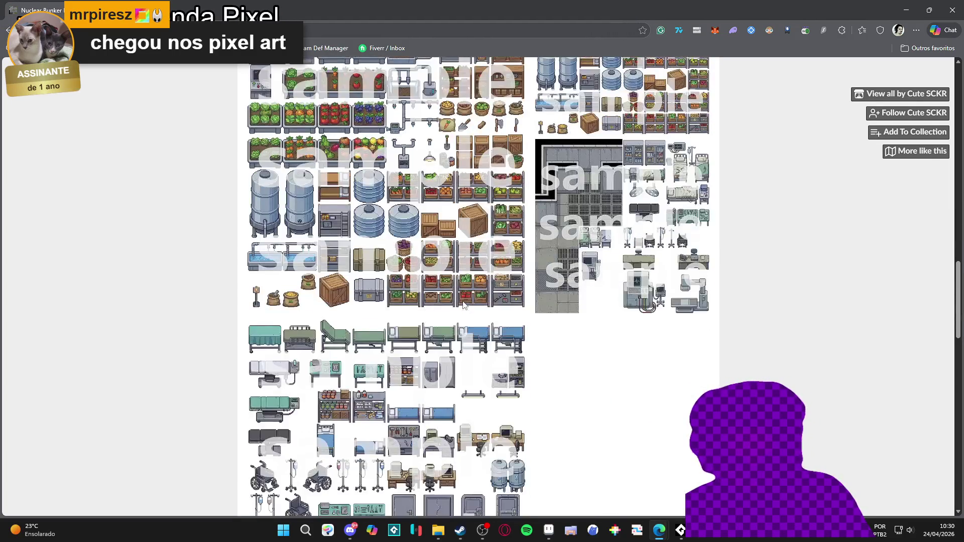
pyautogui.scroll(-2, 370, 293)
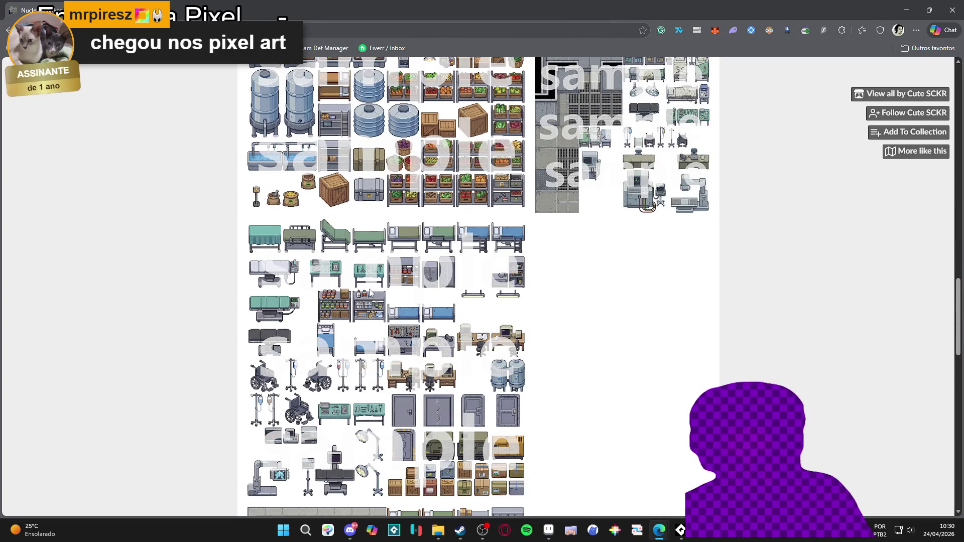
pyautogui.scroll(1, 232, 230)
pyautogui.scroll(-9, 181, 228)
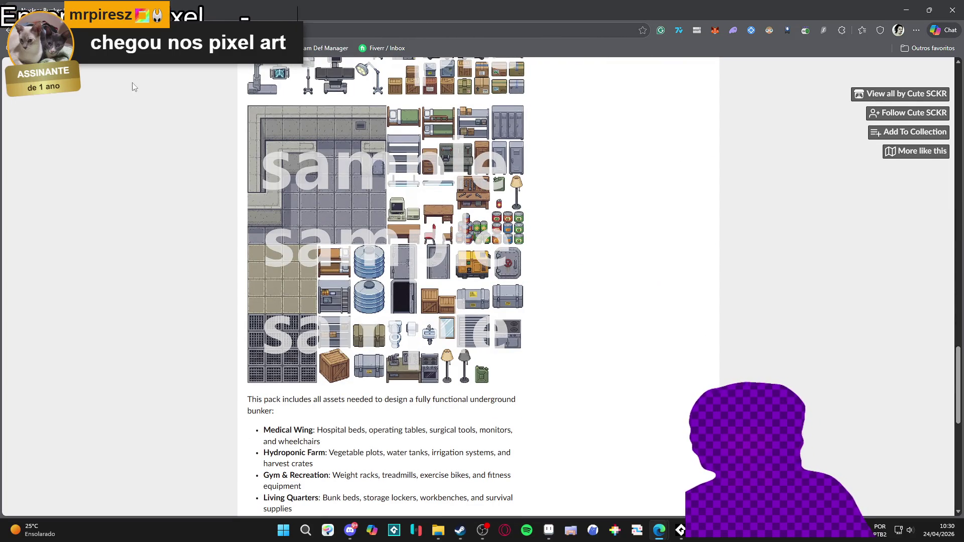
pyautogui.hotkey('alt', 'Left')
pyautogui.scroll(-4, 464, 261)
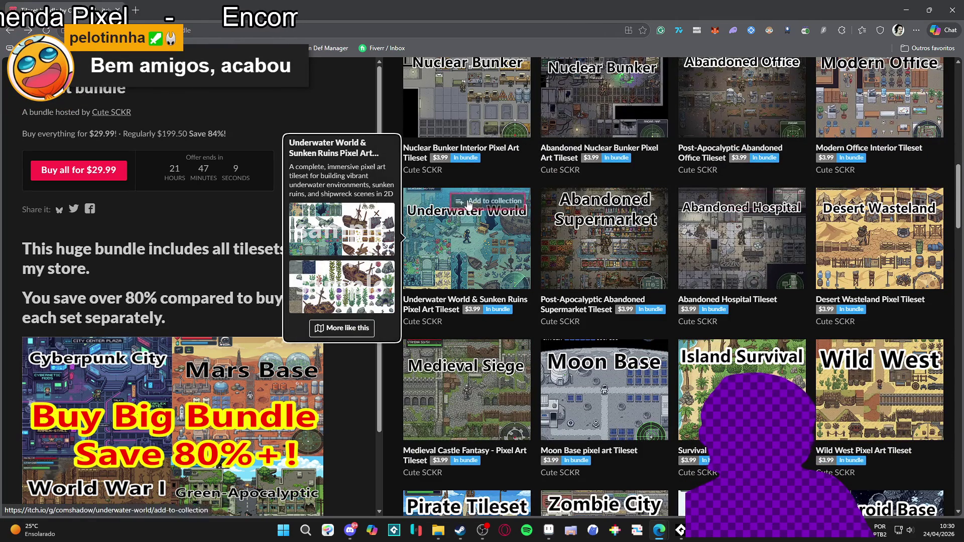
pyautogui.moveTo(554, 291)
pyautogui.moveTo(492, 402)
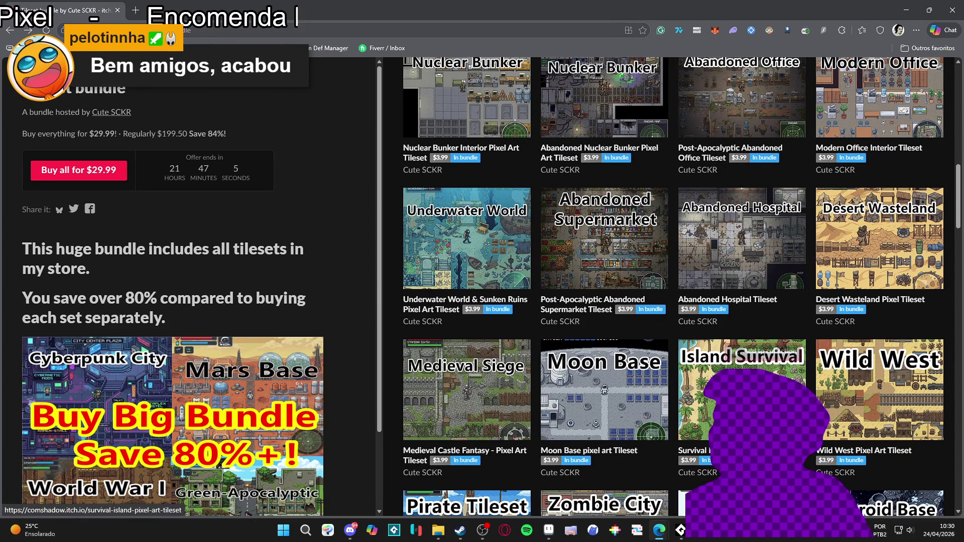
pyautogui.scroll(-4, 483, 382)
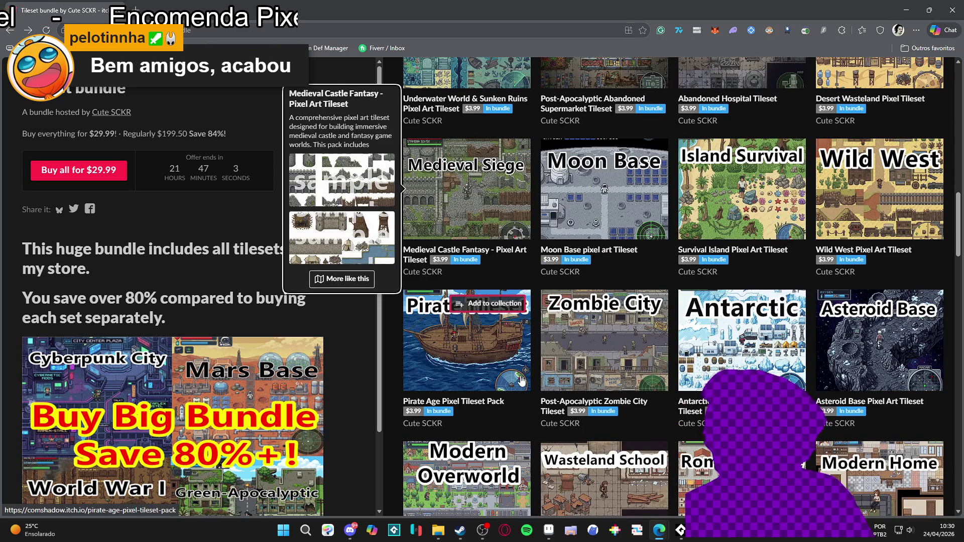
pyautogui.scroll(-3, 521, 380)
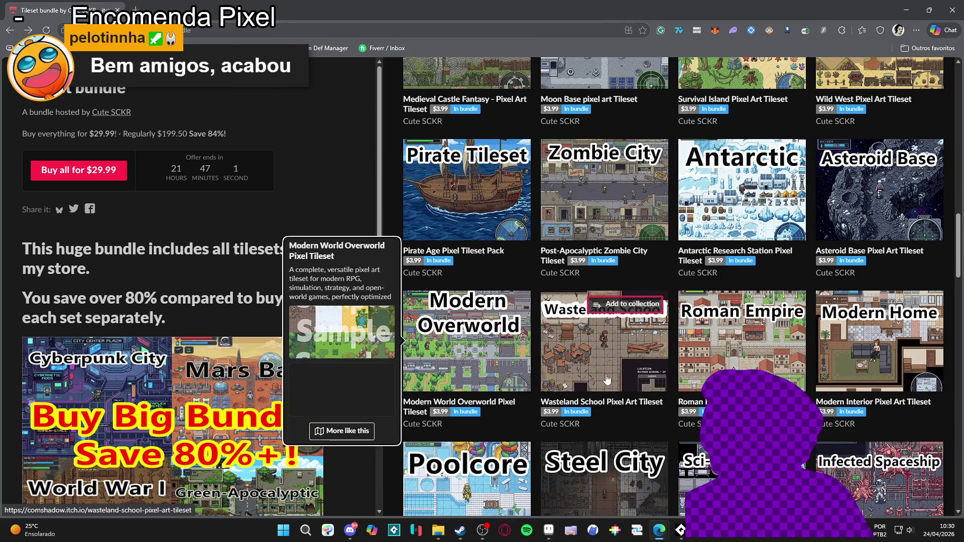
pyautogui.moveTo(617, 379)
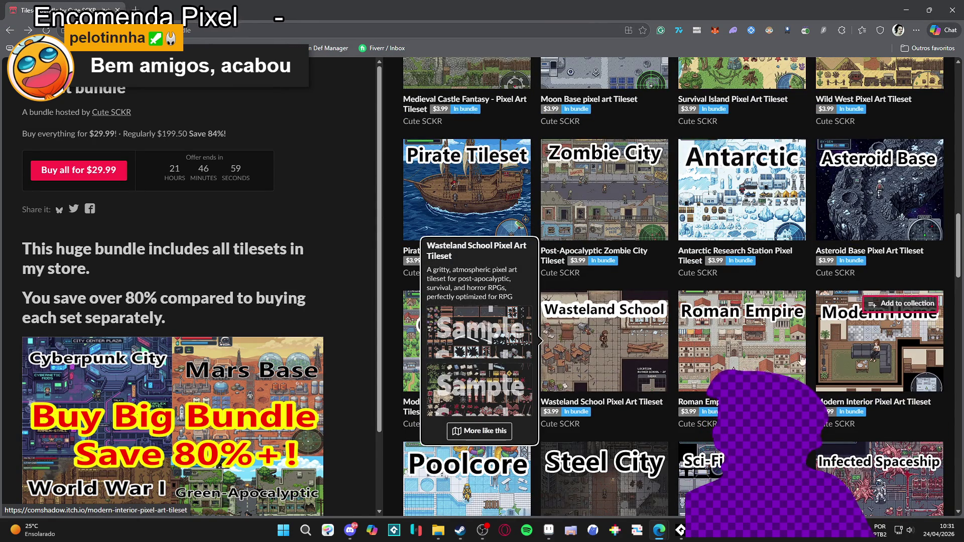
# Open the Modern Interior Pixel Art Tileset page and scroll through its furniture samples.
pyautogui.click(849, 349)
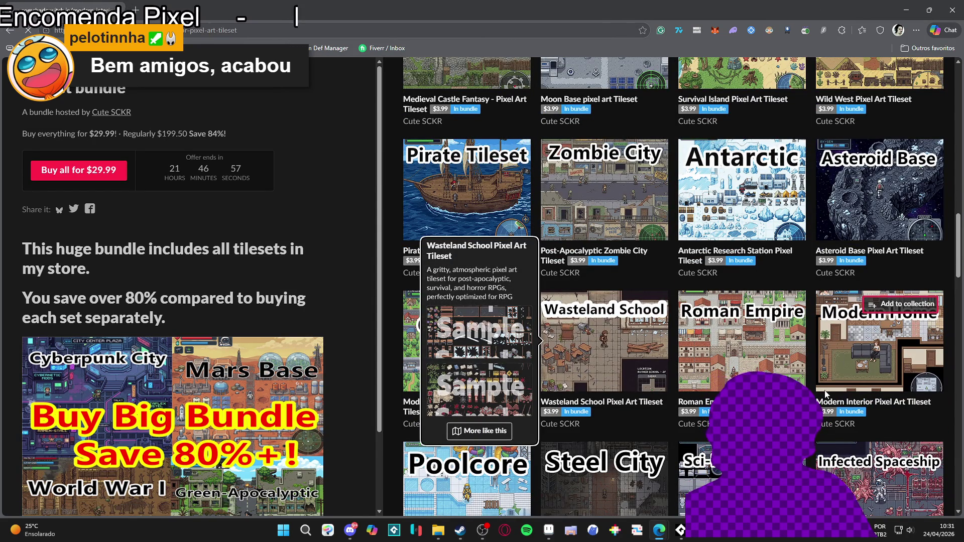
pyautogui.scroll(-5, 193, 237)
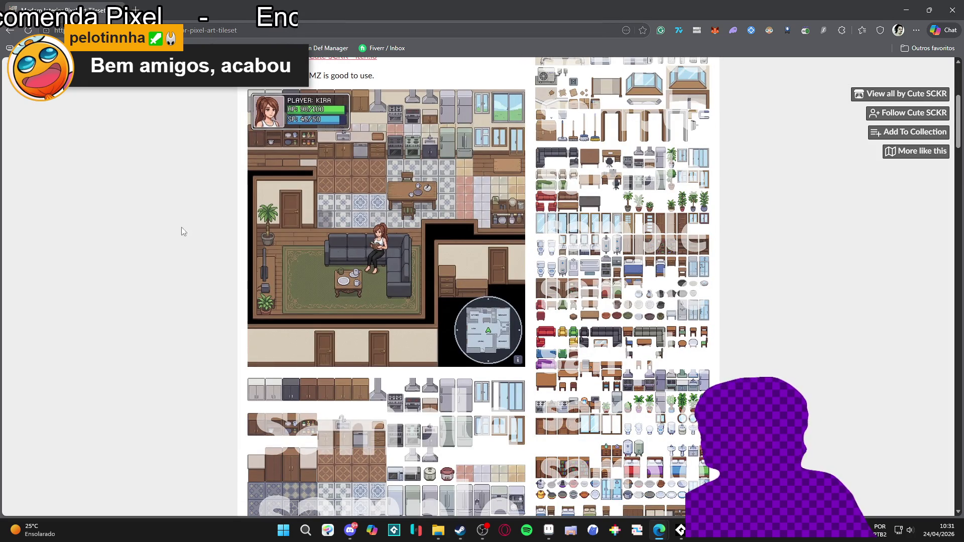
pyautogui.scroll(-3, 553, 226)
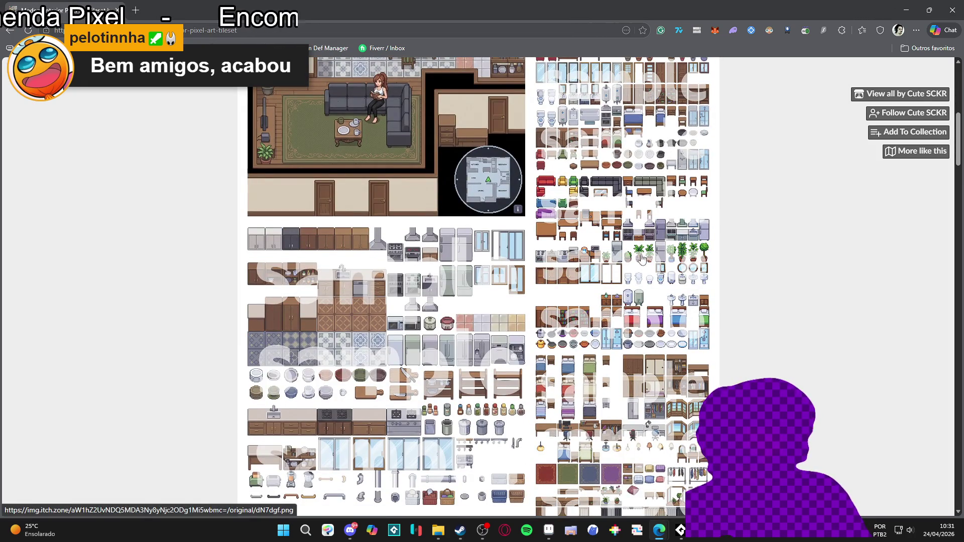
pyautogui.scroll(-10, 622, 283)
pyautogui.scroll(-10, 622, 282)
pyautogui.scroll(15, 615, 283)
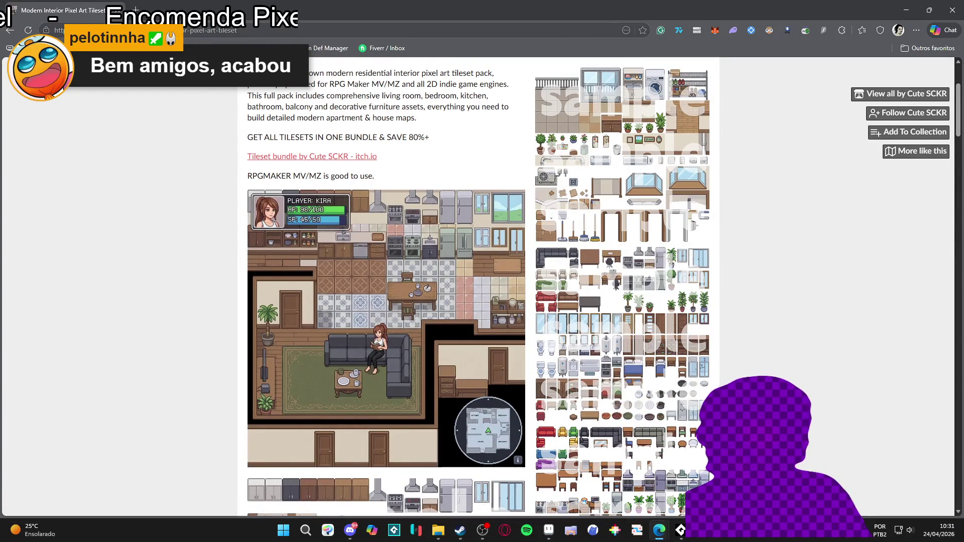
# Go back to the Tileset bundle listing and scroll through its grid.
pyautogui.click(11, 28)
pyautogui.scroll(-10, 692, 290)
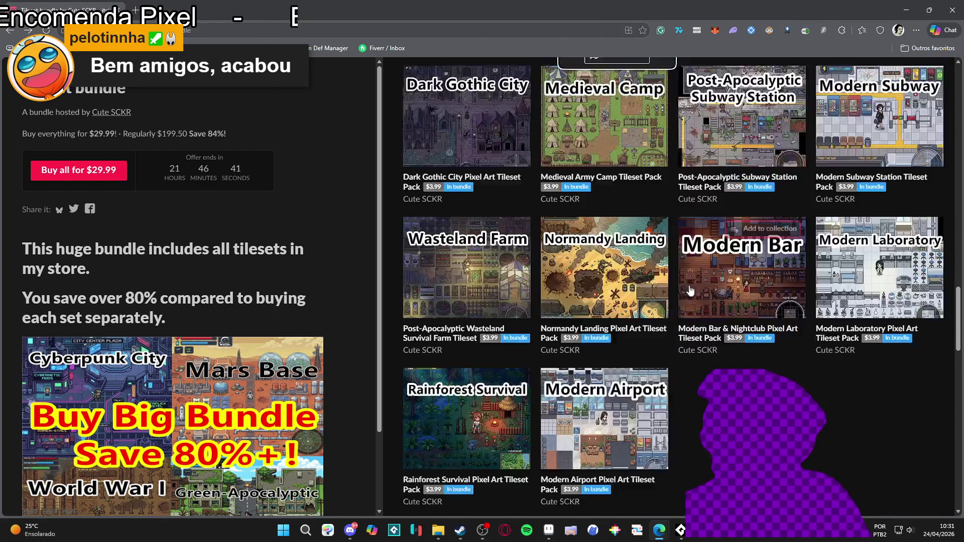
pyautogui.scroll(-3, 692, 290)
pyautogui.scroll(3, 734, 290)
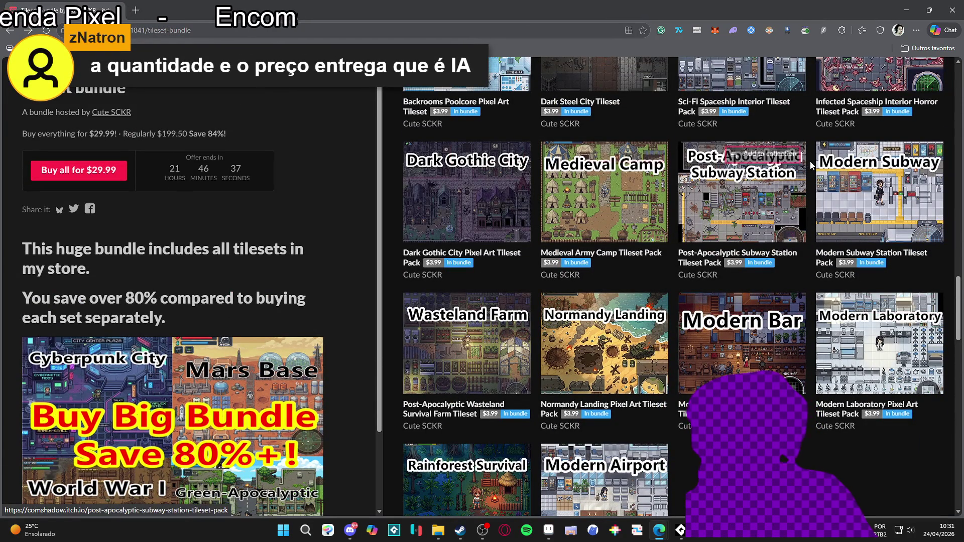
pyautogui.scroll(-3, 780, 290)
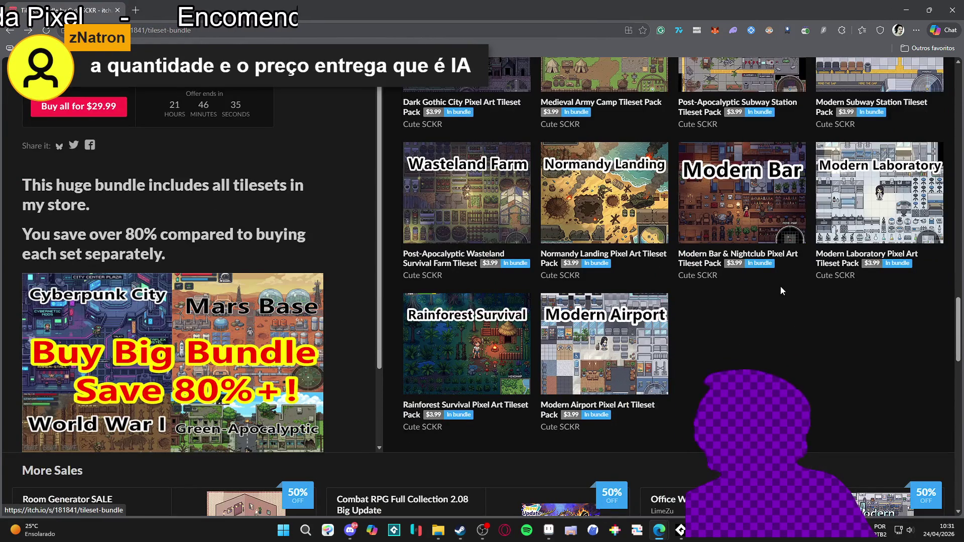
pyautogui.scroll(6, 781, 291)
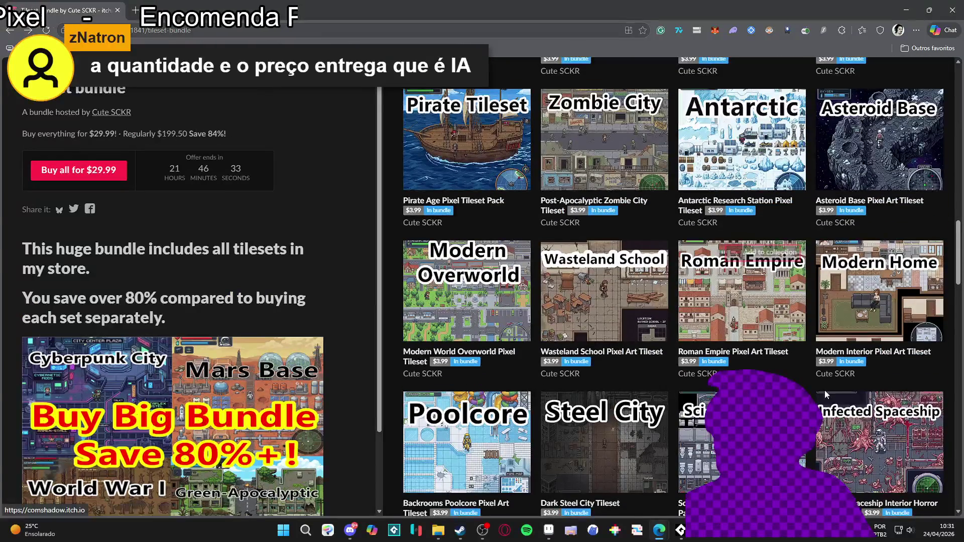
# Look over the Infected Spaceship tileset's previews, then return to the bundle listing.
pyautogui.click(848, 437)
pyautogui.scroll(-4, 383, 250)
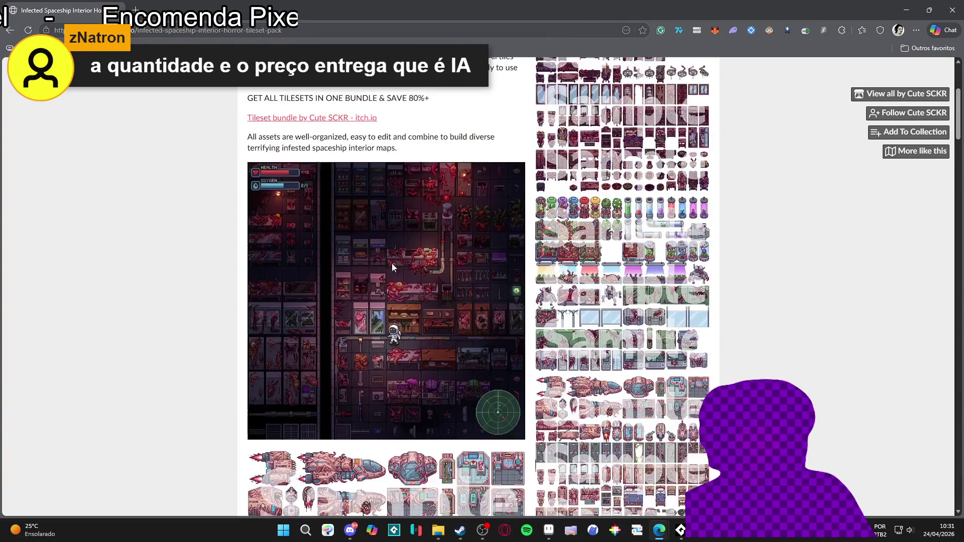
pyautogui.scroll(-2, 391, 312)
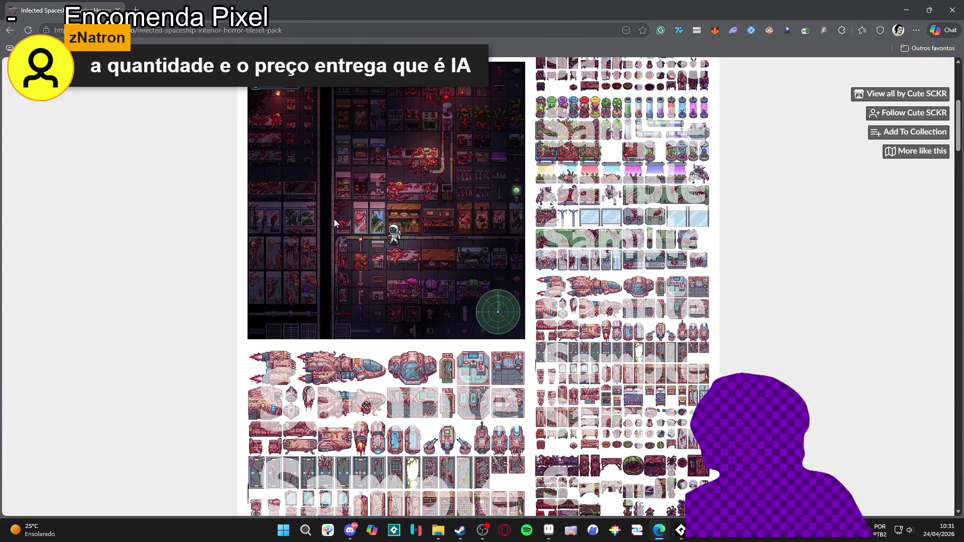
pyautogui.scroll(2, 276, 173)
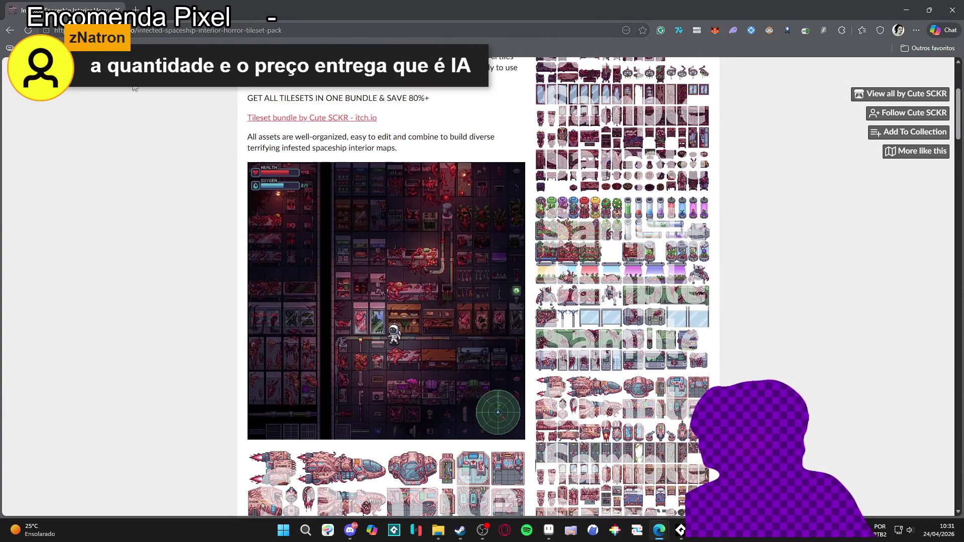
pyautogui.click(10, 32)
pyautogui.moveTo(660, 269)
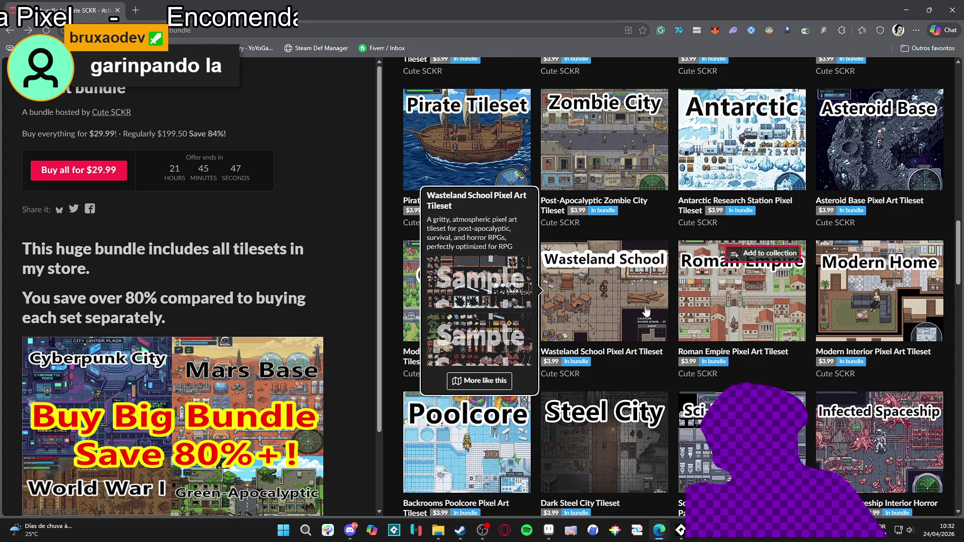
pyautogui.scroll(-2, 661, 271)
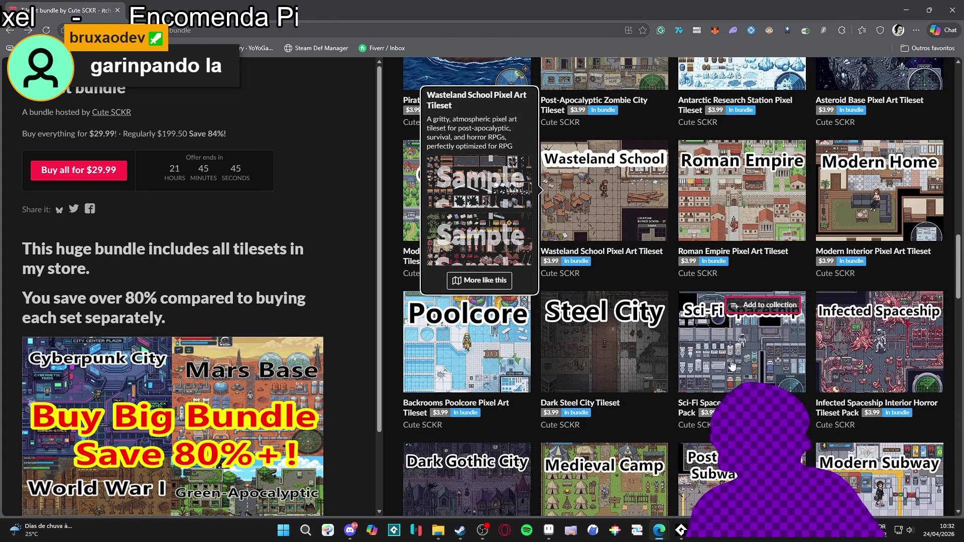
pyautogui.click(879, 347)
pyautogui.scroll(-10, 341, 291)
pyautogui.scroll(-10, 355, 281)
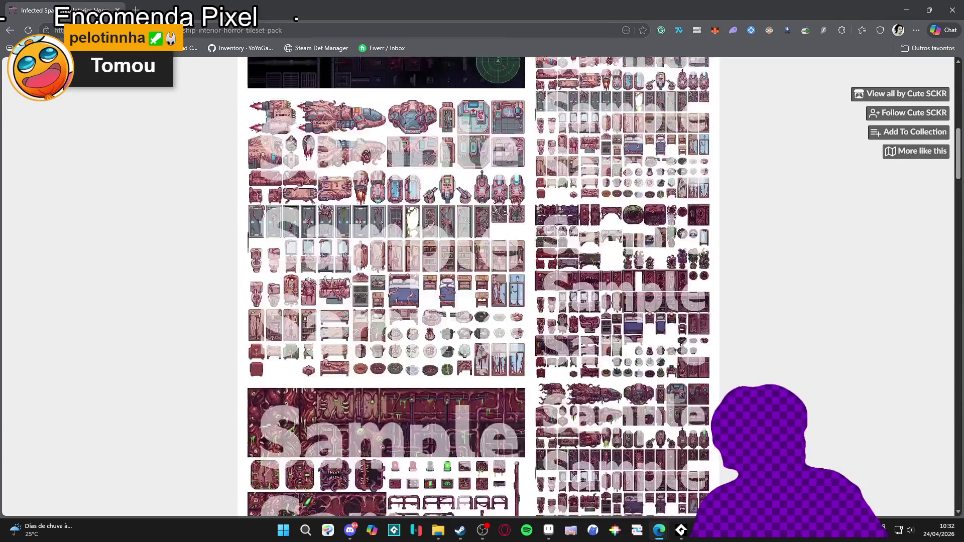
pyautogui.scroll(-10, 346, 291)
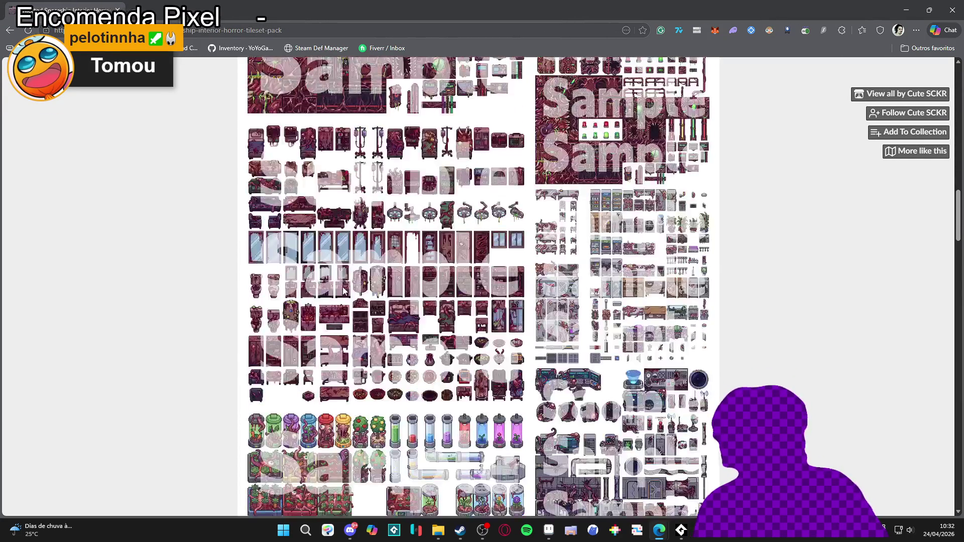
pyautogui.scroll(-5, 376, 144)
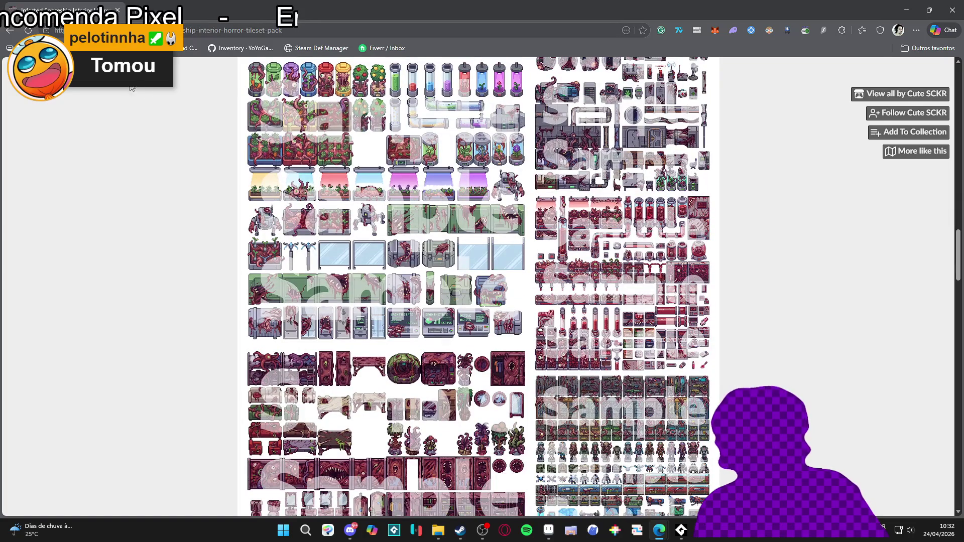
pyautogui.click(10, 31)
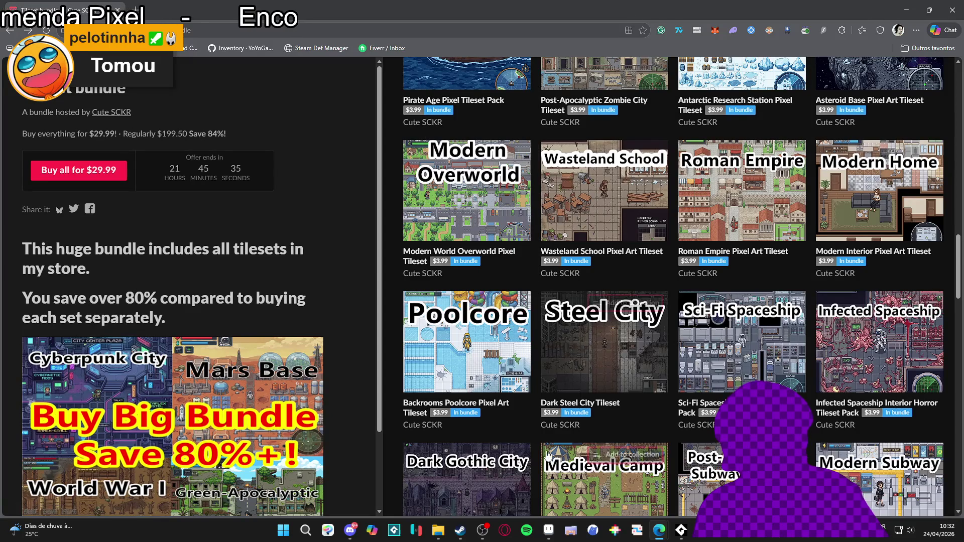
pyautogui.scroll(-4, 536, 432)
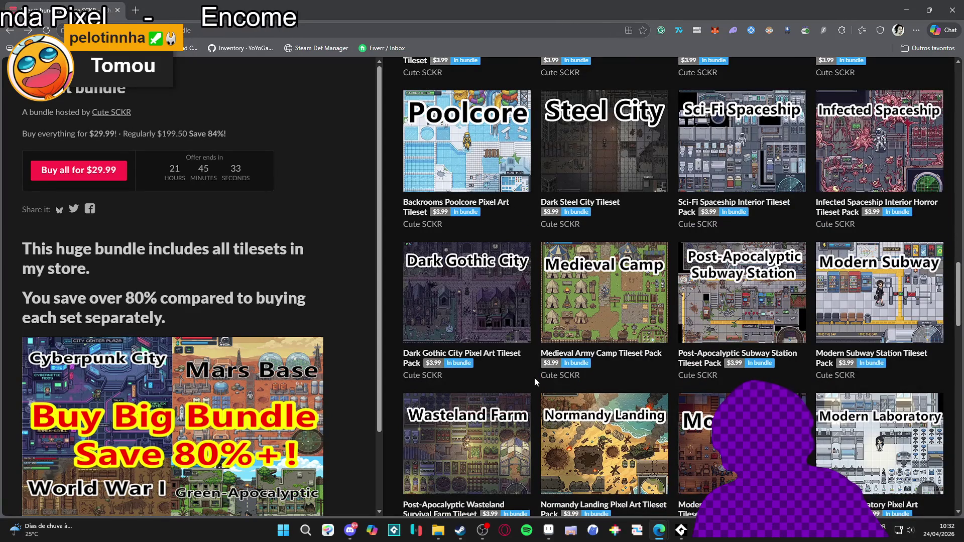
pyautogui.click(602, 289)
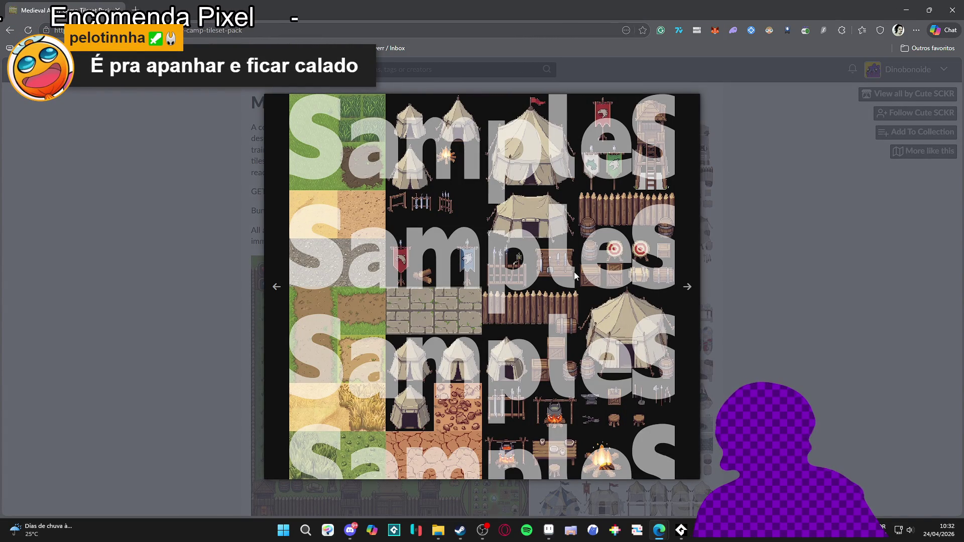
pyautogui.click(162, 174)
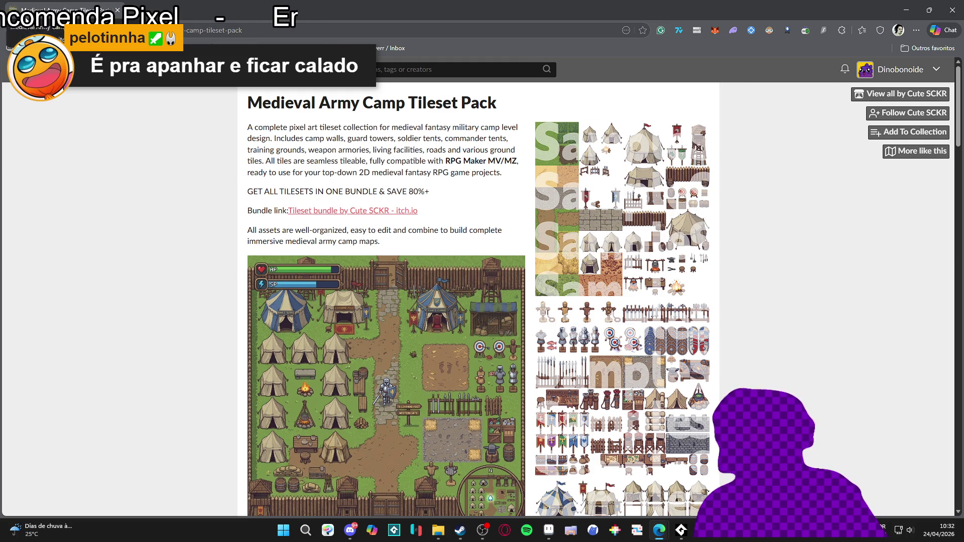
pyautogui.click(10, 31)
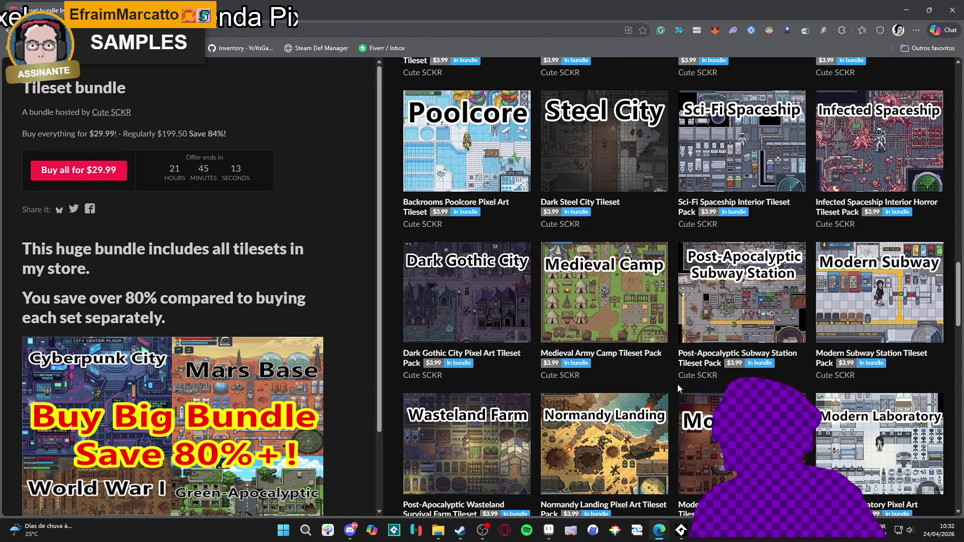
pyautogui.scroll(-4, 678, 384)
pyautogui.scroll(10, 676, 385)
pyautogui.scroll(20, 676, 384)
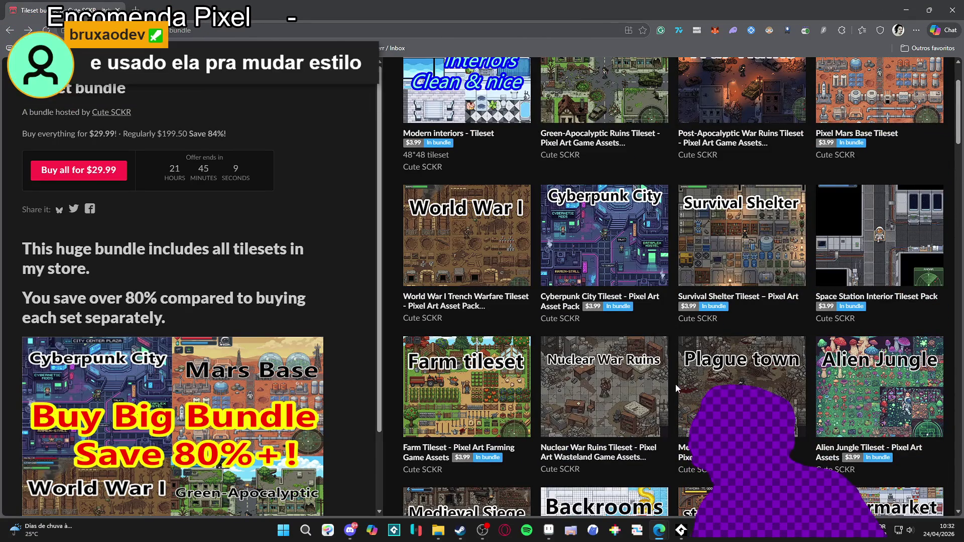
pyautogui.scroll(3, 676, 384)
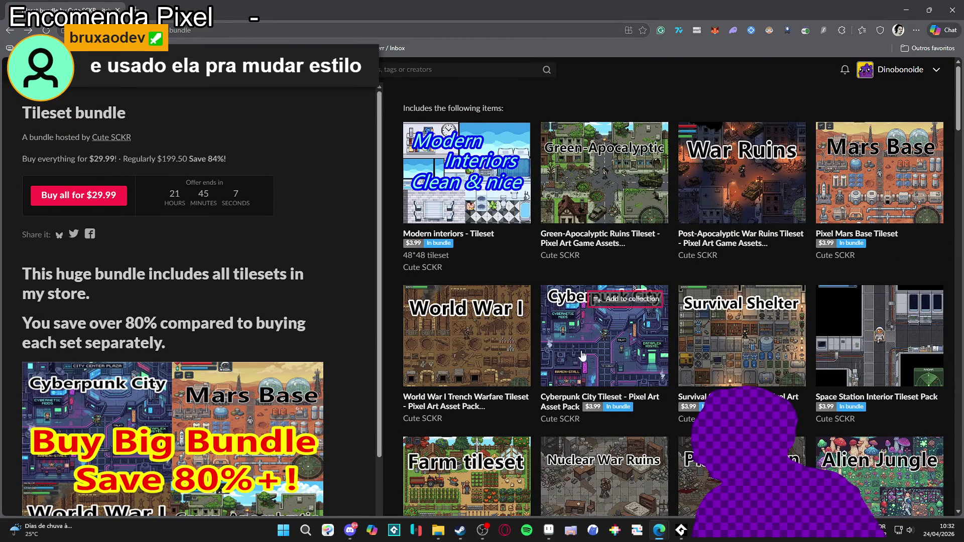
pyautogui.click(462, 321)
pyautogui.scroll(-4, 165, 254)
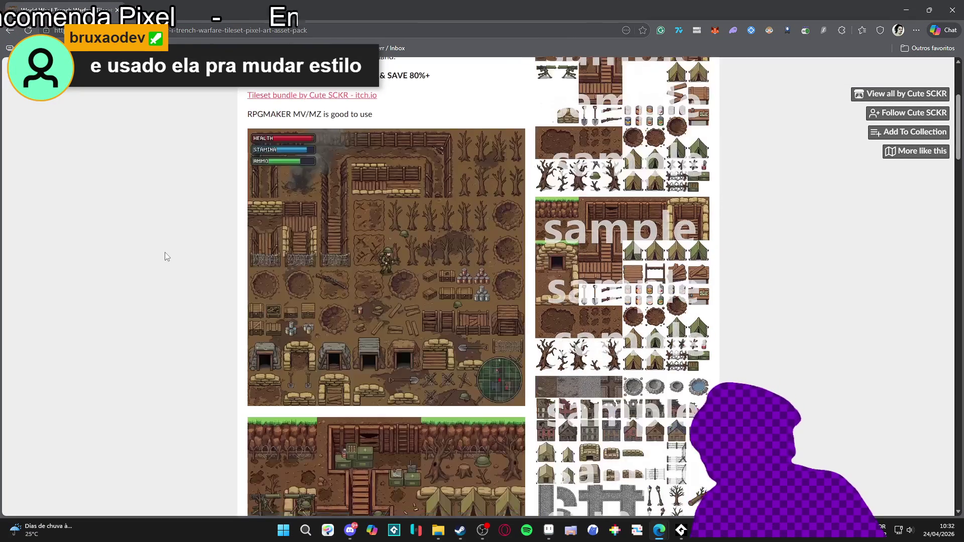
pyautogui.scroll(-4, 168, 254)
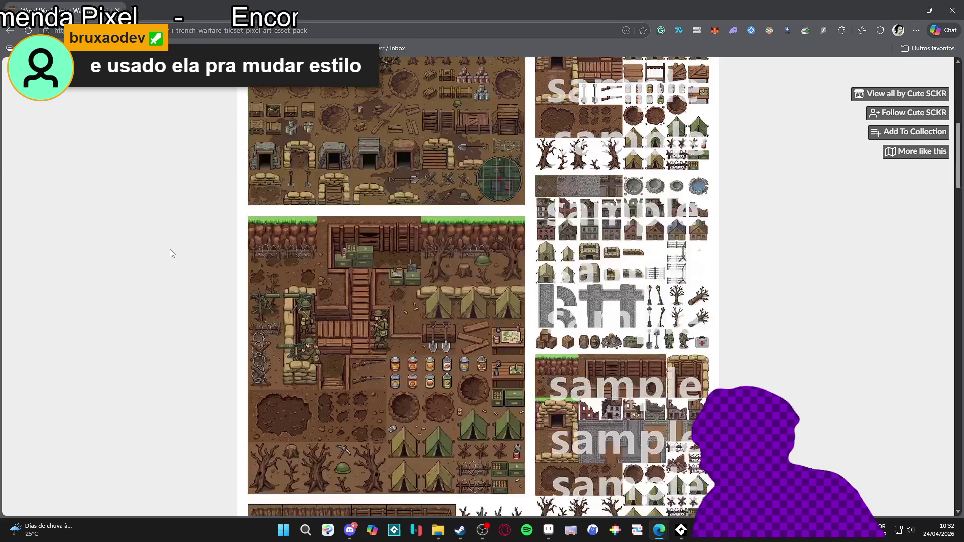
pyautogui.hotkey('alt', 'Left')
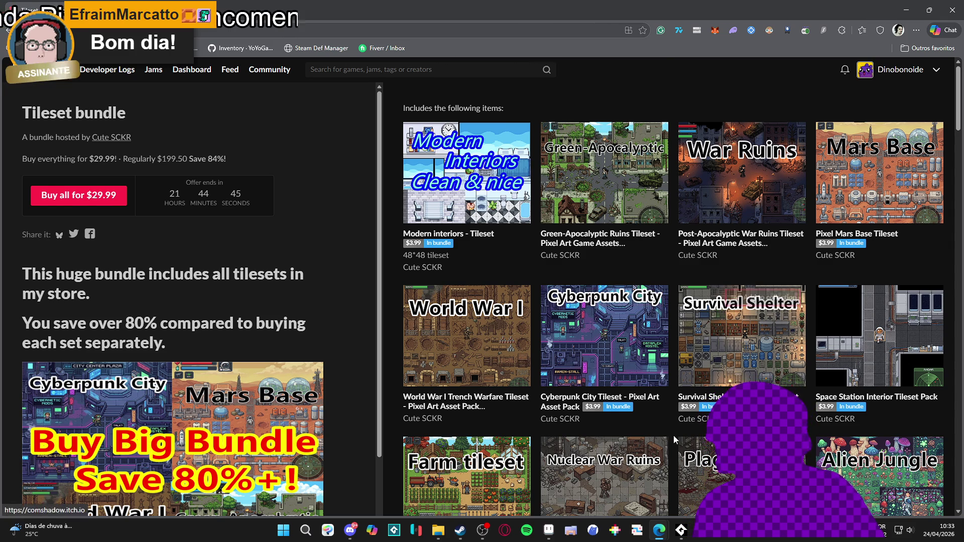
pyautogui.scroll(-10, 677, 431)
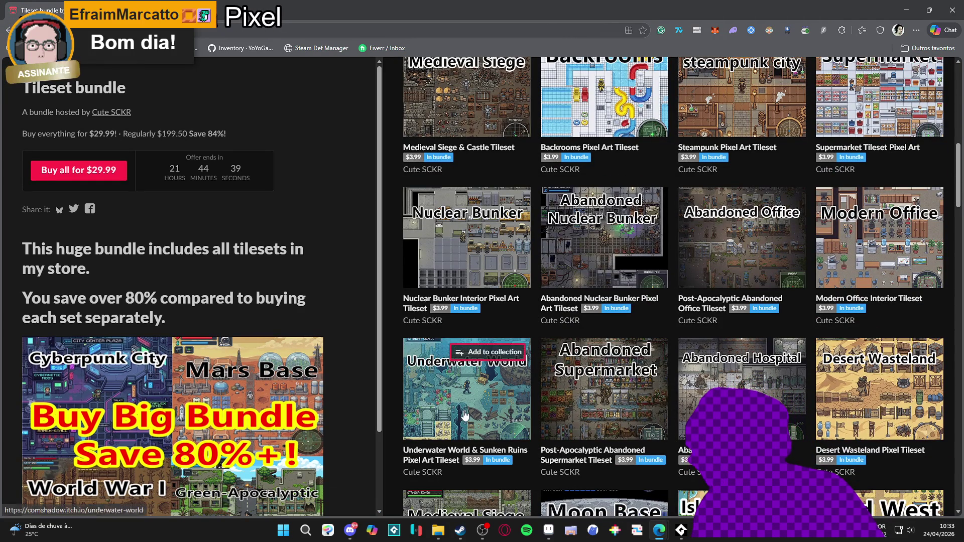
pyautogui.moveTo(468, 411)
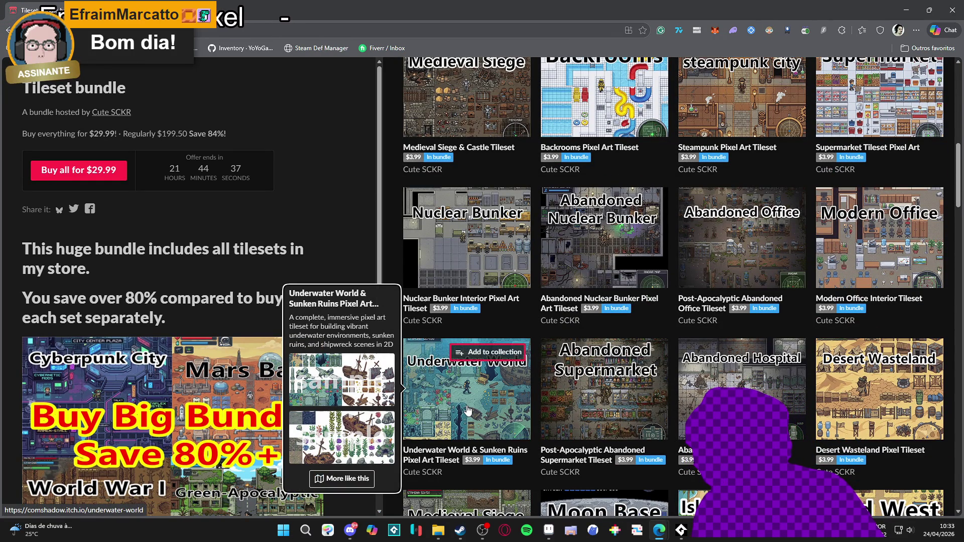
pyautogui.scroll(5, 469, 410)
pyautogui.scroll(6, 471, 411)
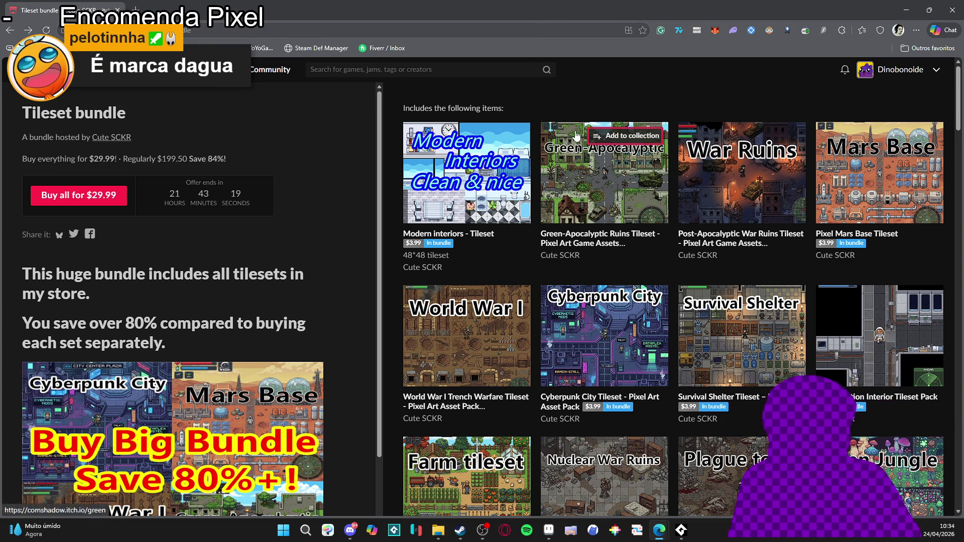
pyautogui.click(564, 184)
pyautogui.scroll(-4, 353, 350)
pyautogui.scroll(-10, 353, 349)
pyautogui.scroll(-5, 384, 188)
pyautogui.scroll(-5, 384, 187)
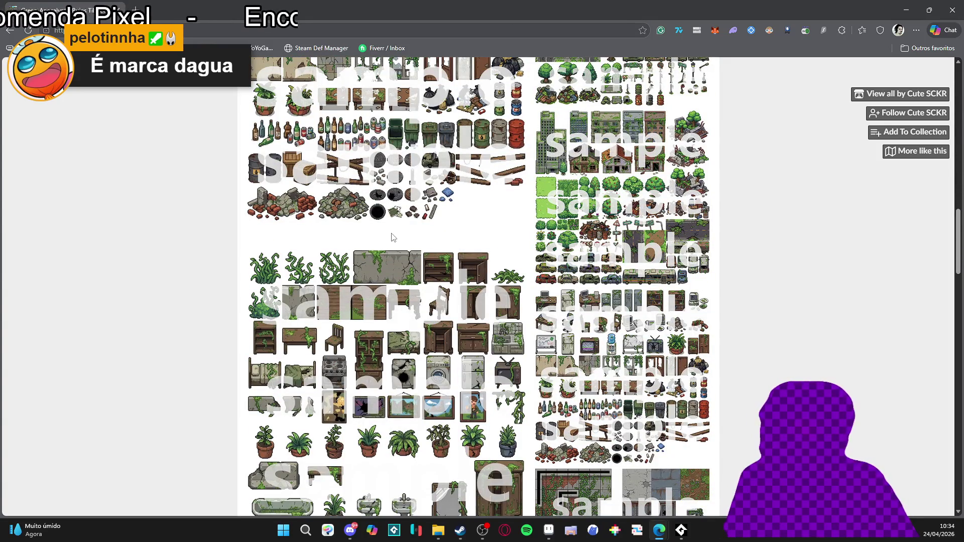
pyautogui.scroll(-4, 396, 334)
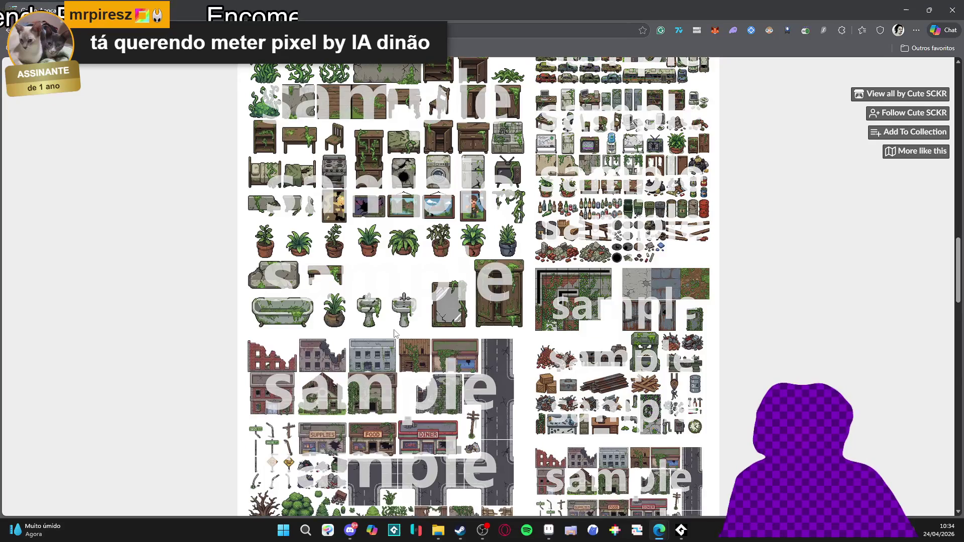
pyautogui.scroll(-3, 389, 329)
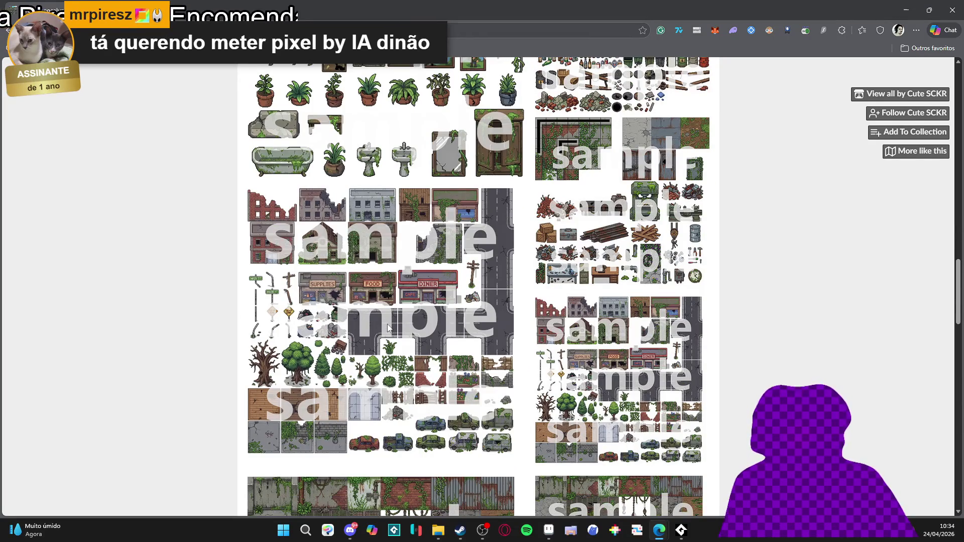
pyautogui.scroll(2, 387, 324)
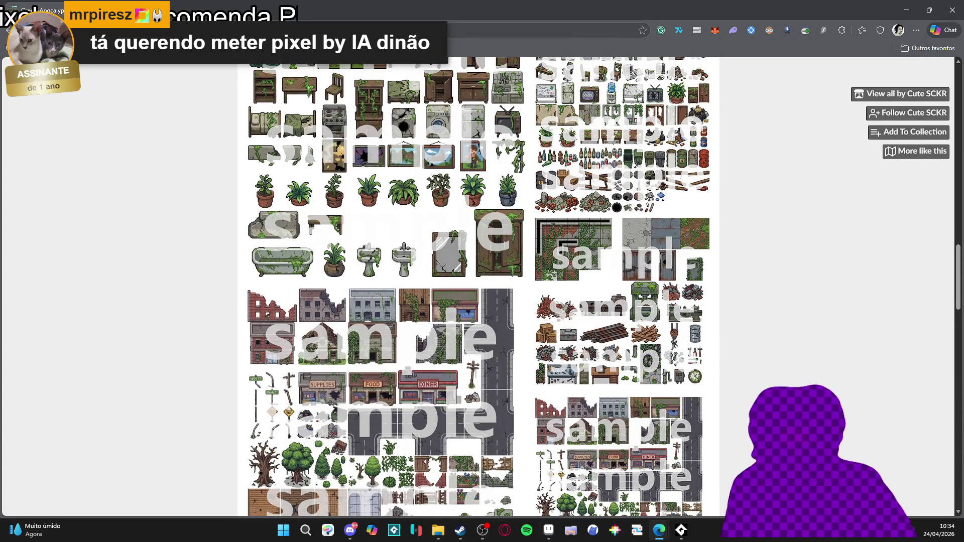
pyautogui.hotkey('alt', 'Left')
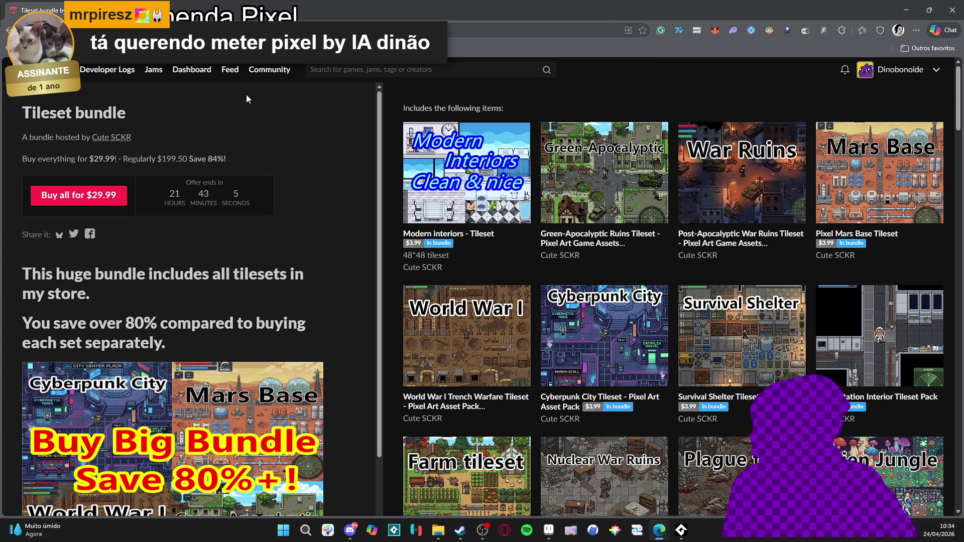